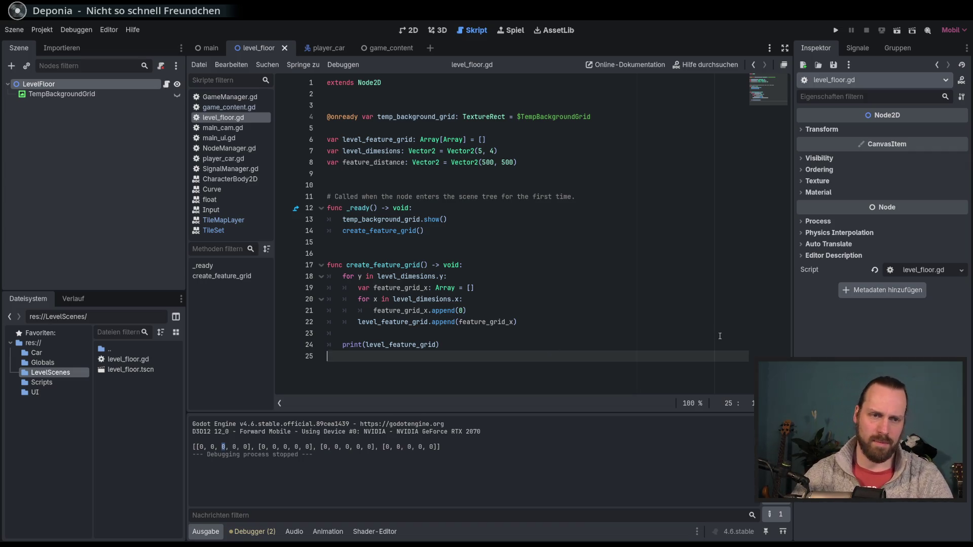
Place the caret after print(level_feature_grid) on line 24, then add and remove blank lines below it
key("Up")
key("Down")
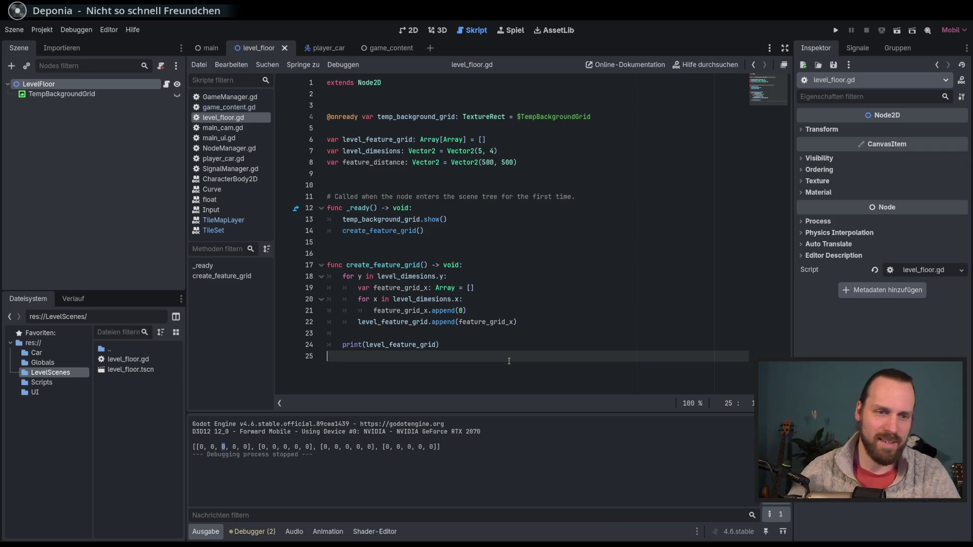
left_click(548, 347)
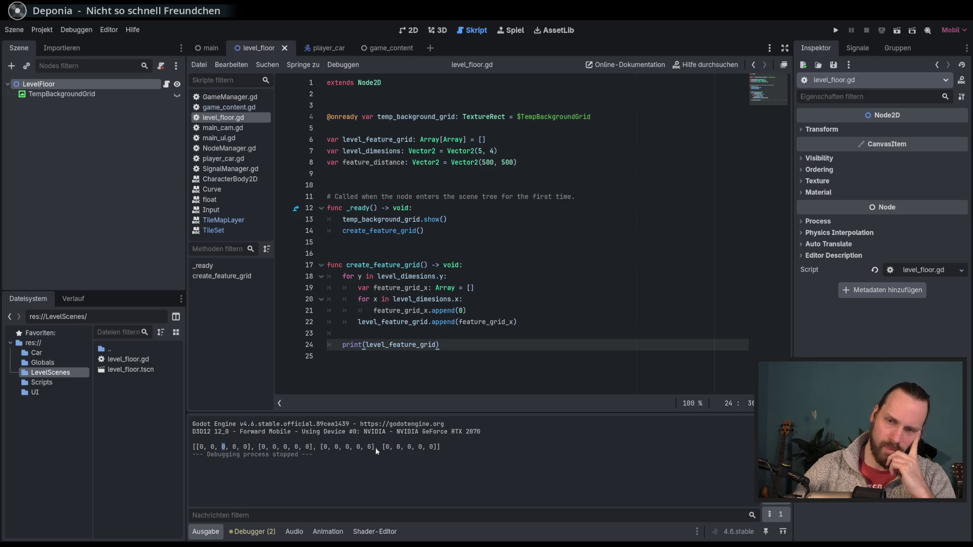
left_click(222, 446)
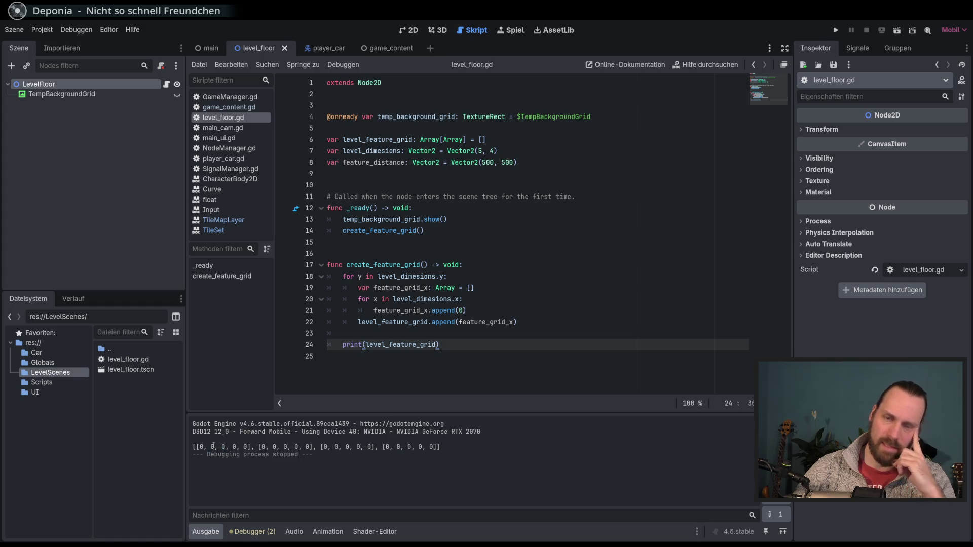
left_click_drag(218, 446, 408, 448)
left_click(409, 448)
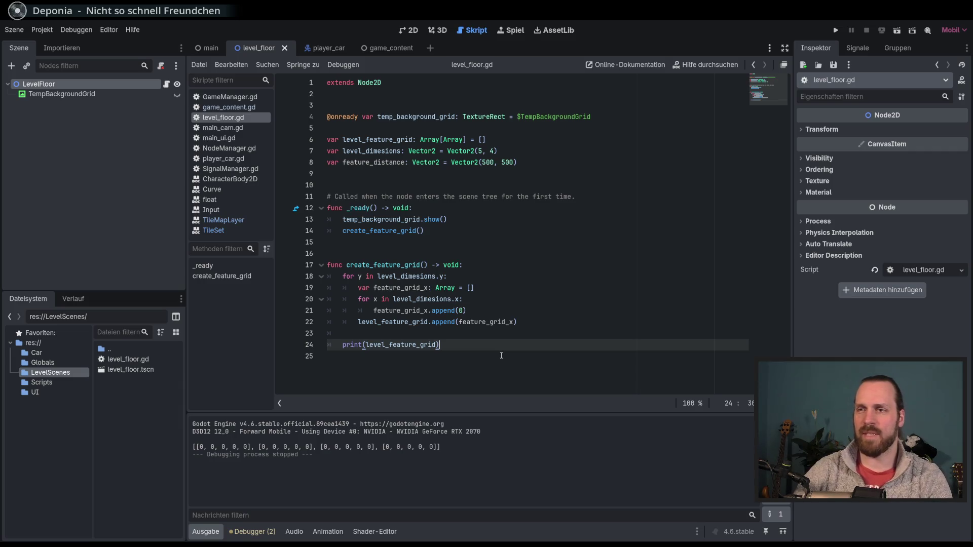
key("Return")
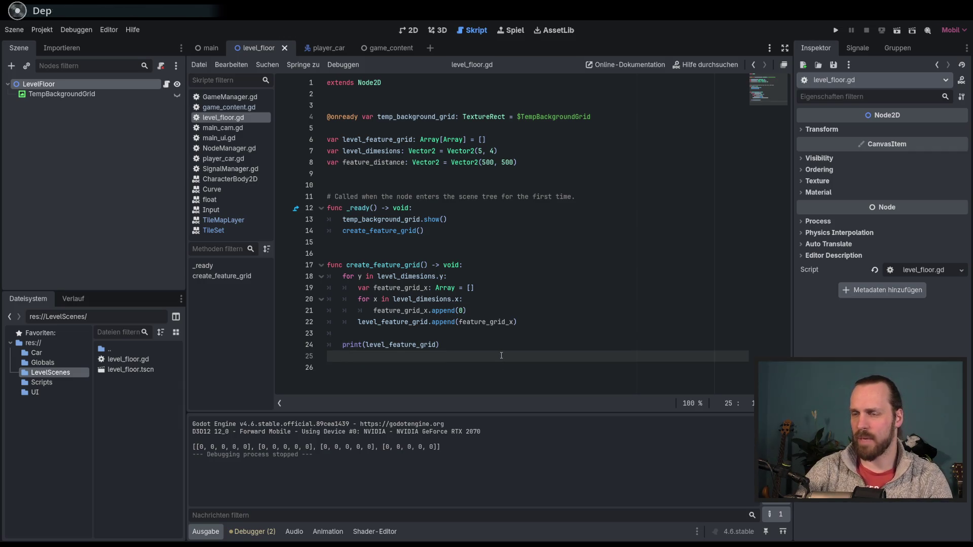
key("Return")
key("Return")
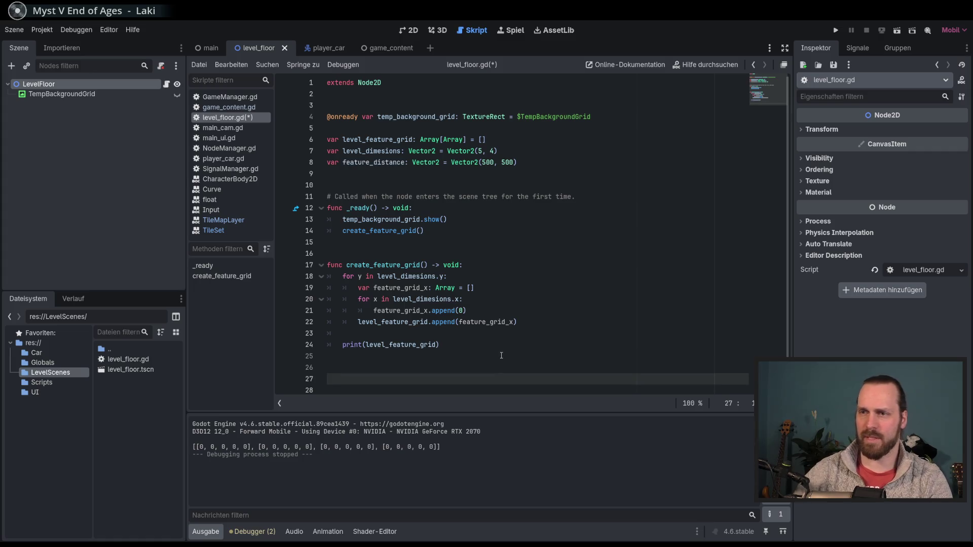
key("BackSpace")
key("BackSpace")
key("BackSpace")
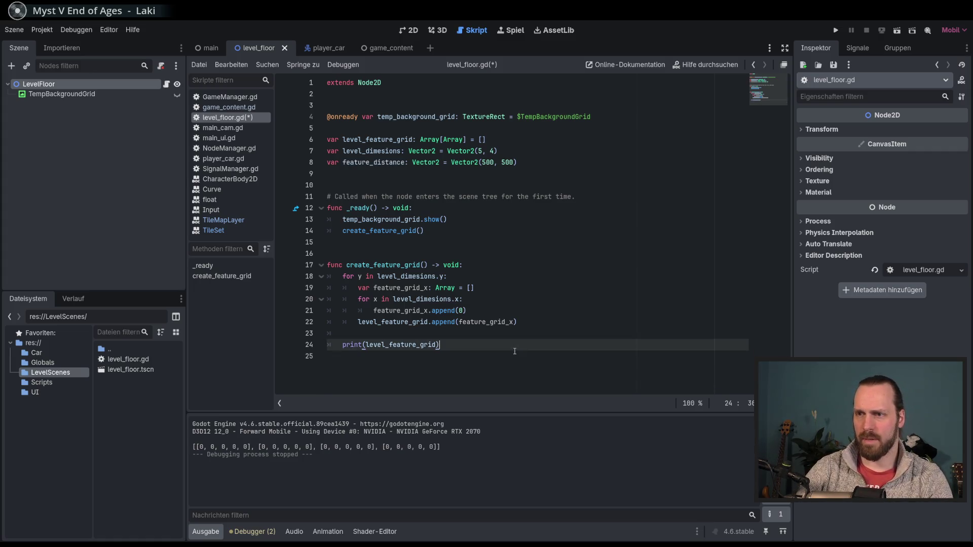
Add empty lines 25–26 below print(level_feature_grid) and step between them with the arrow keys
key("Return")
key("Return")
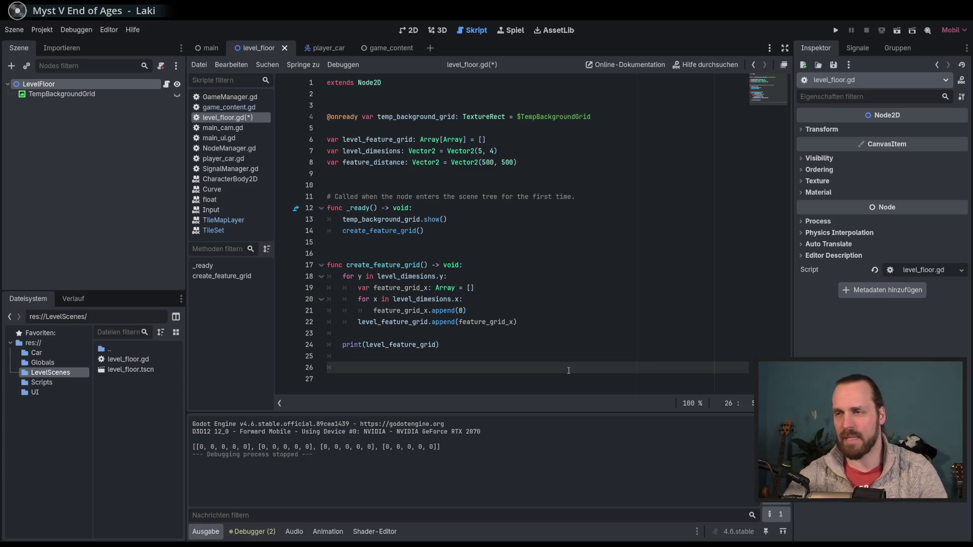
key("Up")
key("Up")
key("Down")
key("Down")
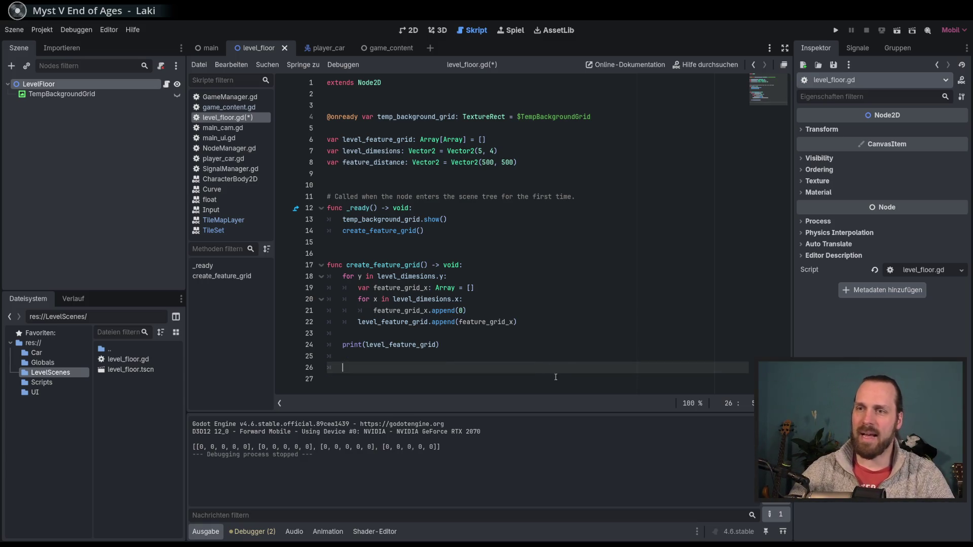
key("Up")
key("Down")
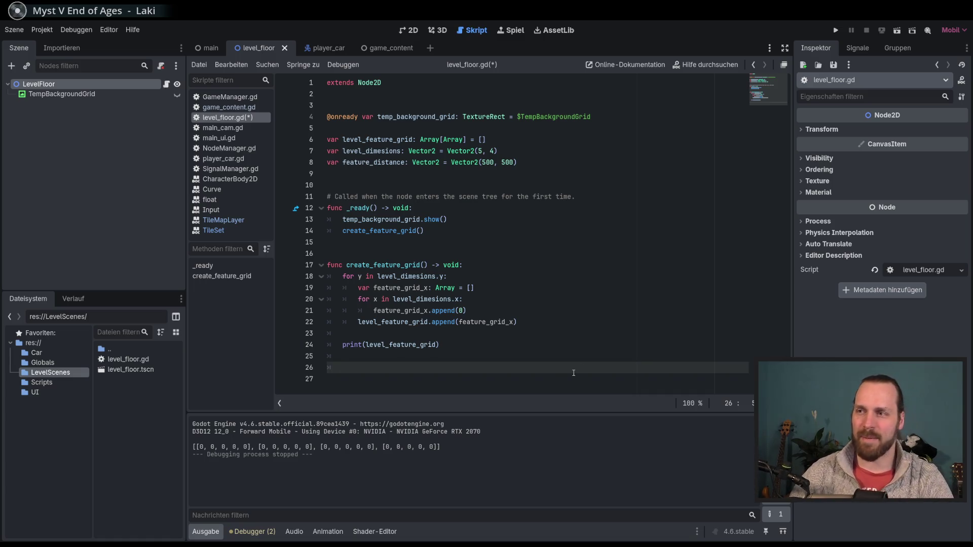
key("Up")
key("Down")
key("Up")
key("Down")
key("Down")
key("Up")
key("Down")
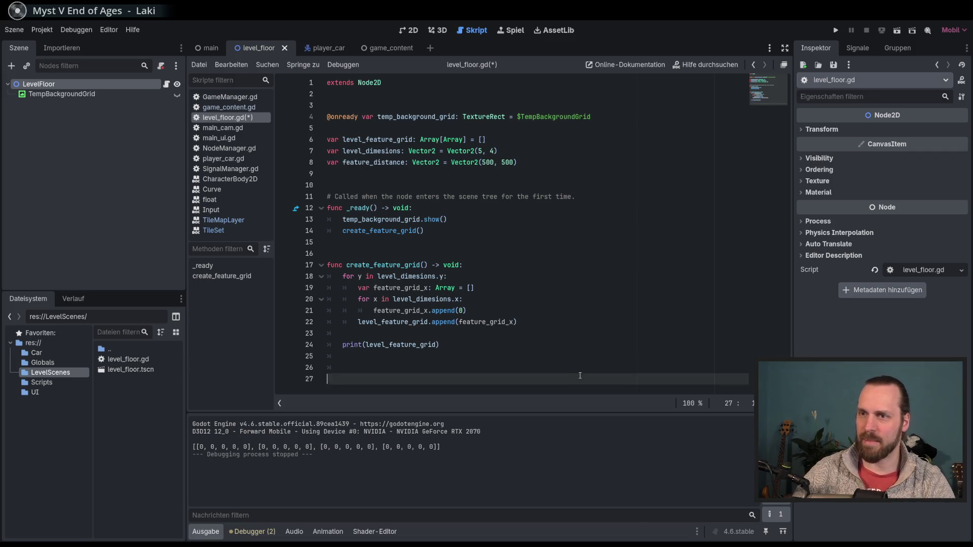
key("Up")
key("Down")
key("Up")
key("Up")
key("Down")
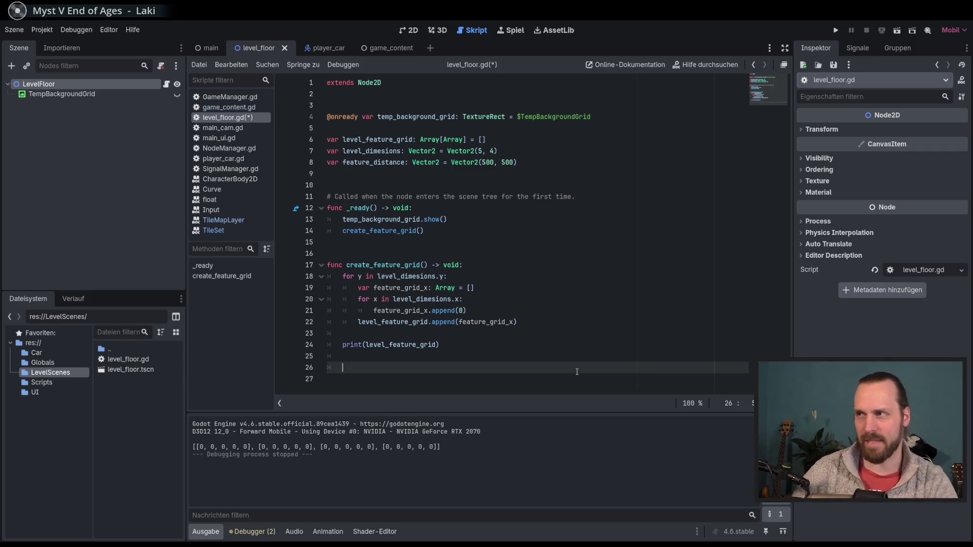
key("Up")
key("Down")
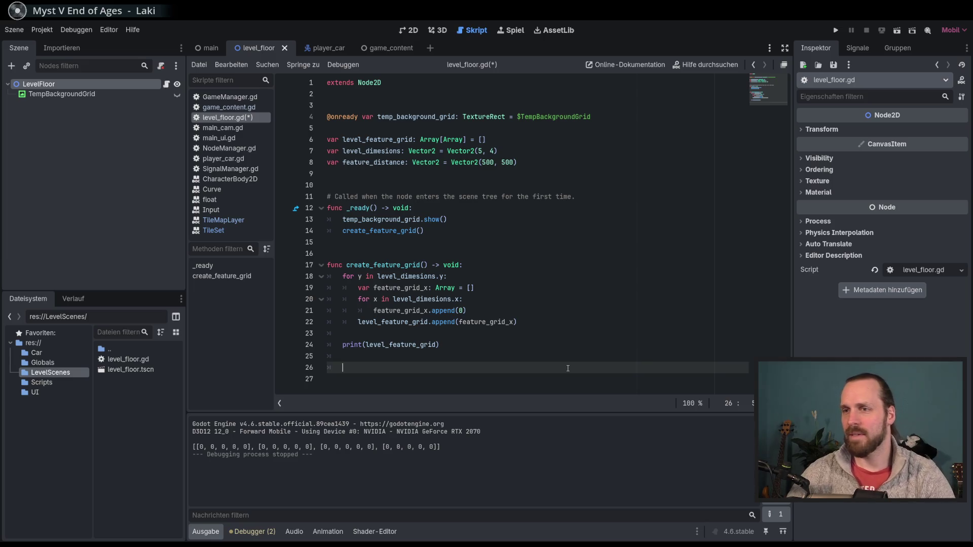
Move the caret back and forth between the new lines 25 and 26
left_click(577, 357)
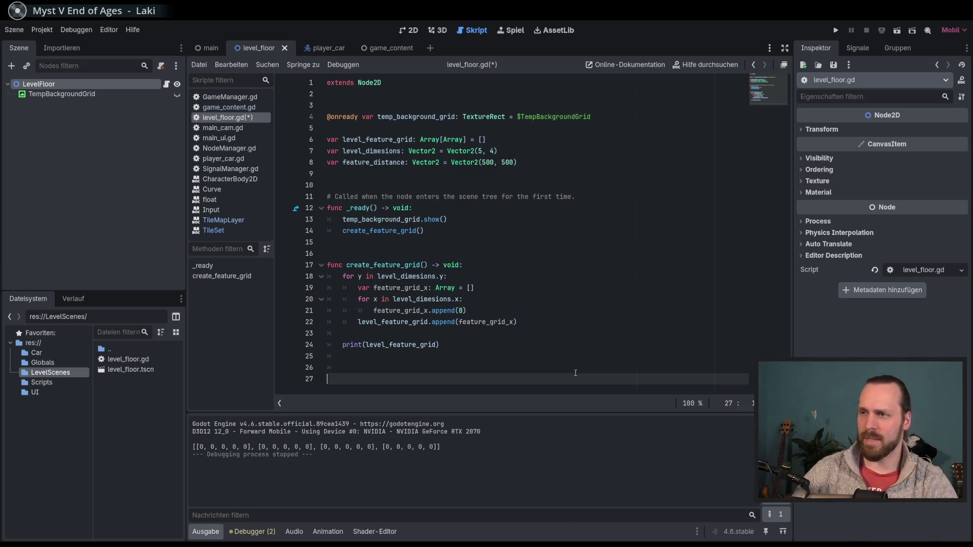
left_click(572, 369)
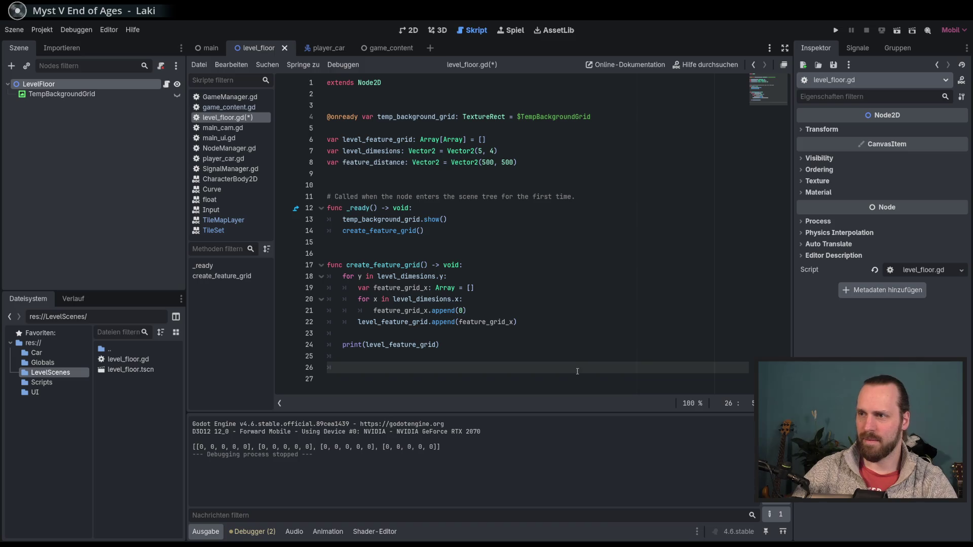
left_click(579, 356)
left_click(580, 371)
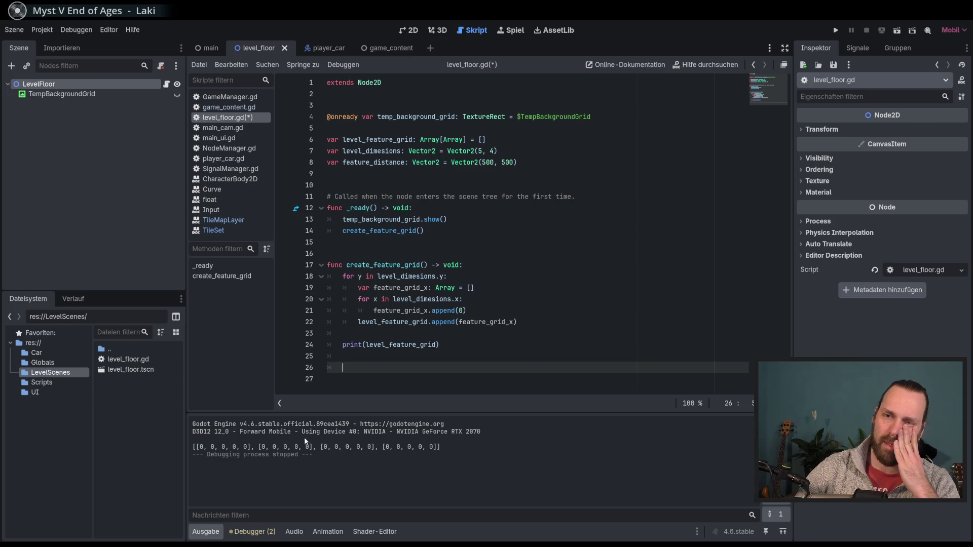
Write a func create_features() -> void: signature below create_feature_grid
key("BackSpace")
key("BackSpace")
key("BackSpace")
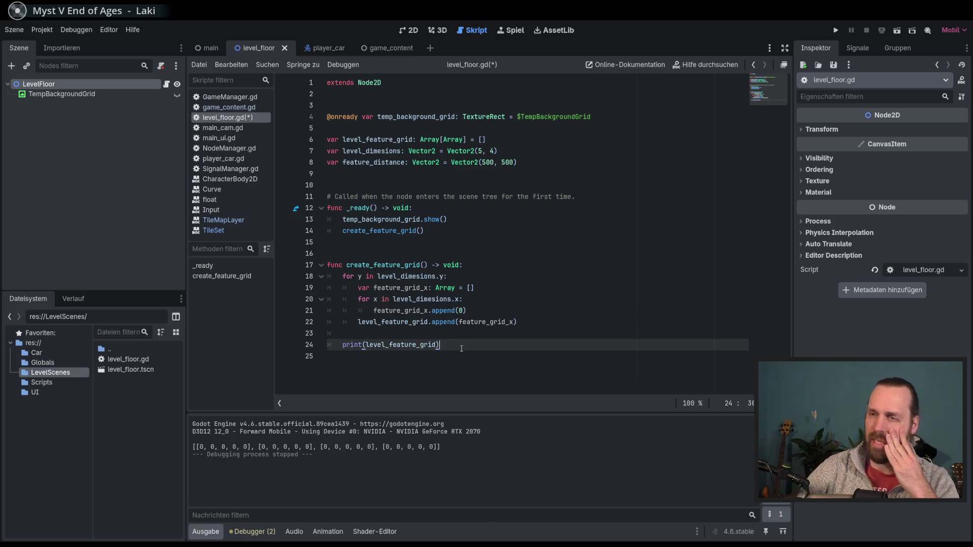
left_click(450, 365)
key("Return")
key("Return")
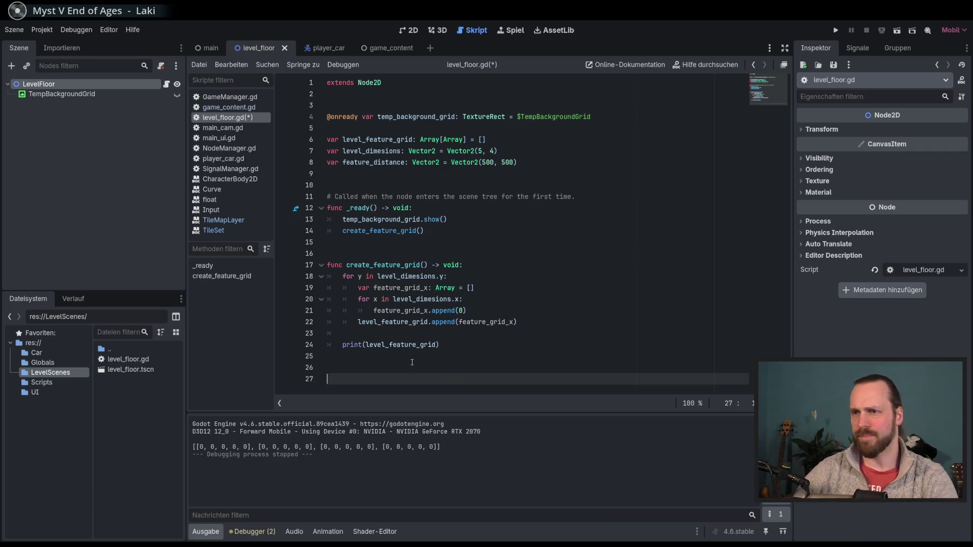
type("func creat")
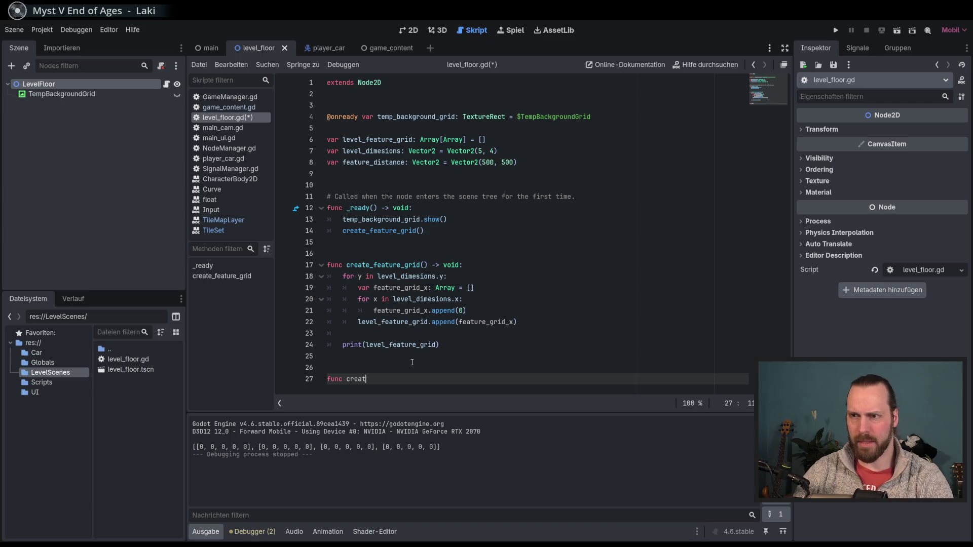
type("e_features() -> ")
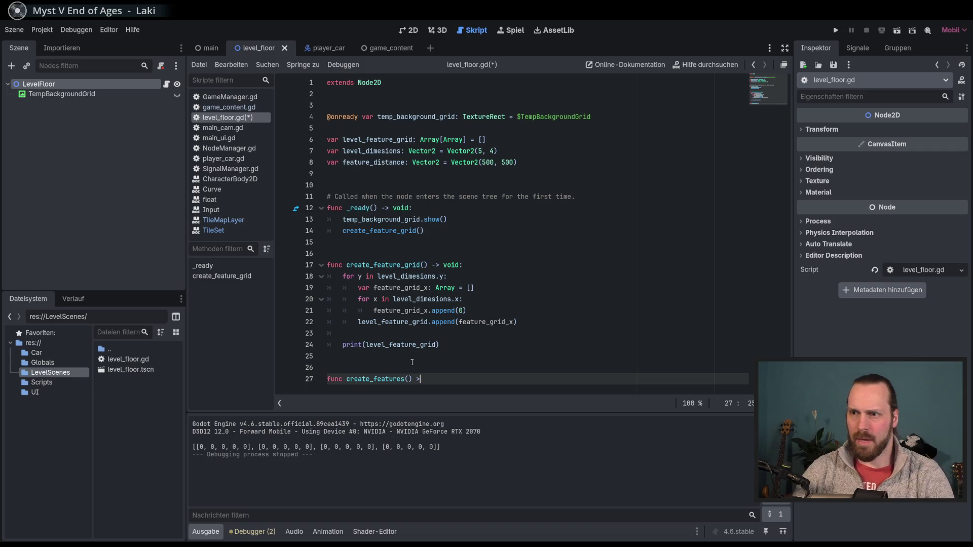
type("void:")
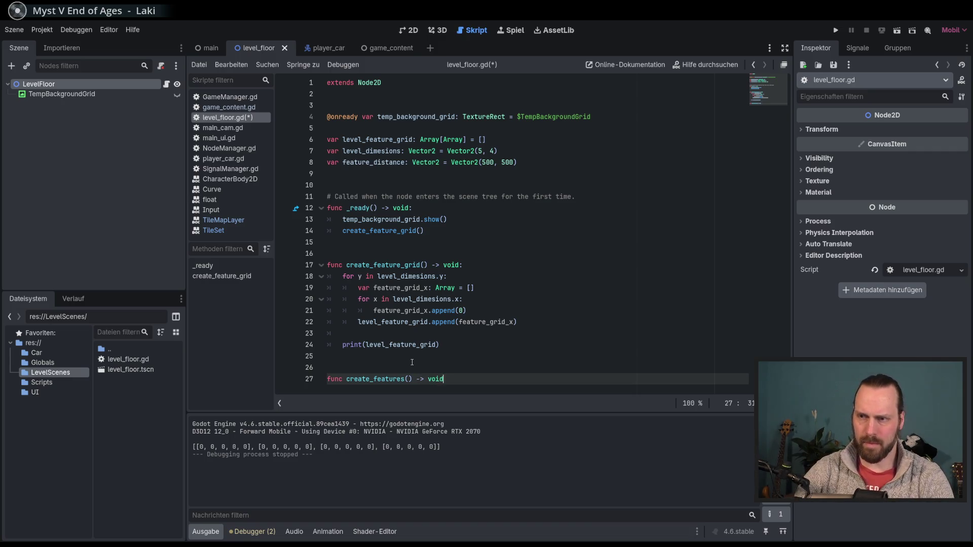
key("Return")
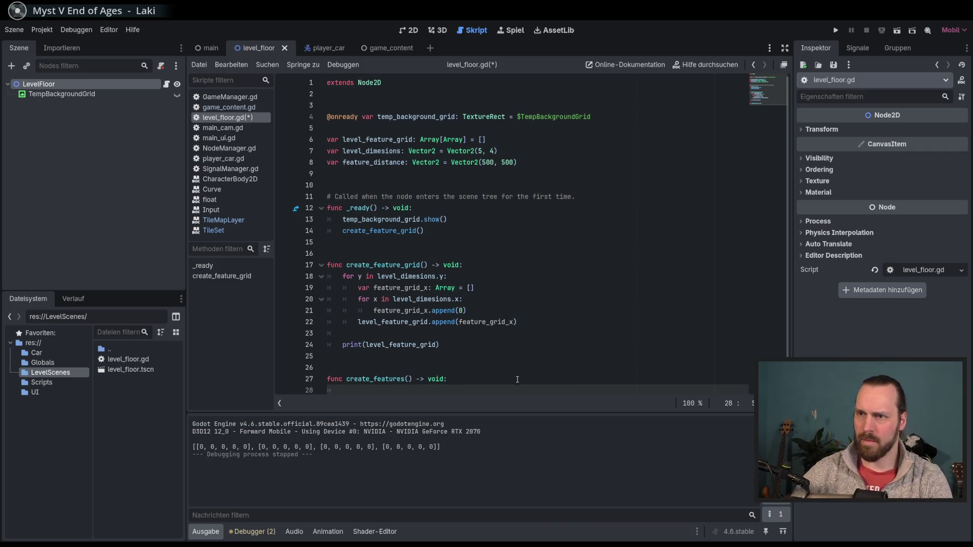
key("Return")
key("Return")
key("Return")
key("BackSpace")
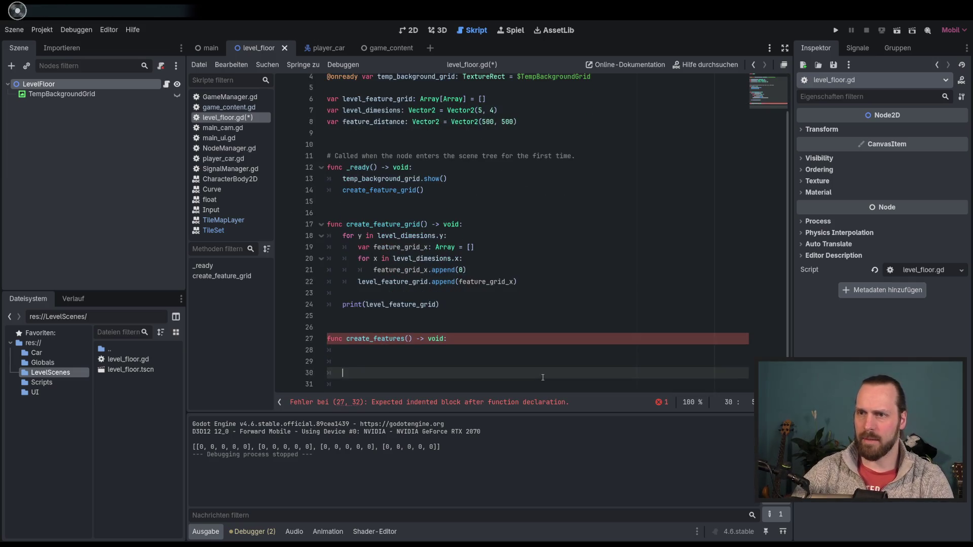
key("Return")
key("Return")
key("Return")
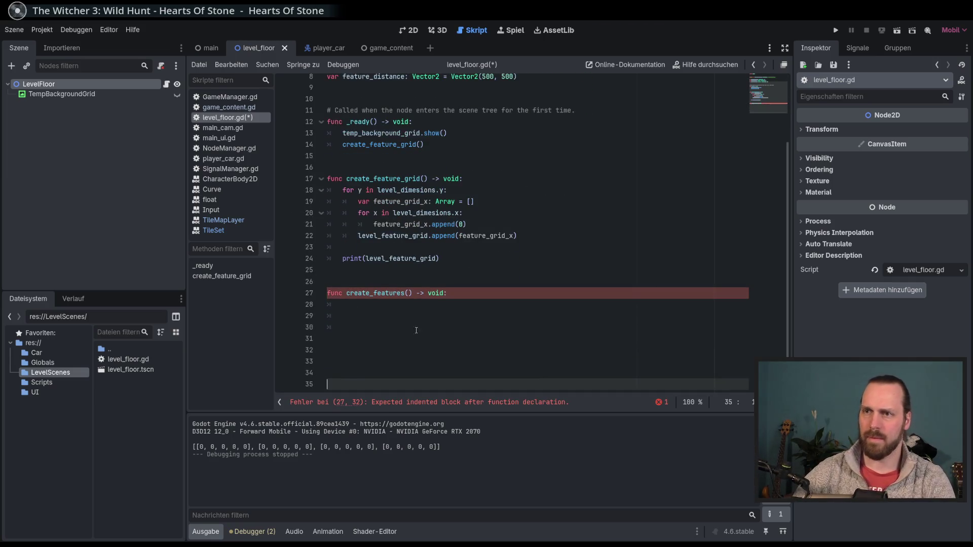
Give create_features a pass body and save level_floor.gd
left_click_drag(360, 329, 409, 314)
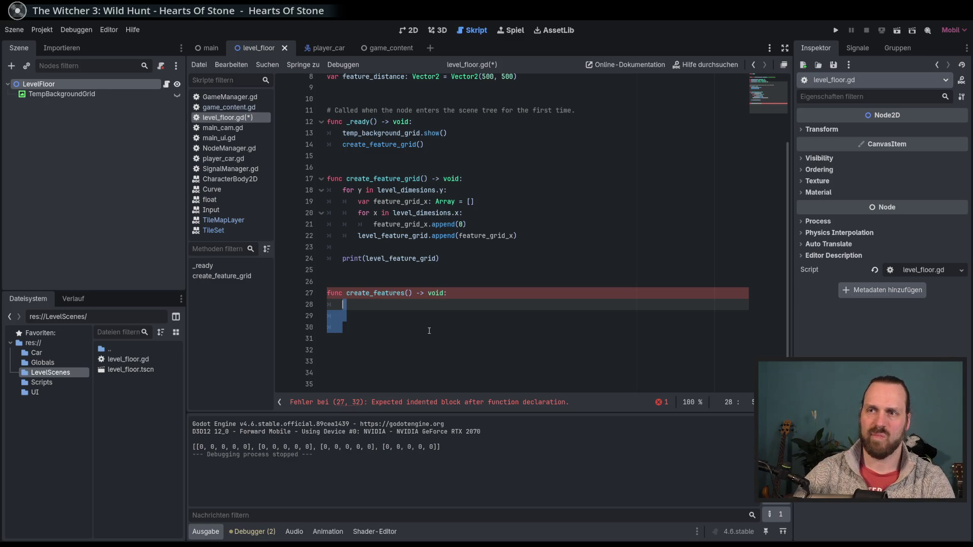
left_click(401, 303)
type("pass")
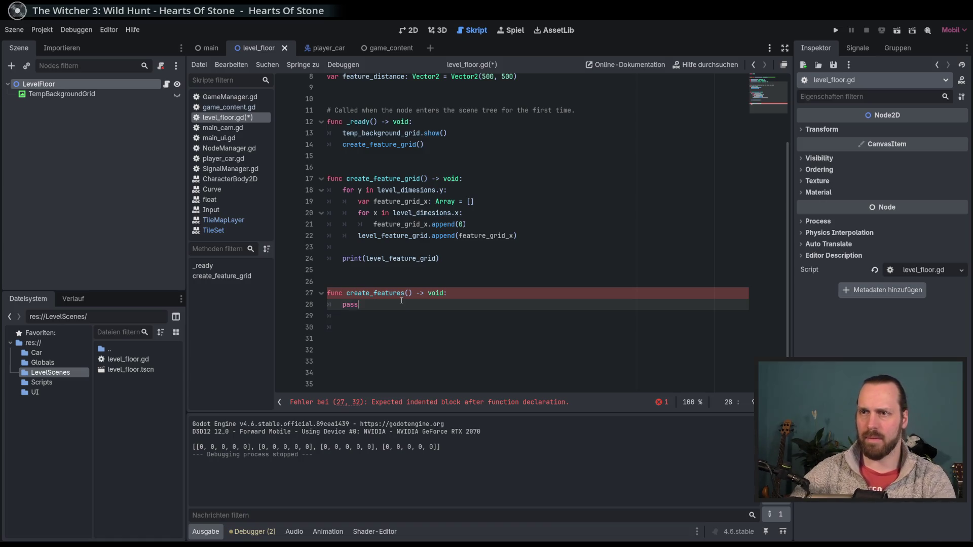
left_click(404, 334)
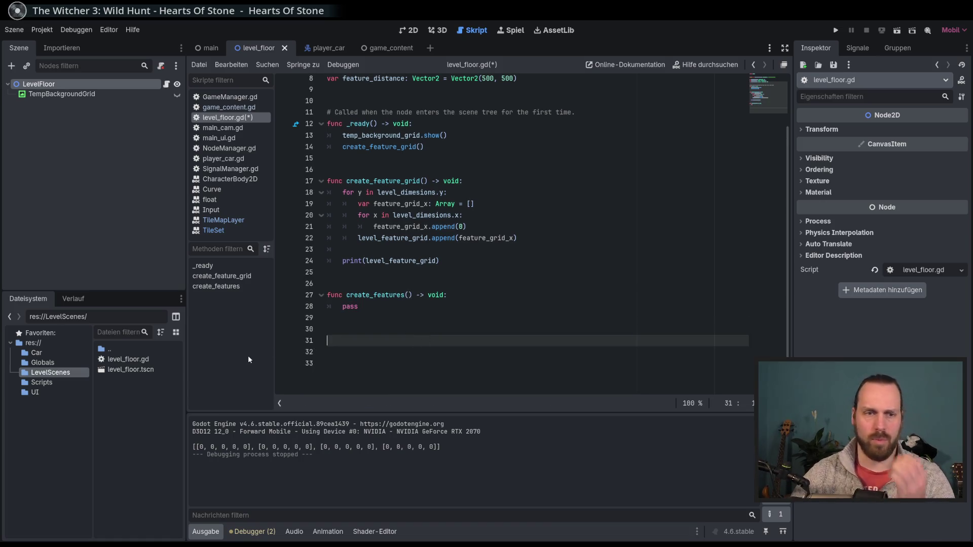
key("ctrl+s")
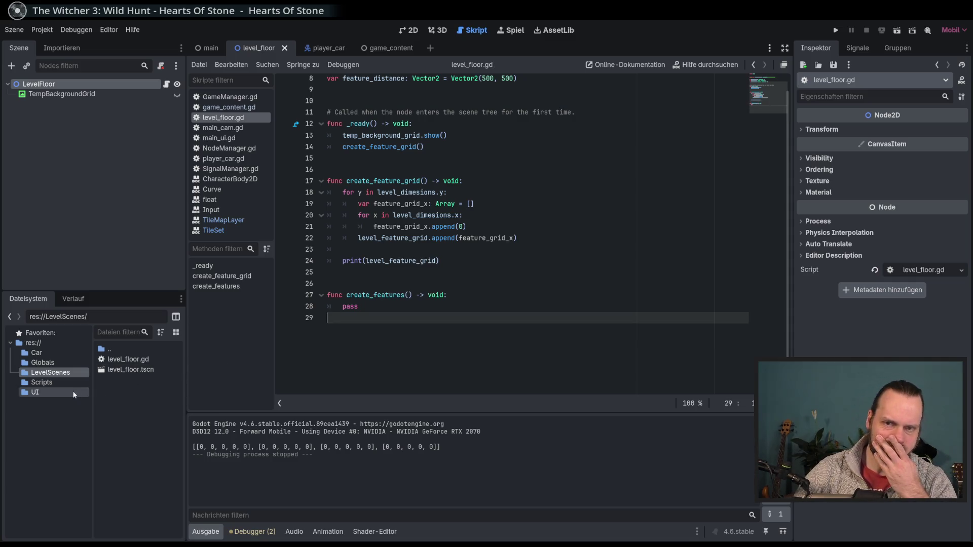
Create a folder named LevelFeatures inside LevelScenes
left_click(46, 382)
left_click(50, 391)
left_click(59, 375)
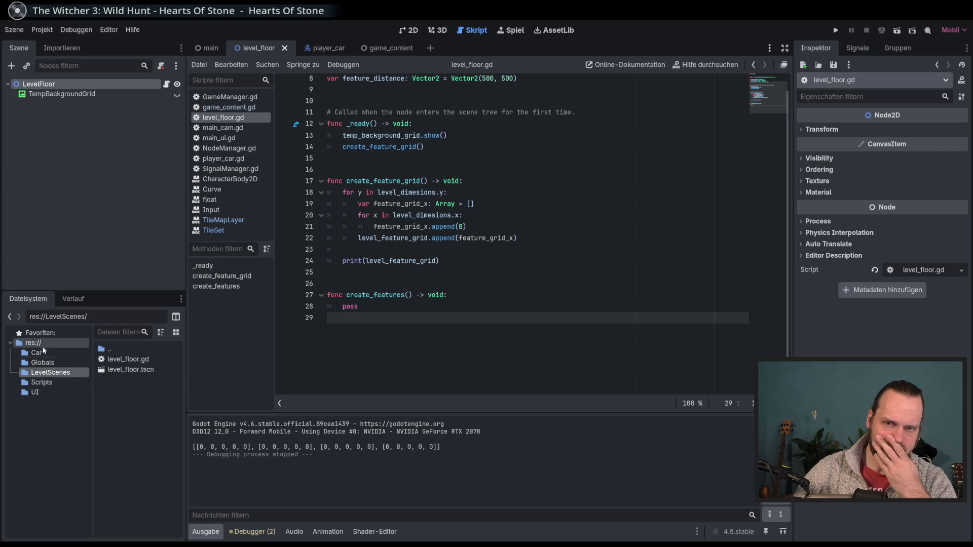
left_click(50, 377)
left_click(51, 378)
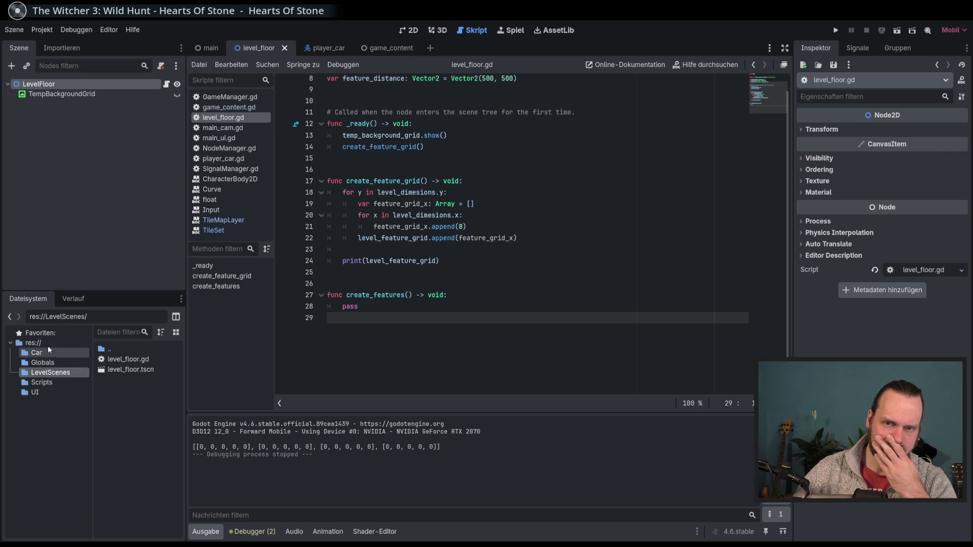
right_click(137, 414)
left_click(206, 423)
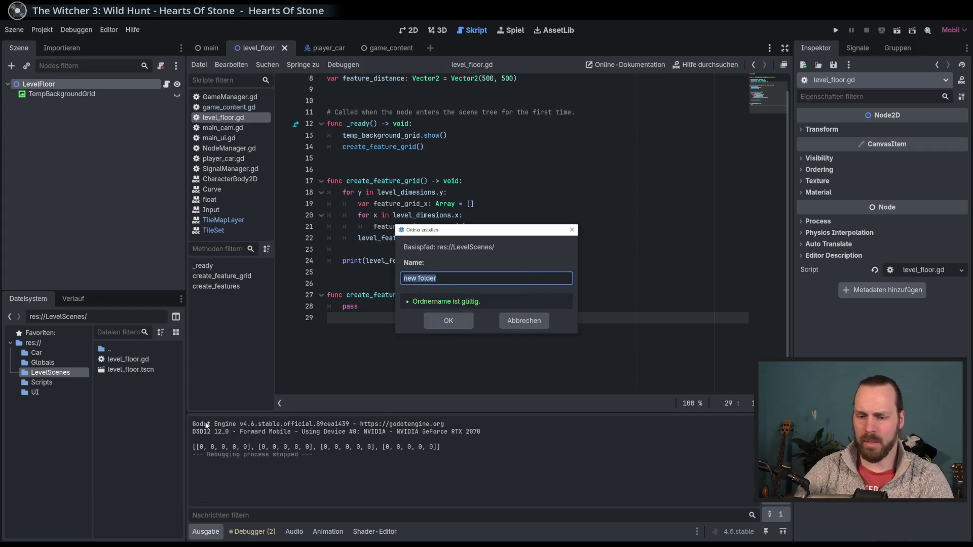
type("Level")
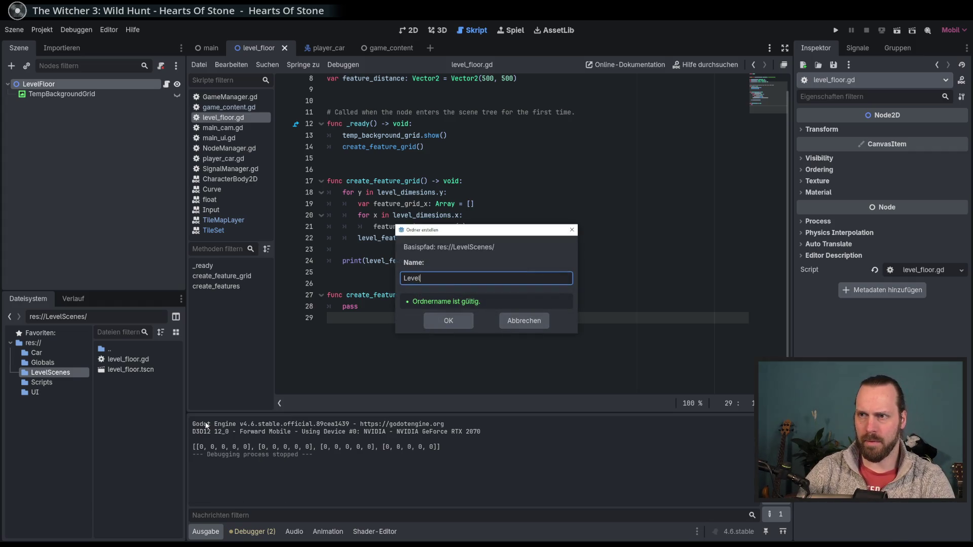
type("Features")
key("Return")
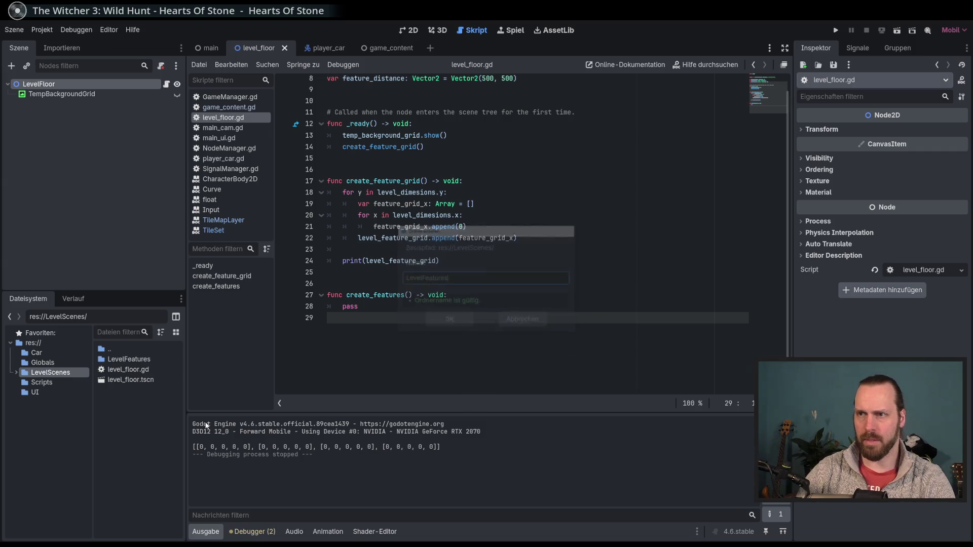
Open the LevelFeatures folder and cancel a second Create Folder dialog
double_click(131, 358)
right_click(129, 404)
left_click(166, 415)
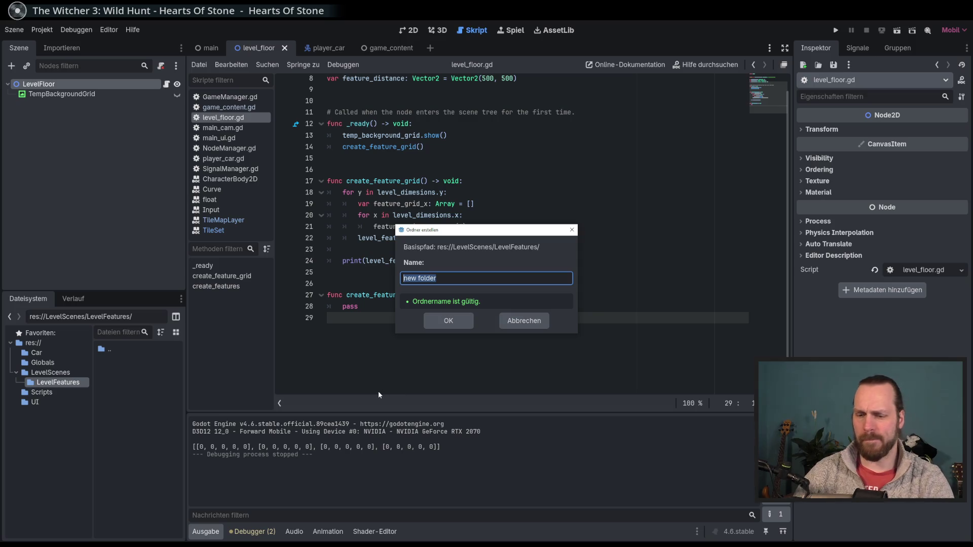
key("Escape")
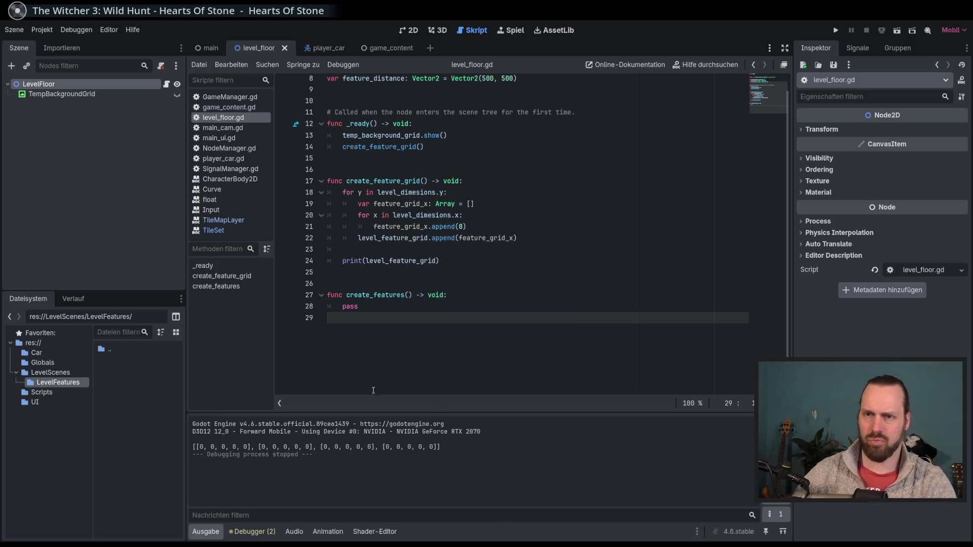
Create a new 2D scene and rename its root node to LevelFeatureBase
left_click(430, 47)
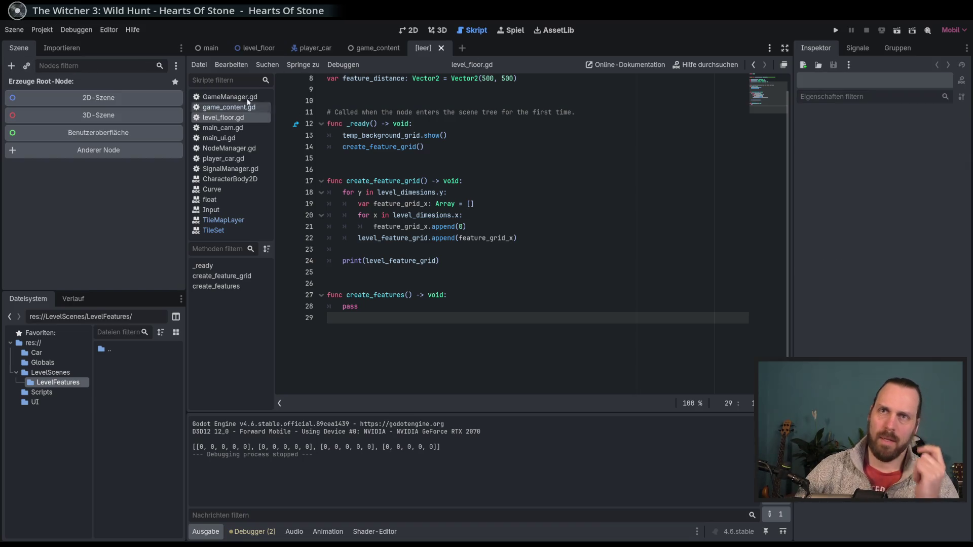
left_click(133, 98)
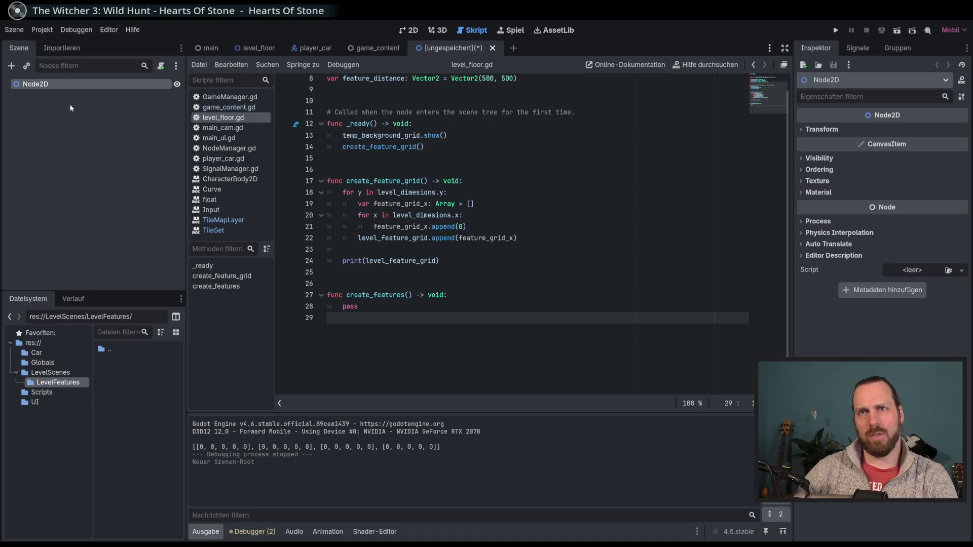
double_click(36, 84)
type("LevelC")
key("BackSpace")
type("FeatureBase")
key("Return")
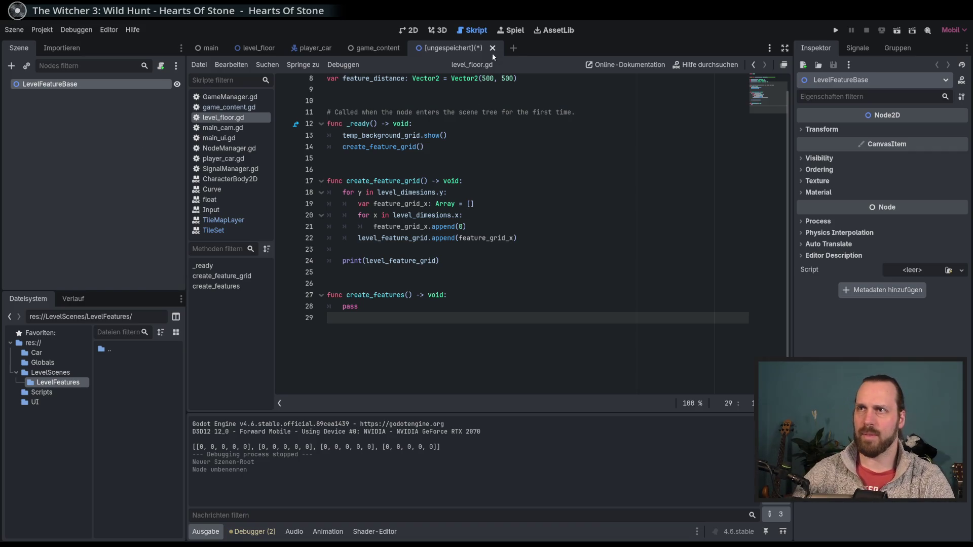
key("ctrl+F1")
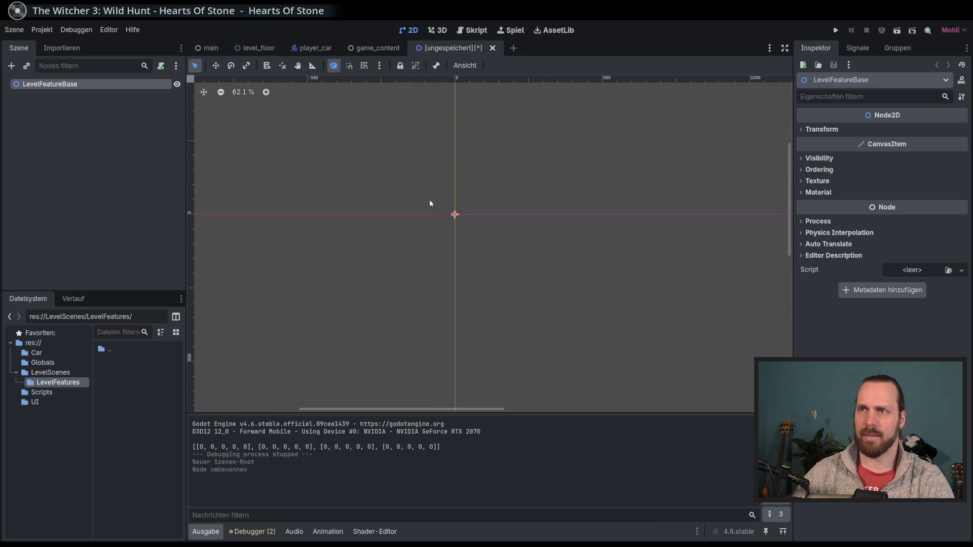
Change the LevelFeatureBase root node's type to Area2D
right_click(39, 85)
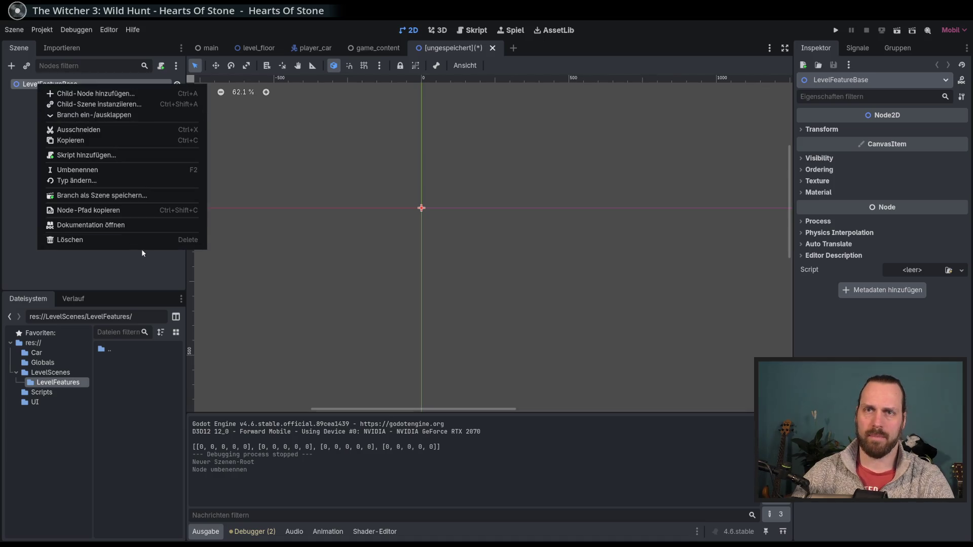
left_click(100, 179)
type("Area")
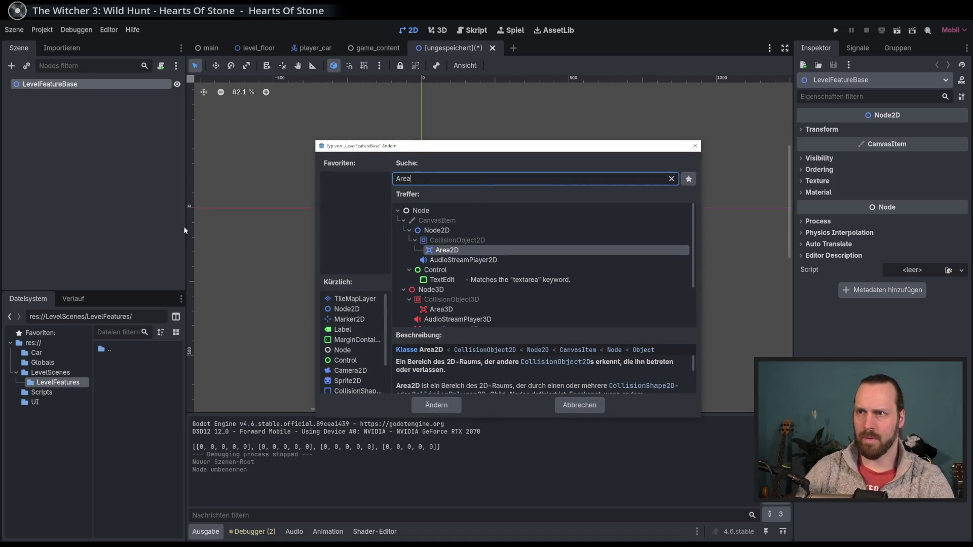
key("Return")
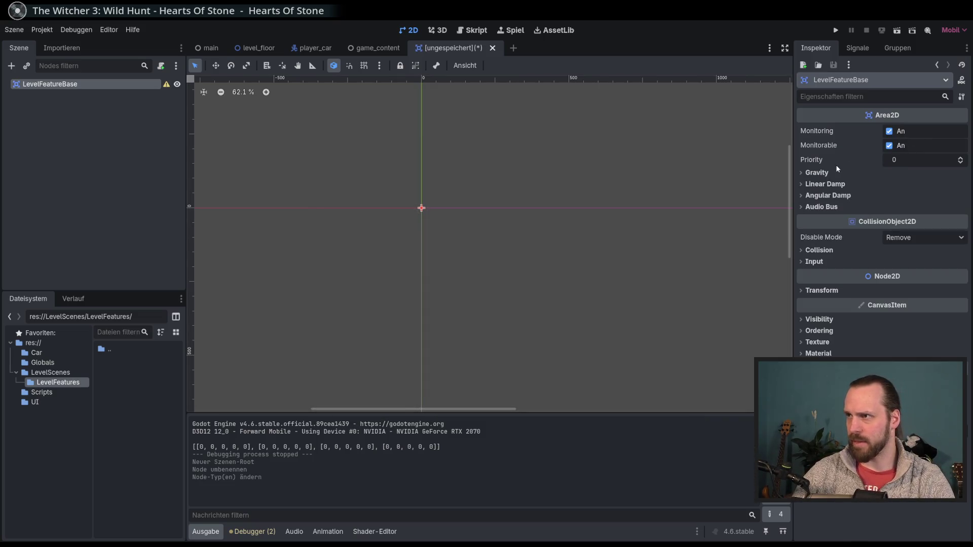
left_click(13, 71)
Add a CollisionShape2D child with a CircleShape2D of radius 200
type("Collisionsh")
key("Return")
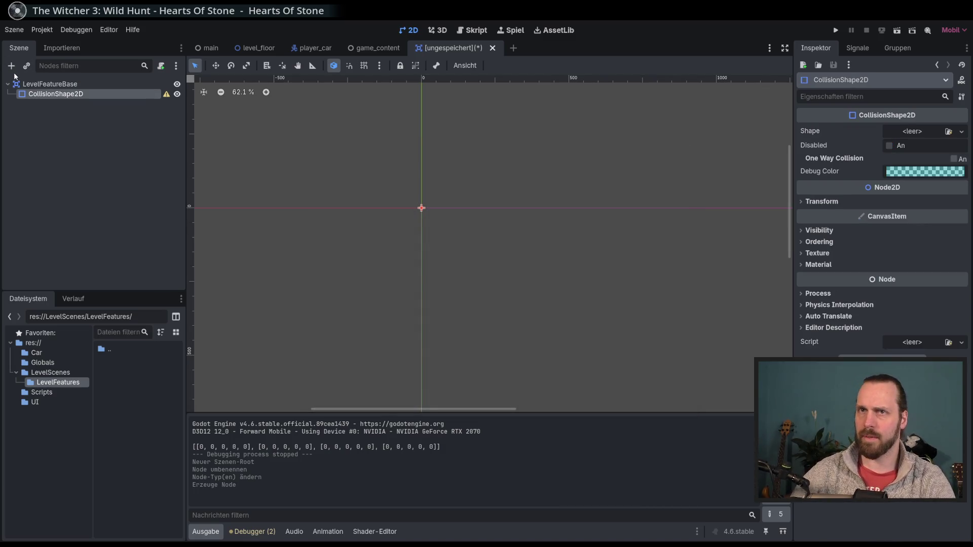
left_click(923, 131)
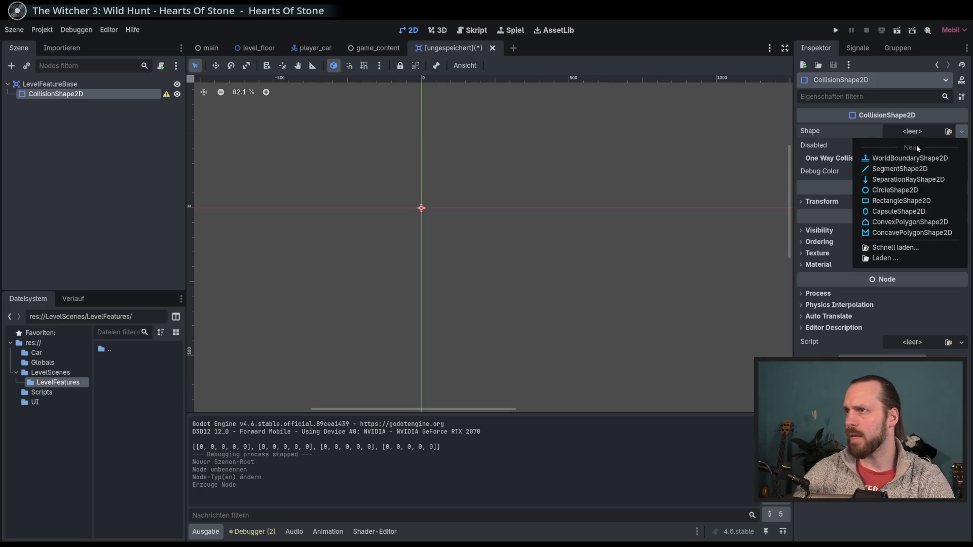
left_click(894, 190)
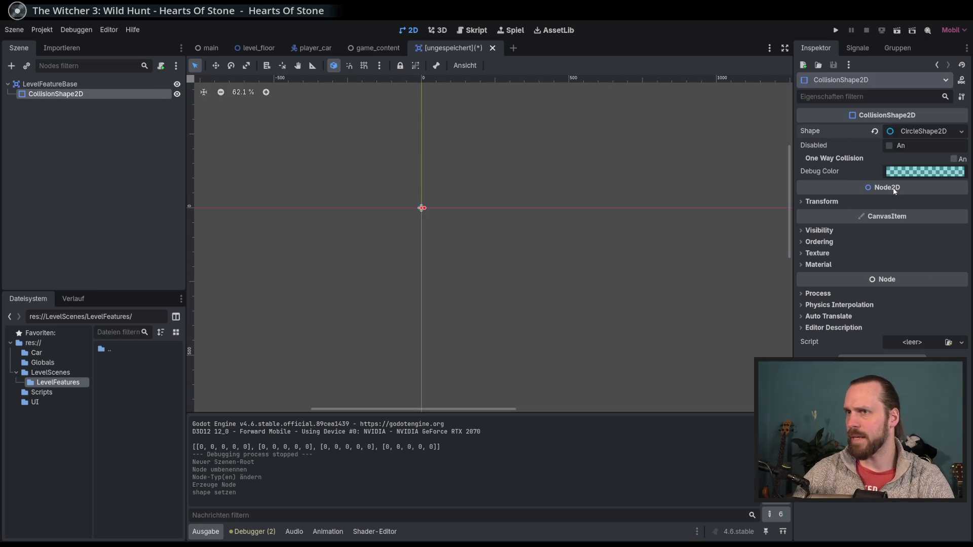
left_click(923, 131)
left_click_drag(888, 152, 903, 152)
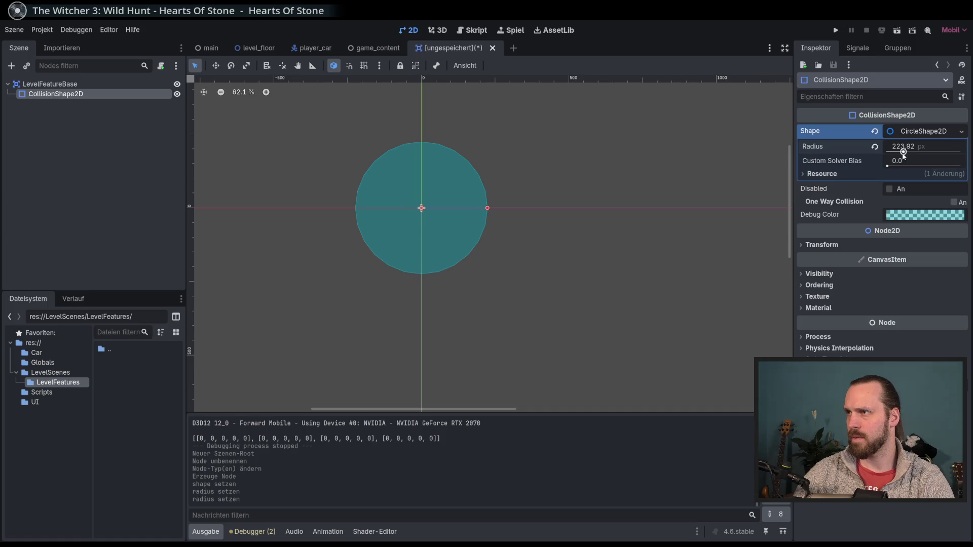
left_click(904, 147)
type("200")
key("Return")
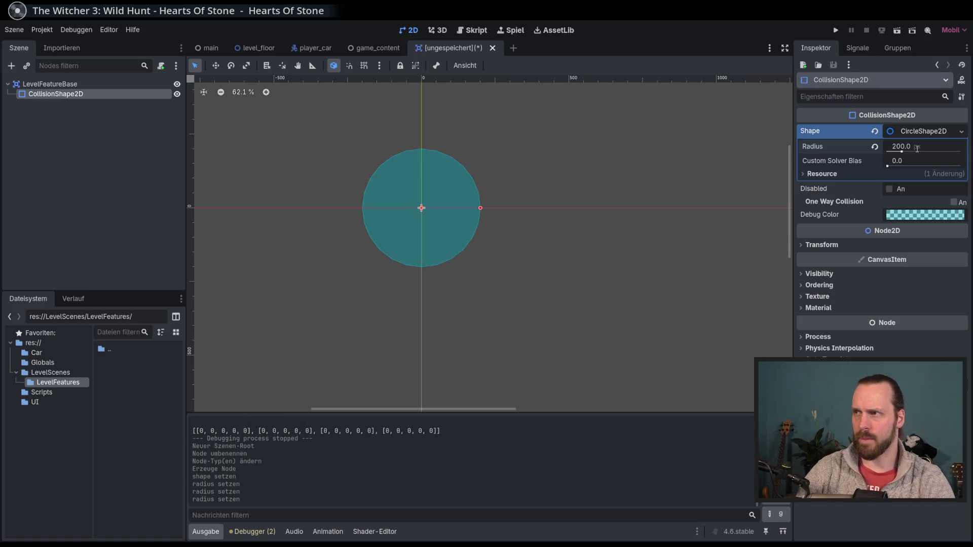
Save the scene as level_feature_base.tscn in LevelScenes/LevelFeatures
key("ctrl+s")
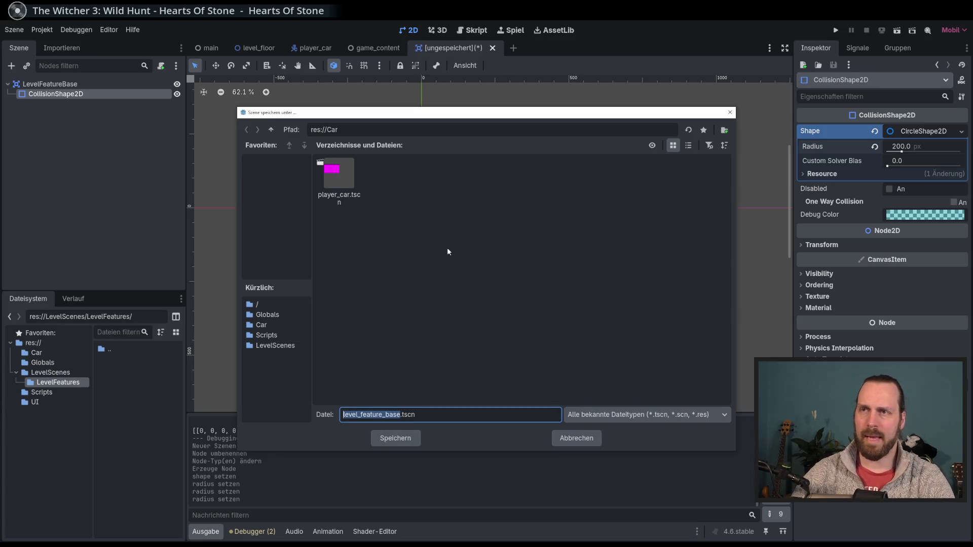
left_click(272, 130)
double_click(428, 183)
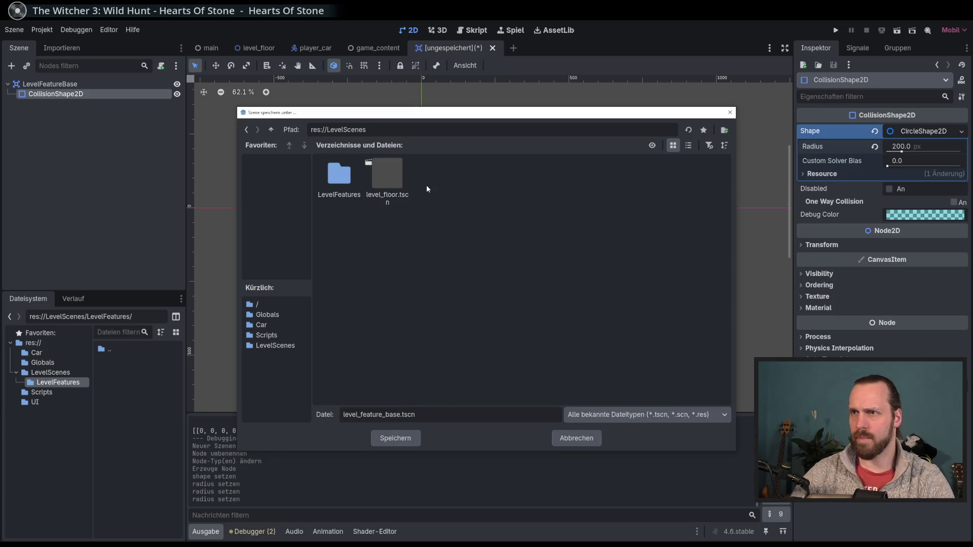
double_click(339, 191)
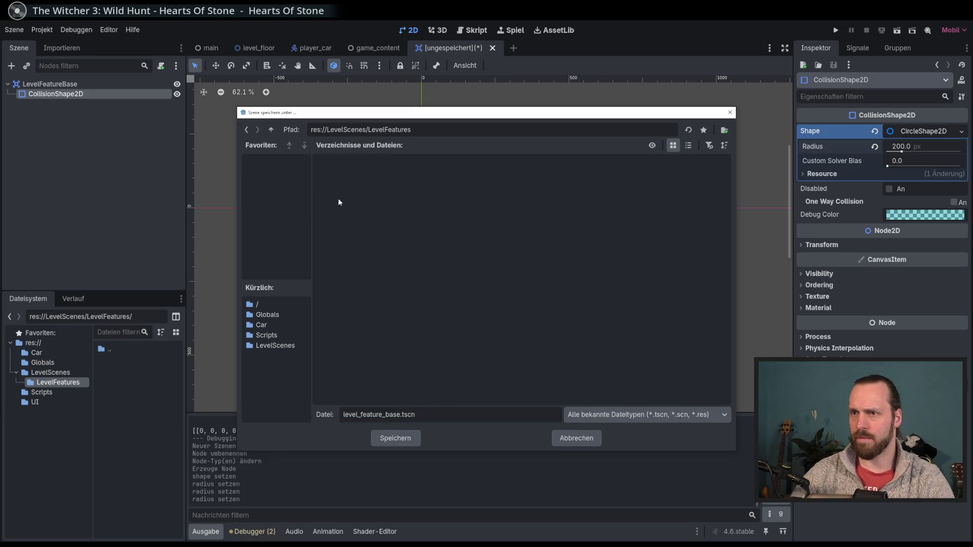
left_click(395, 438)
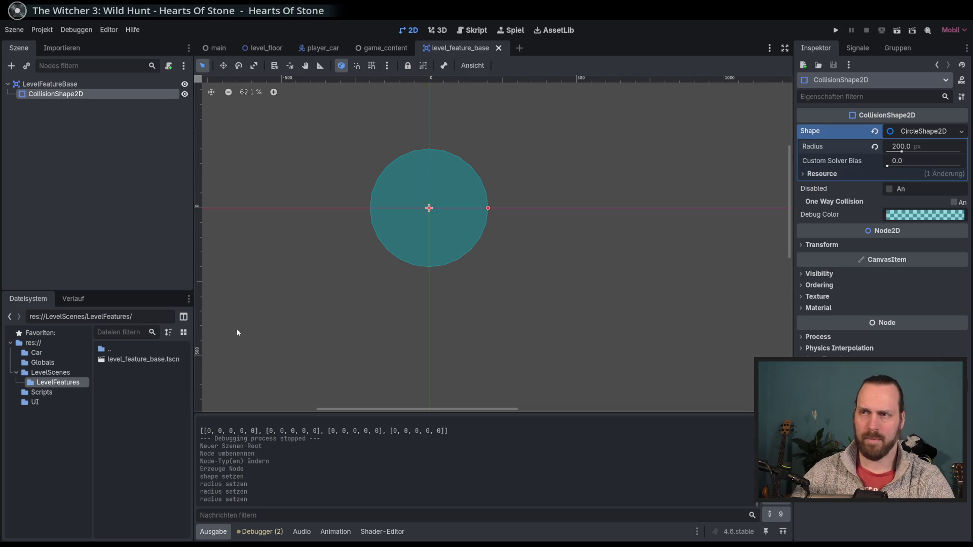
Change the circle radius to 150, save the scene, and switch to the Script workspace
left_click(42, 29)
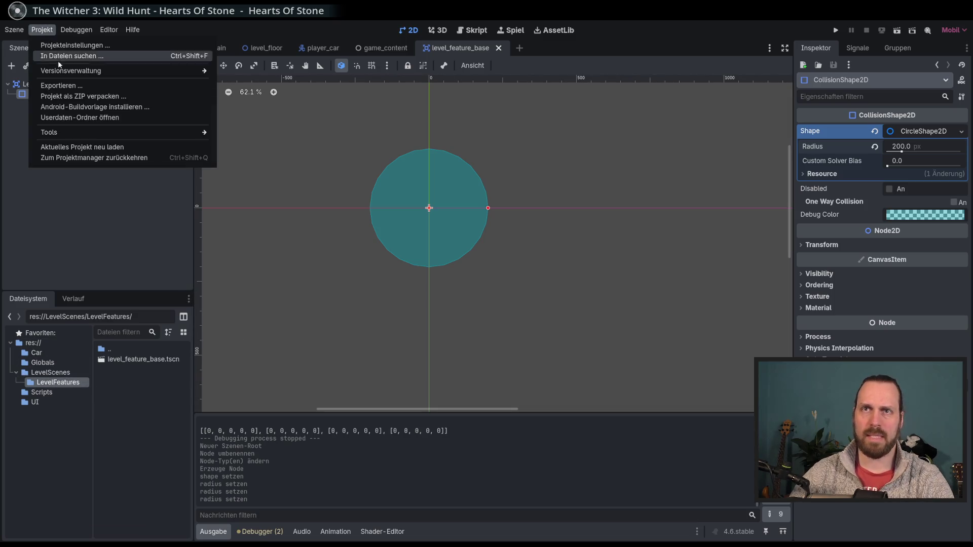
mouse_move(76, 30)
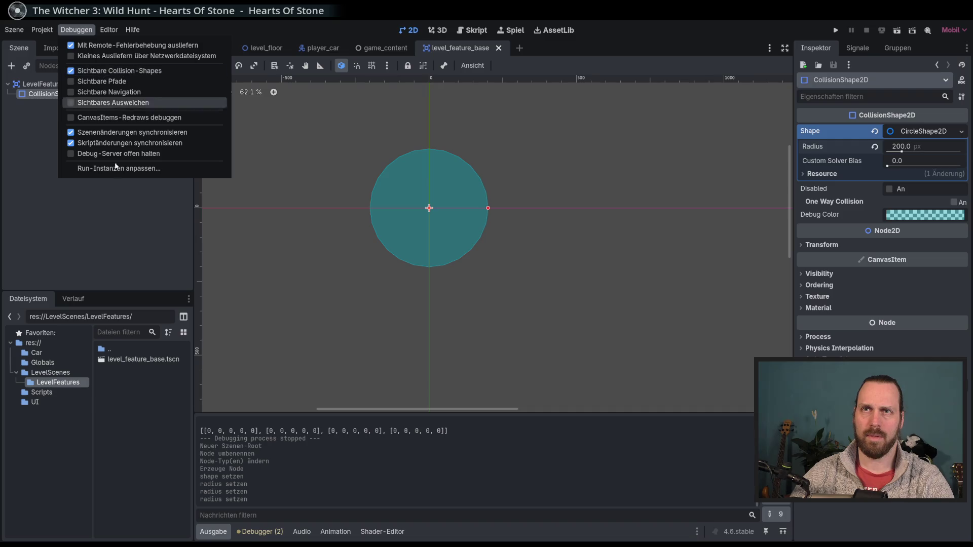
left_click(923, 147)
type("150")
key("Return")
key("ctrl+s")
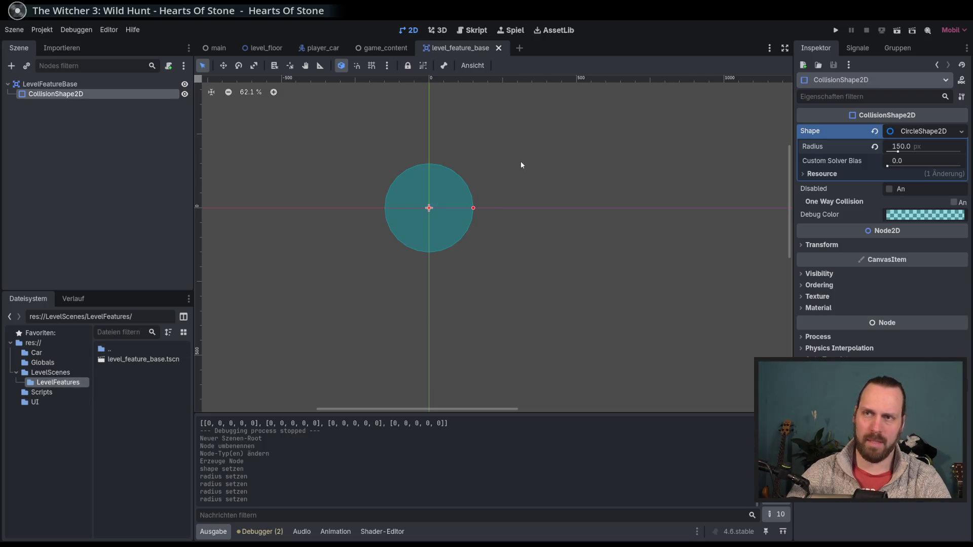
left_click(486, 31)
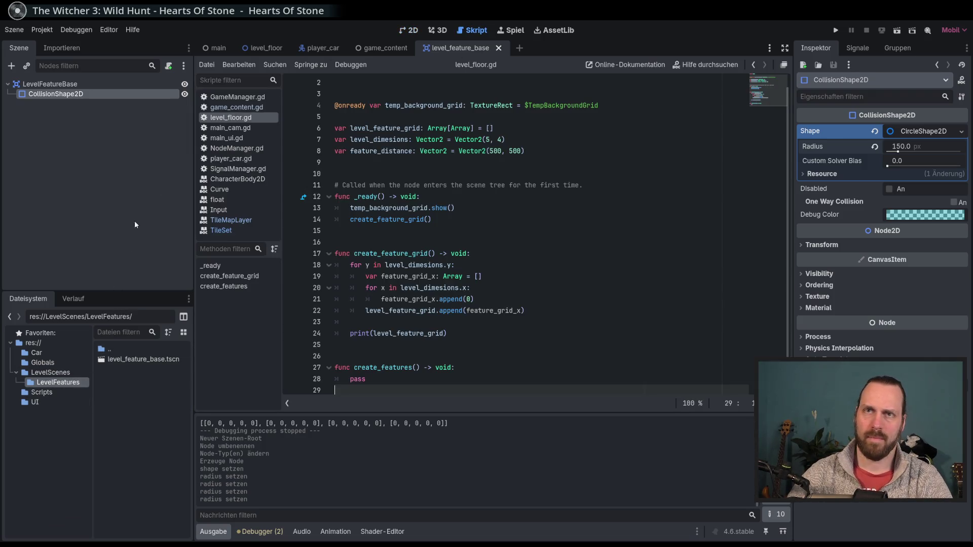
left_click(318, 48)
left_click(289, 46)
left_click(437, 49)
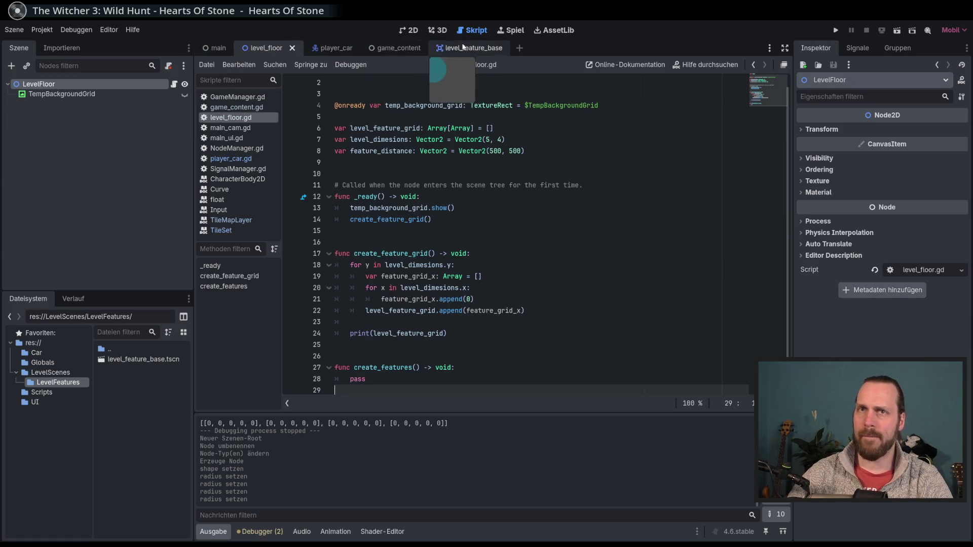
left_click(383, 45)
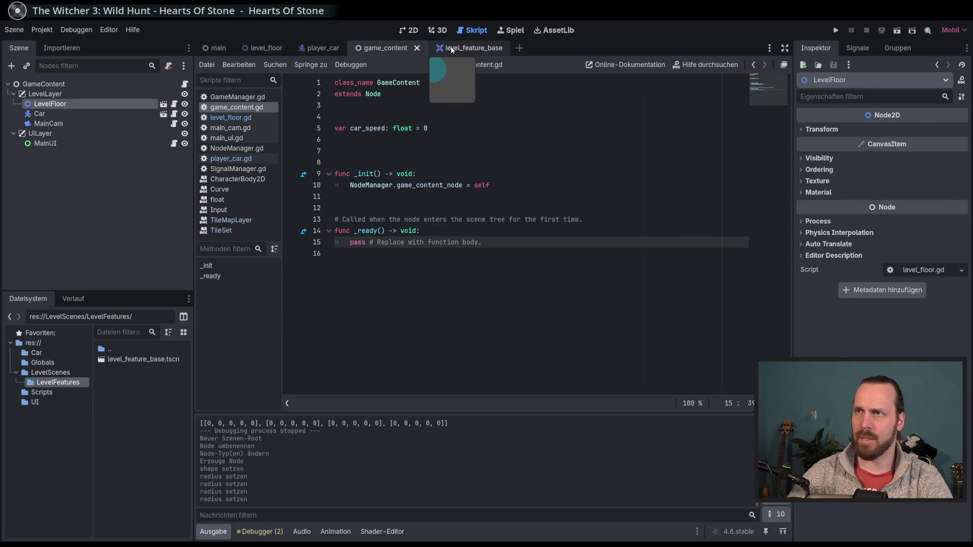
left_click(459, 48)
left_click(269, 47)
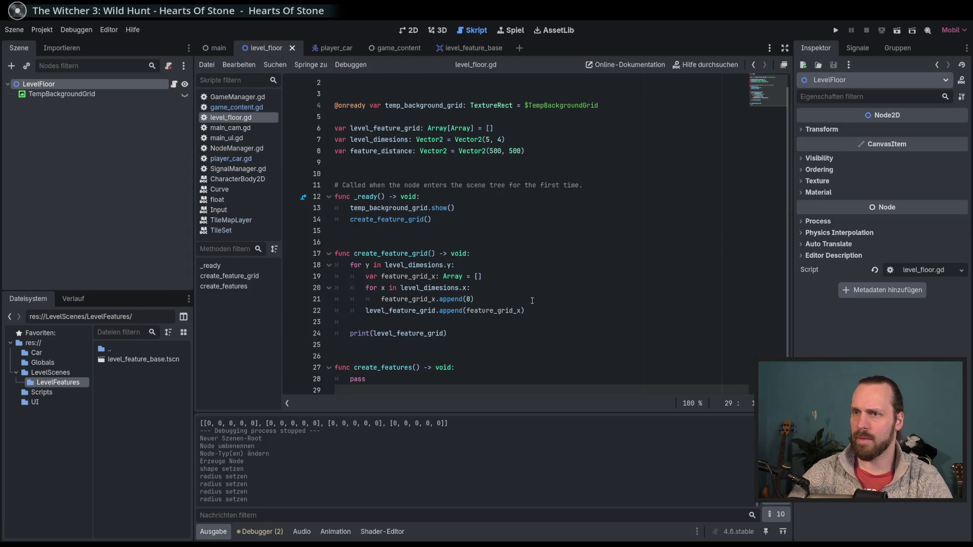
scroll(456, 202, "up", 1)
left_click(416, 106)
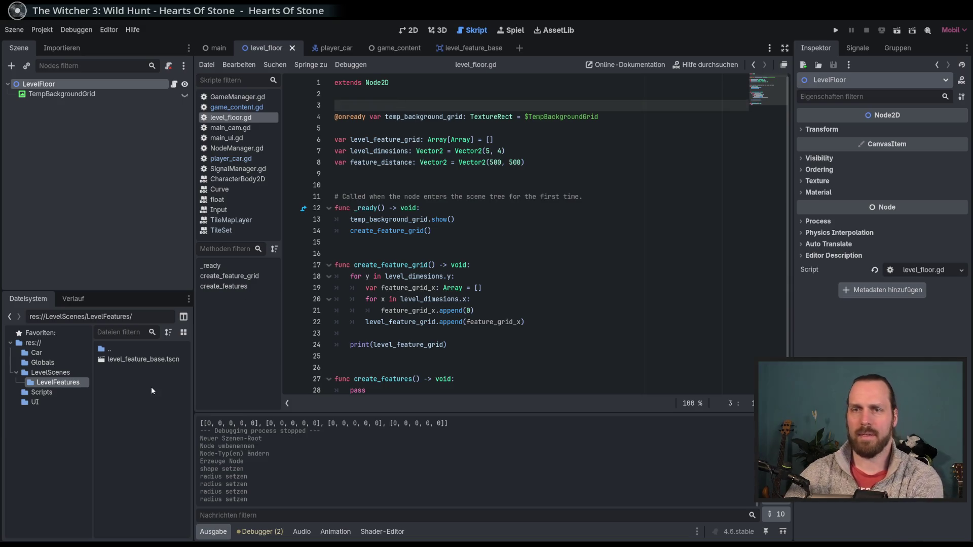
double_click(129, 360)
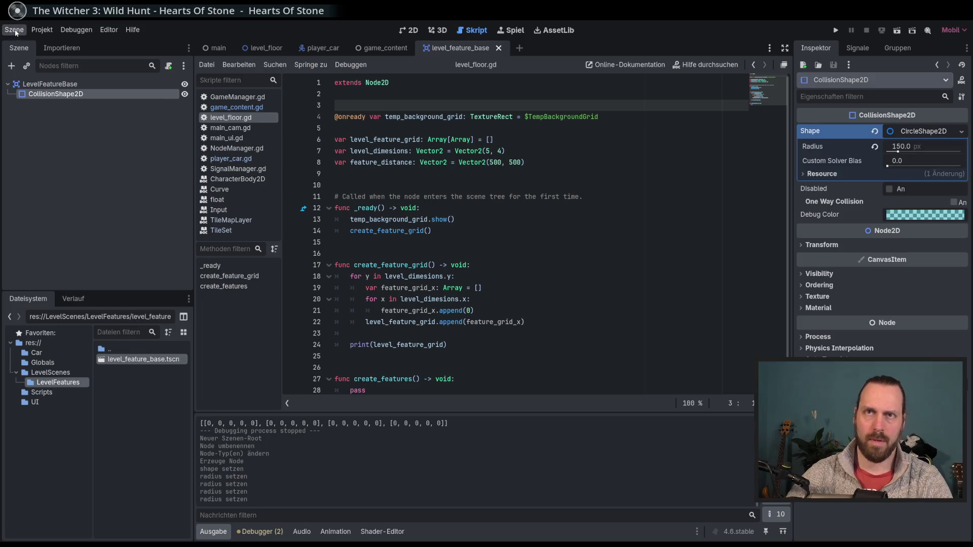
Create a new scene inherited from level_feature_base.tscn with its root renamed TestLevelFeature
left_click(14, 29)
left_click(56, 57)
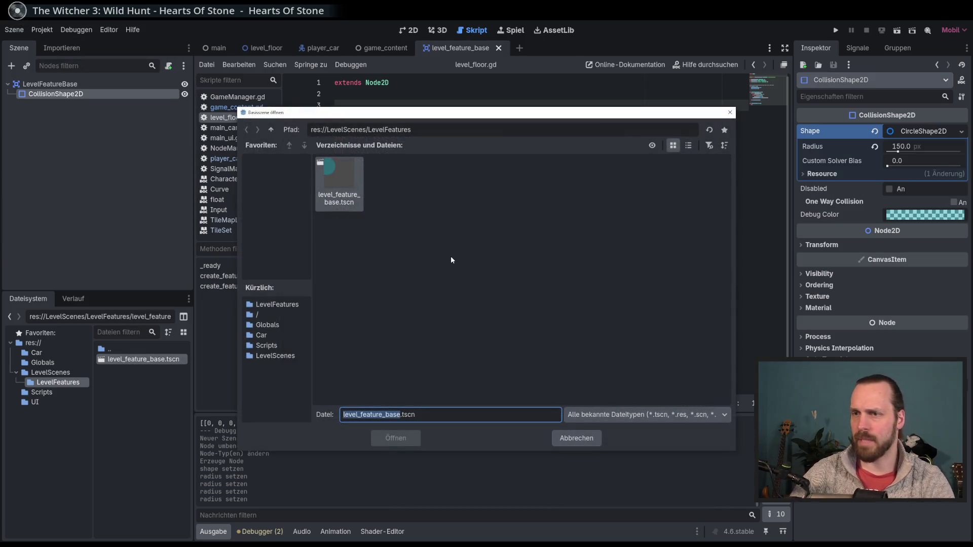
double_click(352, 199)
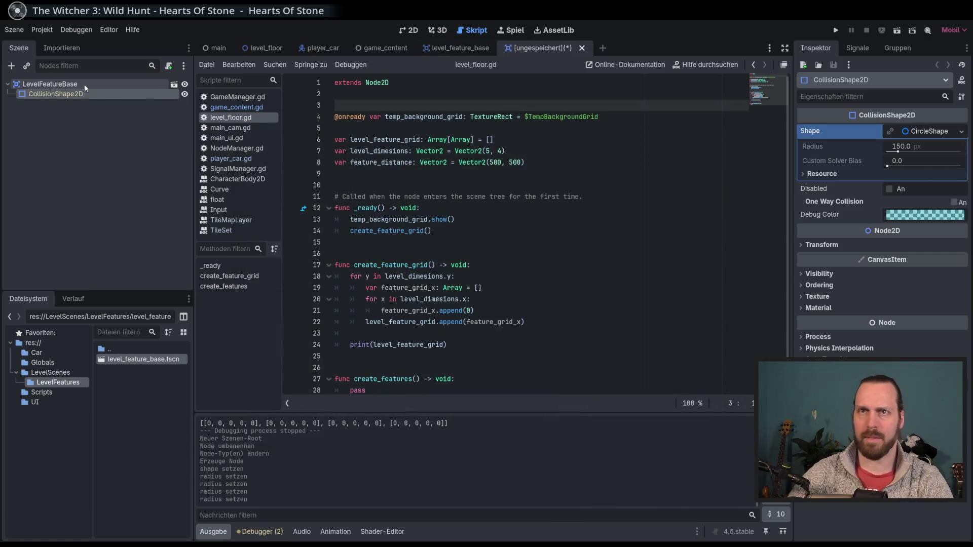
key("F2")
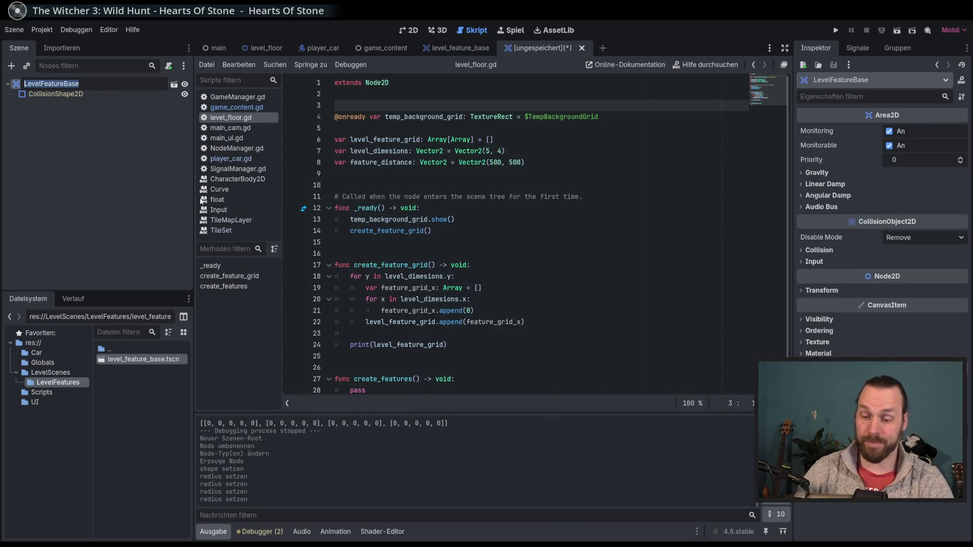
type("TestLevelFeature")
key("Return")
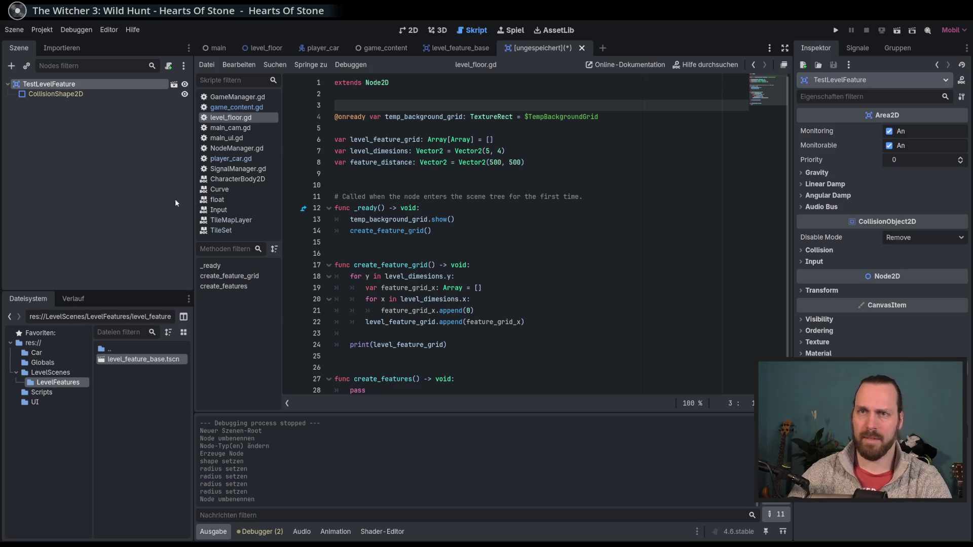
Save it as test_level_feature.tscn in a new Features folder under LevelFeatures
key("ctrl+s")
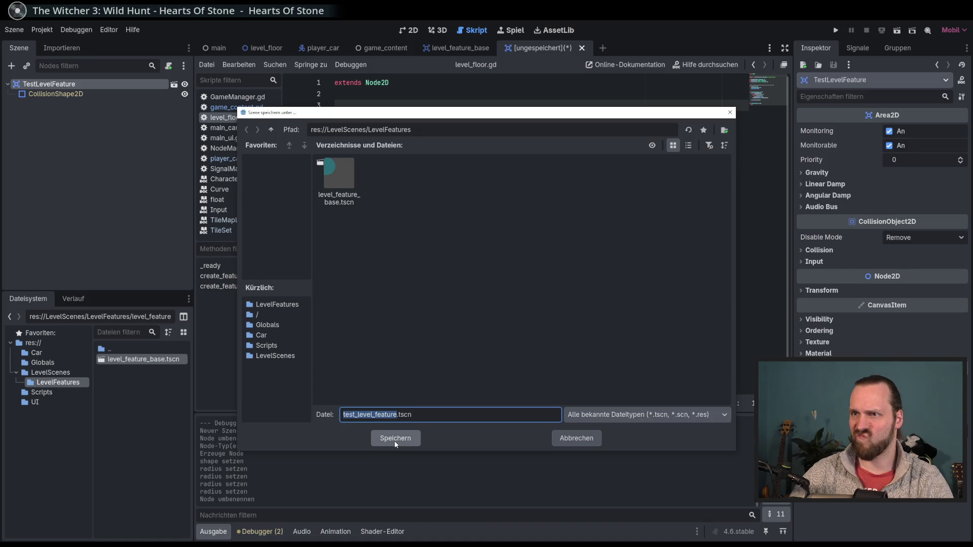
right_click(383, 322)
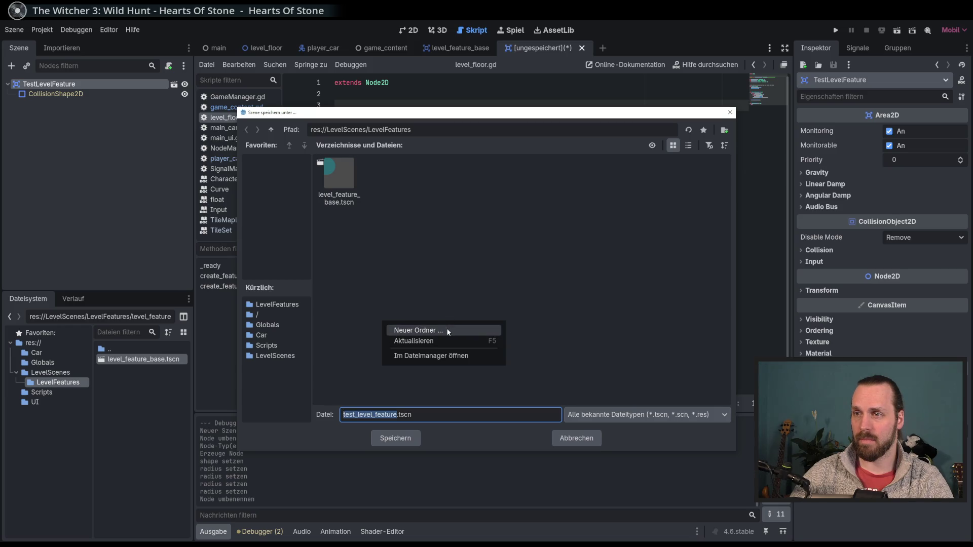
left_click(464, 329)
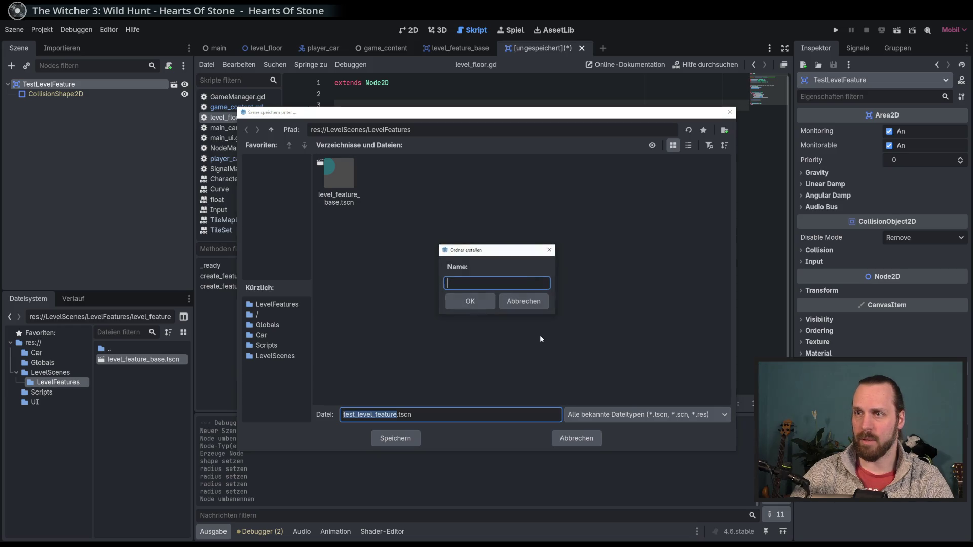
type("Fold")
key("BackSpace")
key("BackSpace")
key("BackSpace")
type("in")
key("BackSpace")
key("BackSpace")
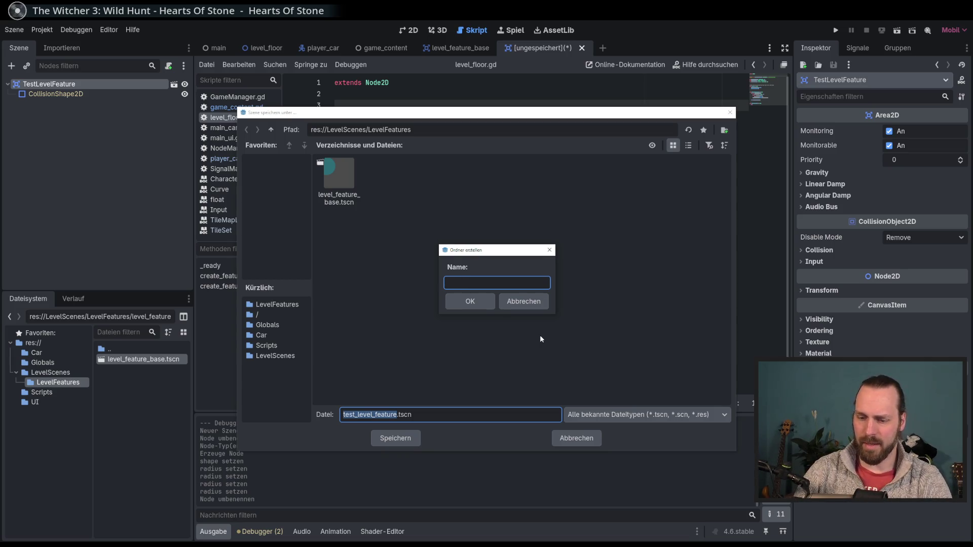
type("Features")
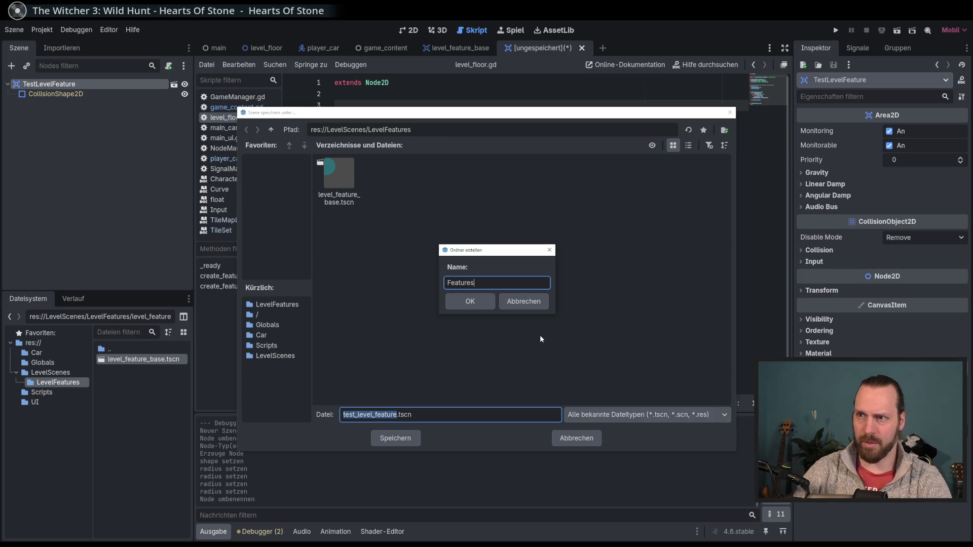
key("Return")
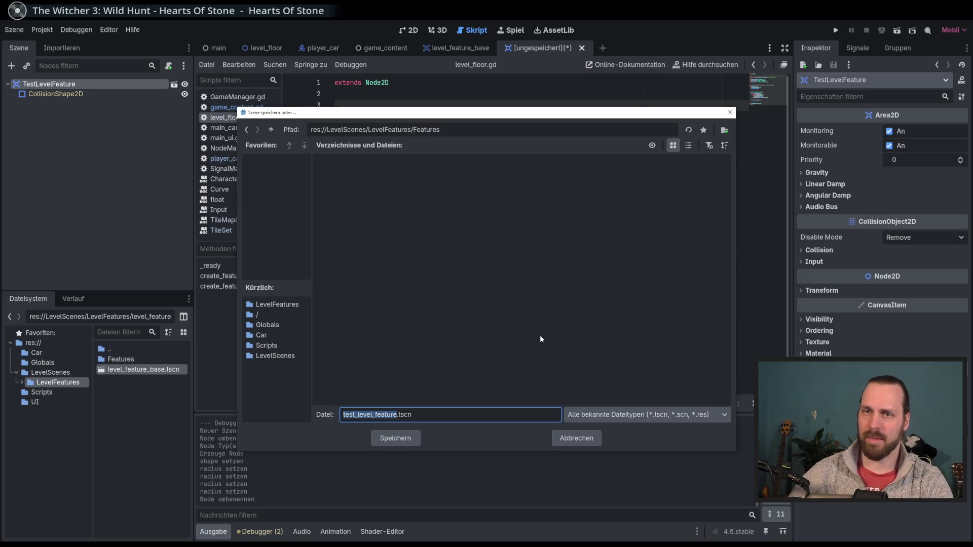
left_click(397, 437)
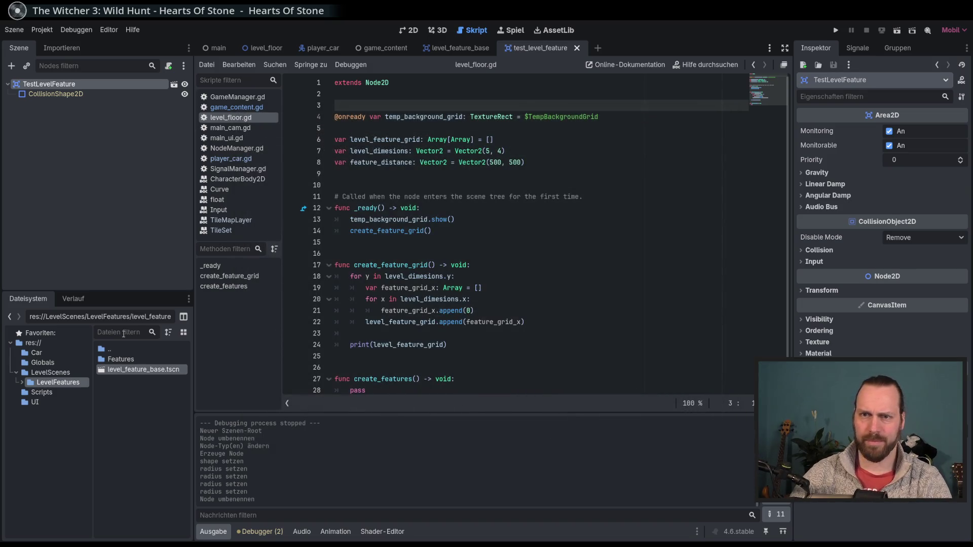
Drag test_level_feature.tscn into level_floor.gd to add a TEST_LEVEL_FEATURE preload constant
double_click(130, 360)
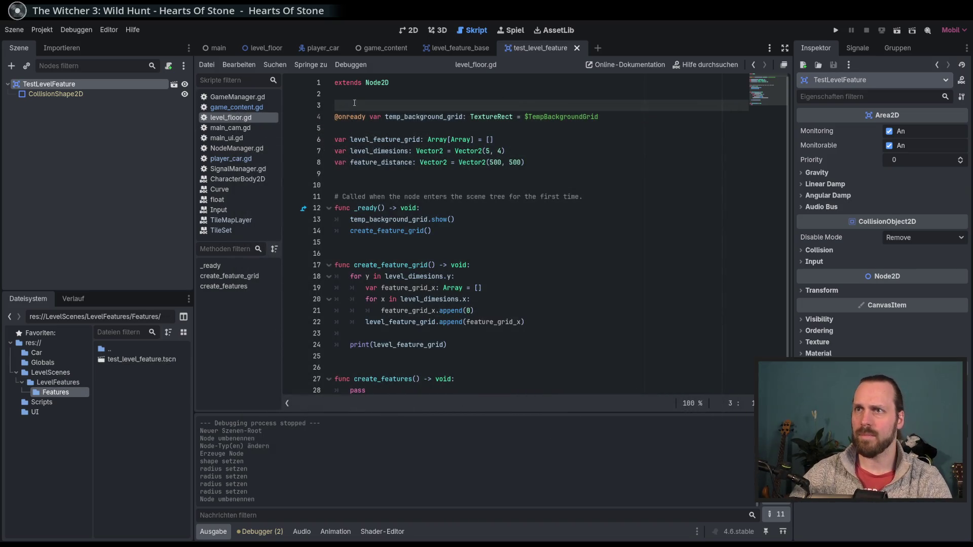
key("Return")
key("Return")
key("Up")
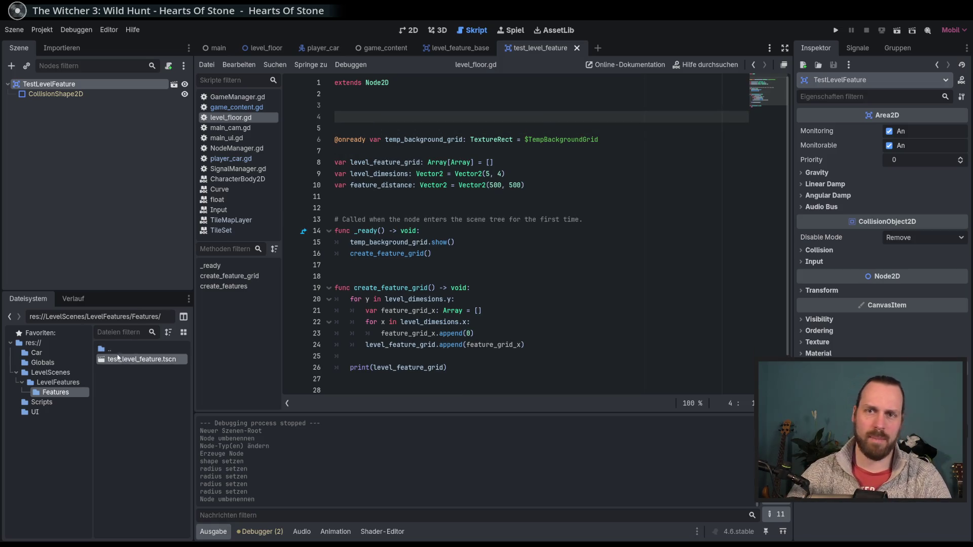
mouse_move(147, 363)
left_mouse_down()
mouse_move(405, 128)
mouse_move(437, 139)
left_mouse_up()
key("BackSpace")
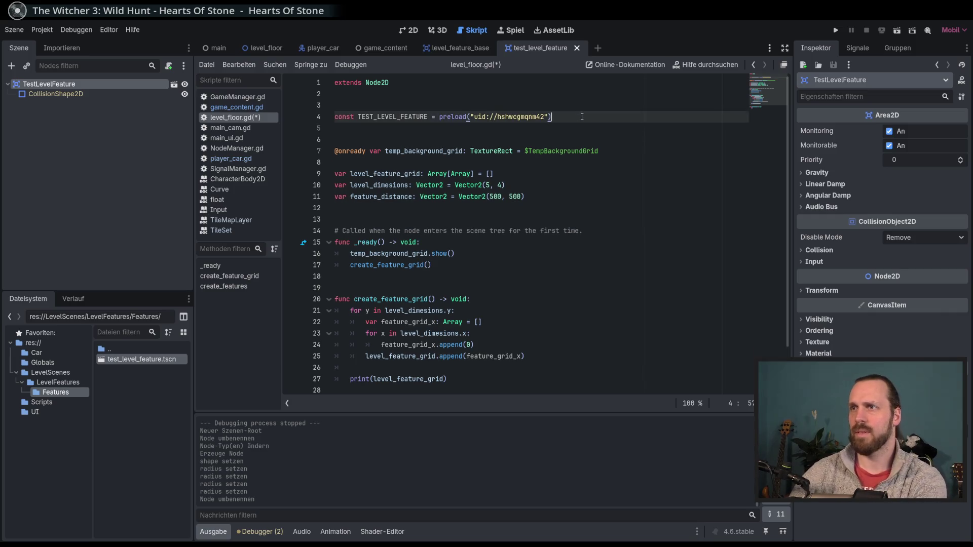
Scroll down to create_features and put the caret at the end of its pass line
left_click(647, 178)
scroll(648, 178, "down", 1)
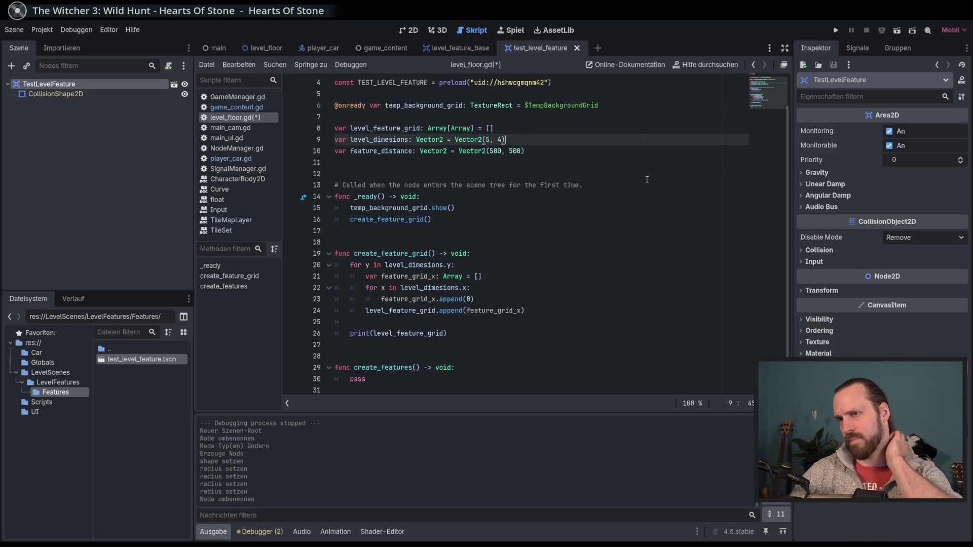
double_click(369, 380)
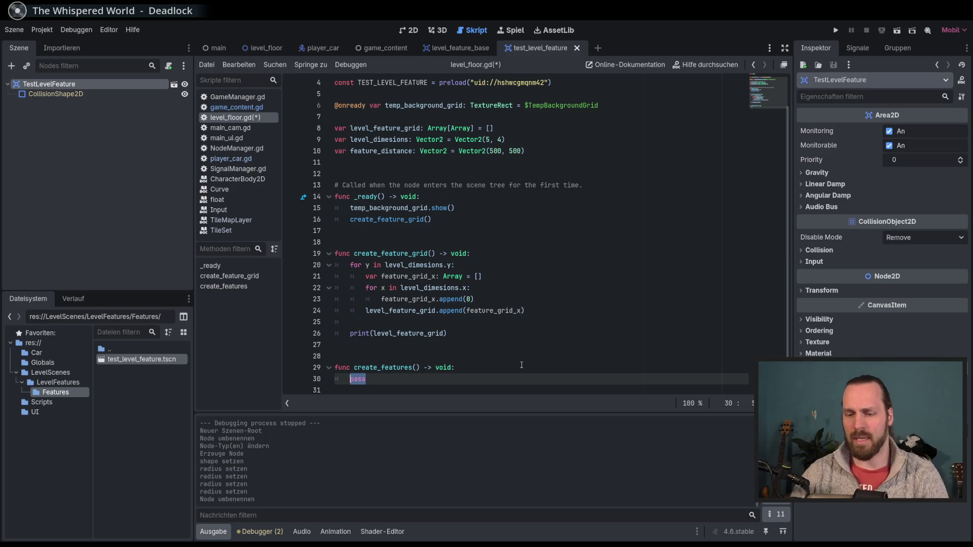
key("Right")
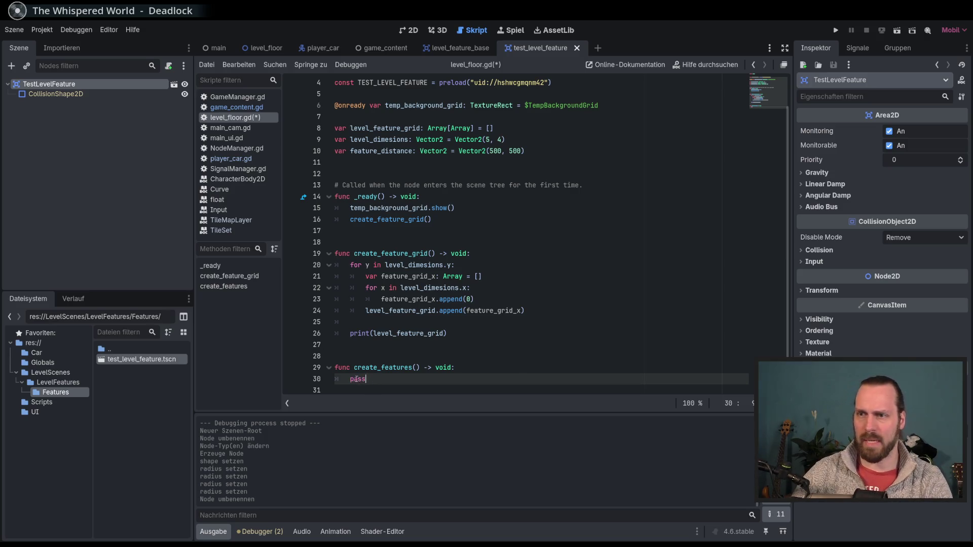
double_click(360, 380)
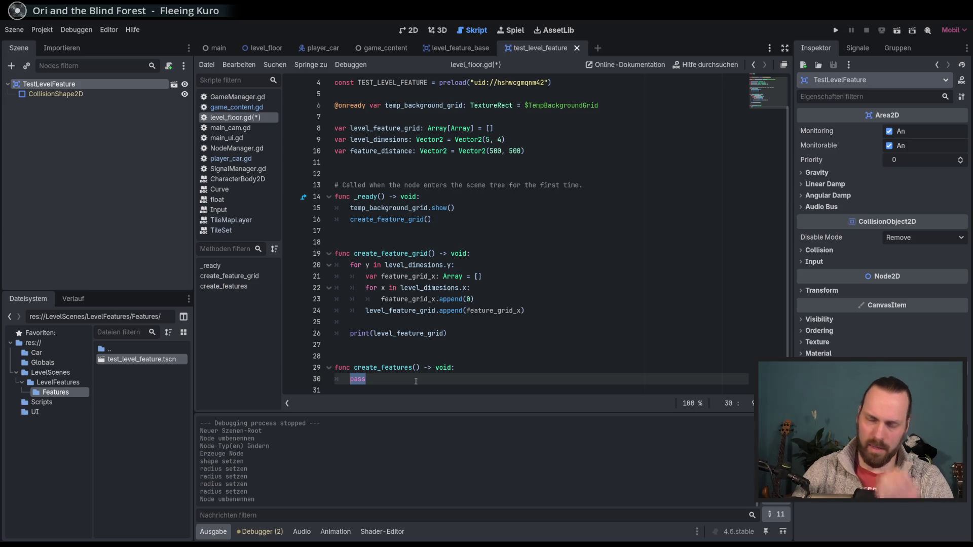
Write var new_feature = TEST_LEVEL_FEATURE.instantiate(), save, and open the level_floor scene
type("var new")
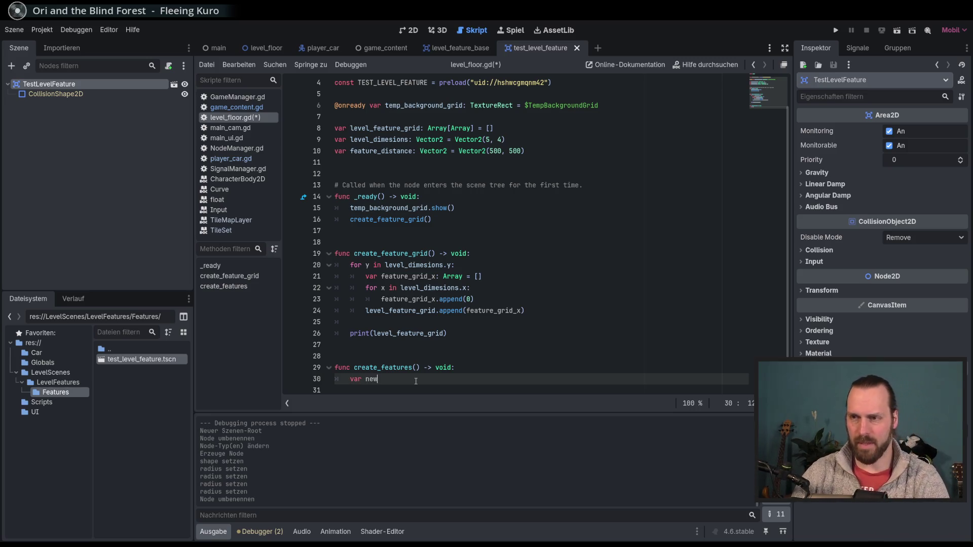
type("_feature = LEVE")
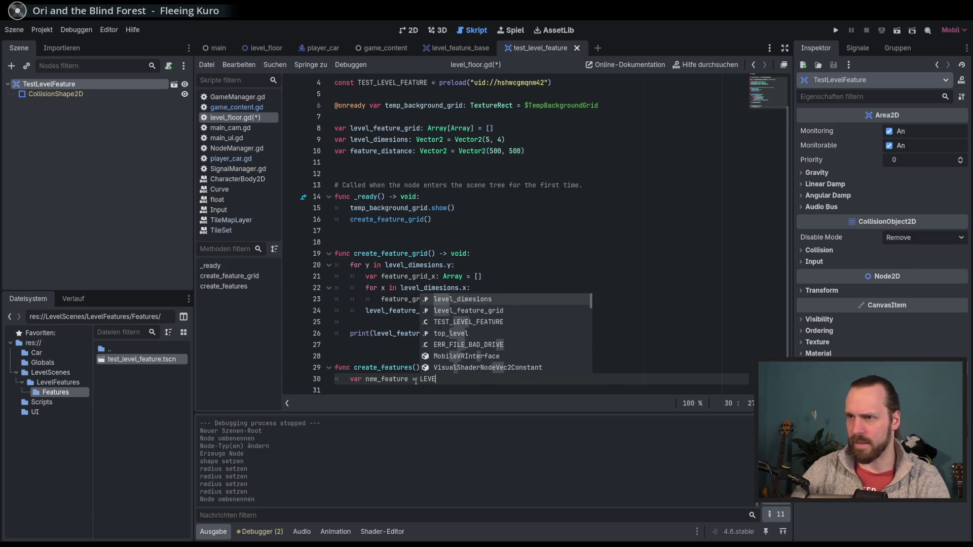
key("Down")
key("Down")
key("Return")
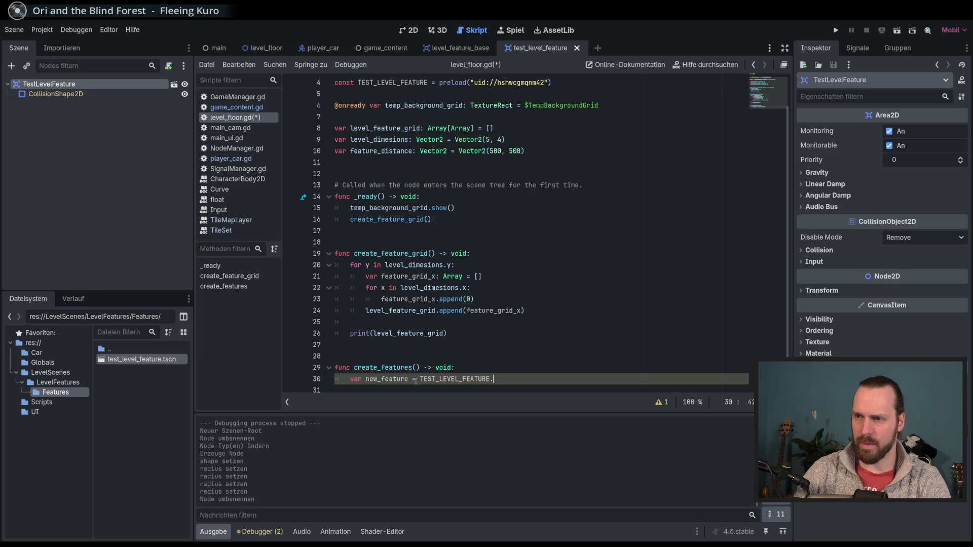
type("inst")
key("Return")
key("Return")
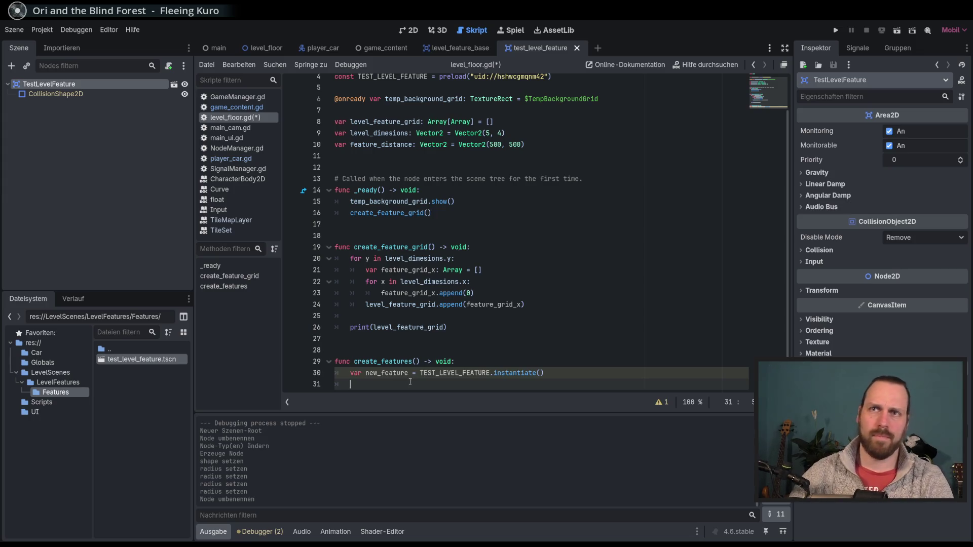
key("ctrl+s")
left_click(263, 48)
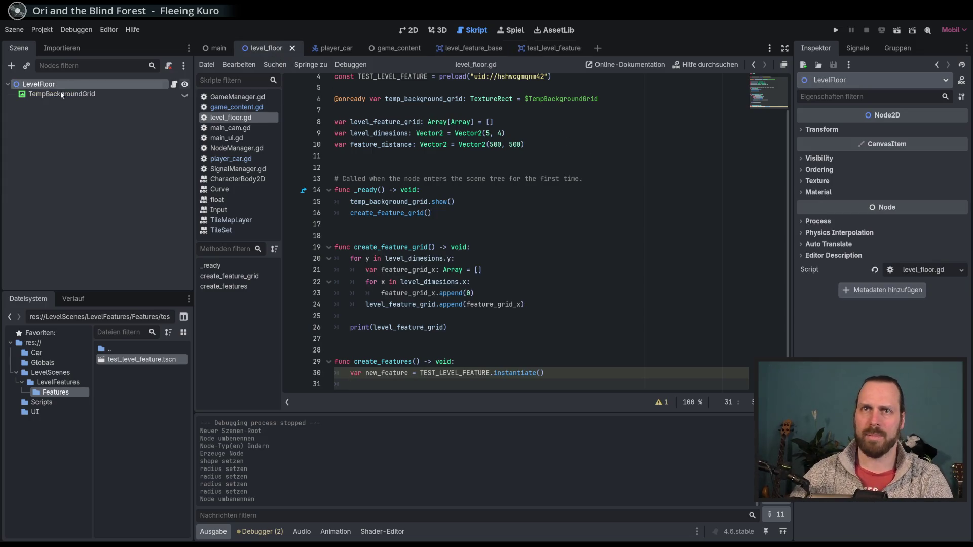
Add a Node2D child under LevelFloor, first naming it Features, then renaming it FeatureNode
left_click(11, 65)
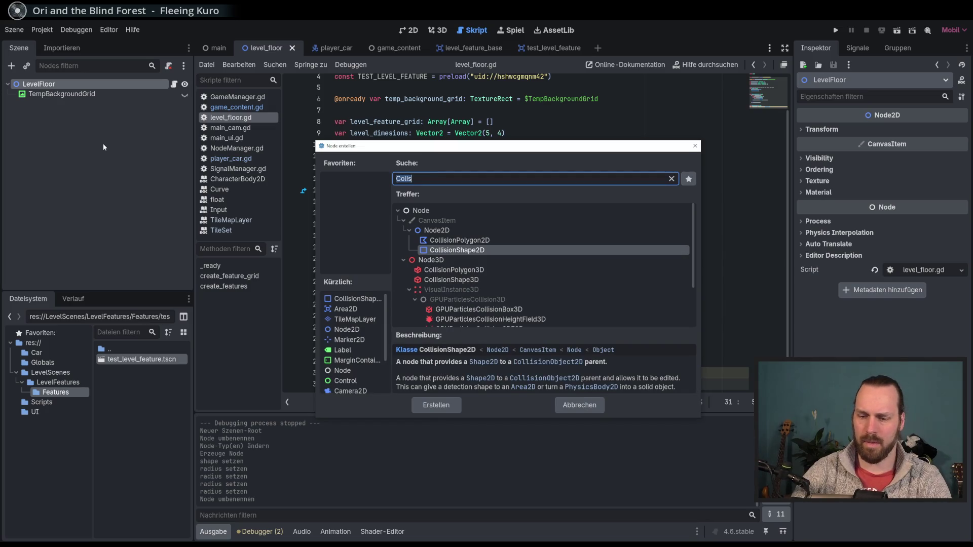
type("Node2D")
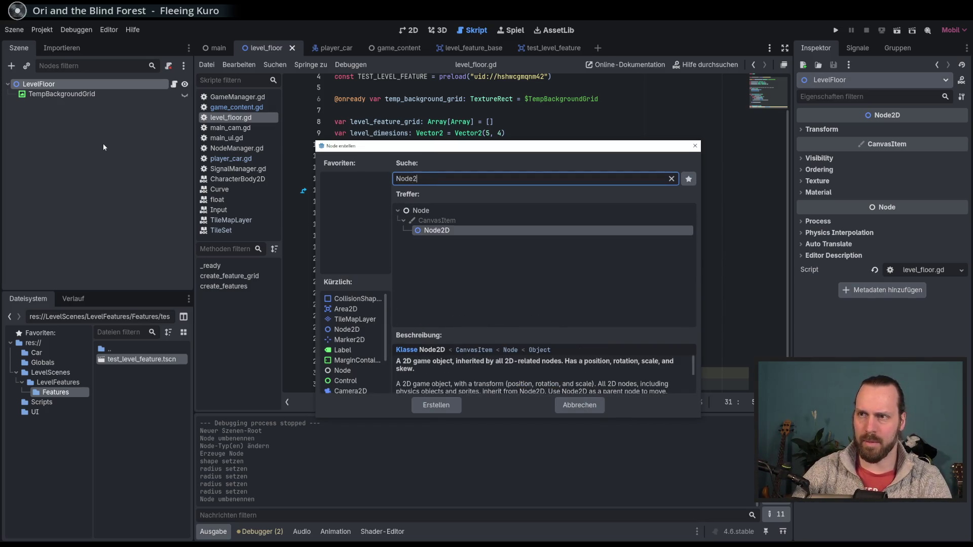
key("Return")
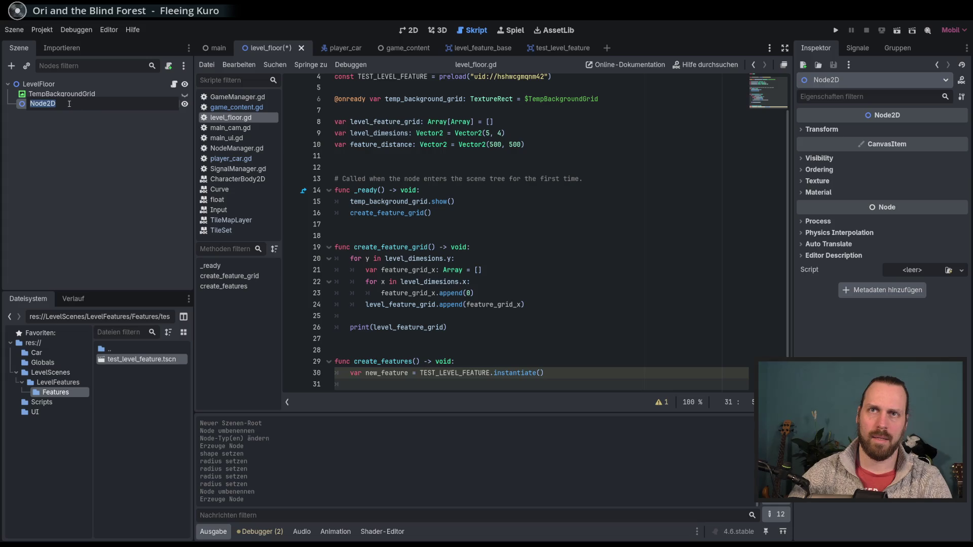
key("Return")
key("F2")
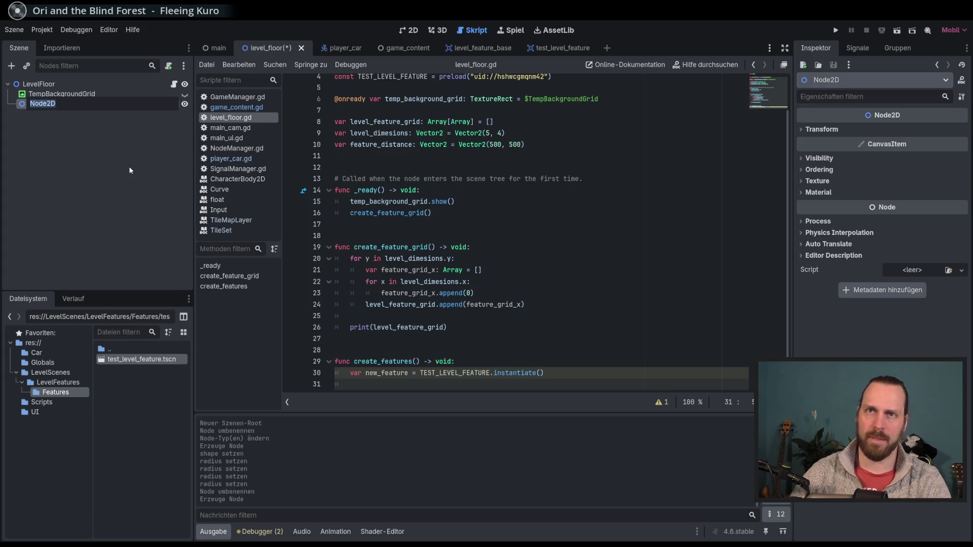
type("Fea")
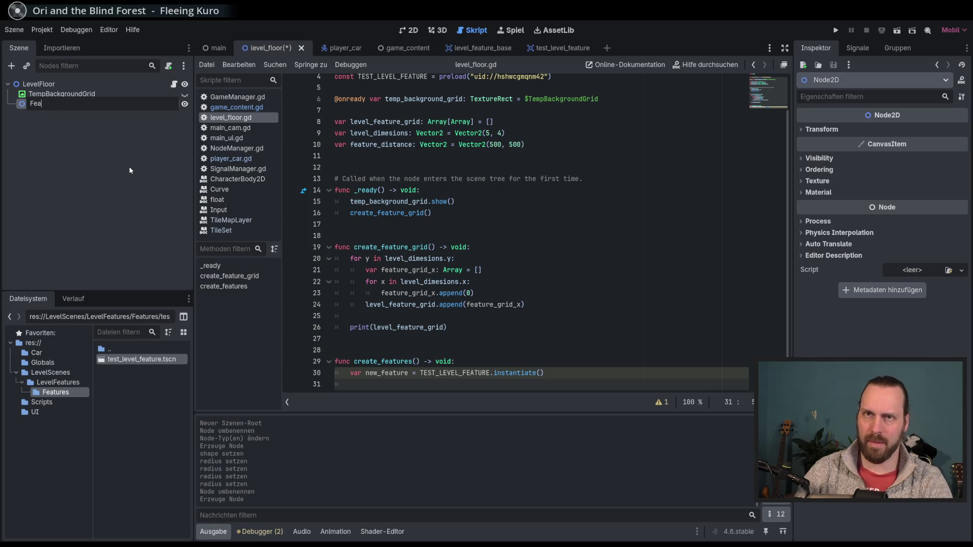
type("tures")
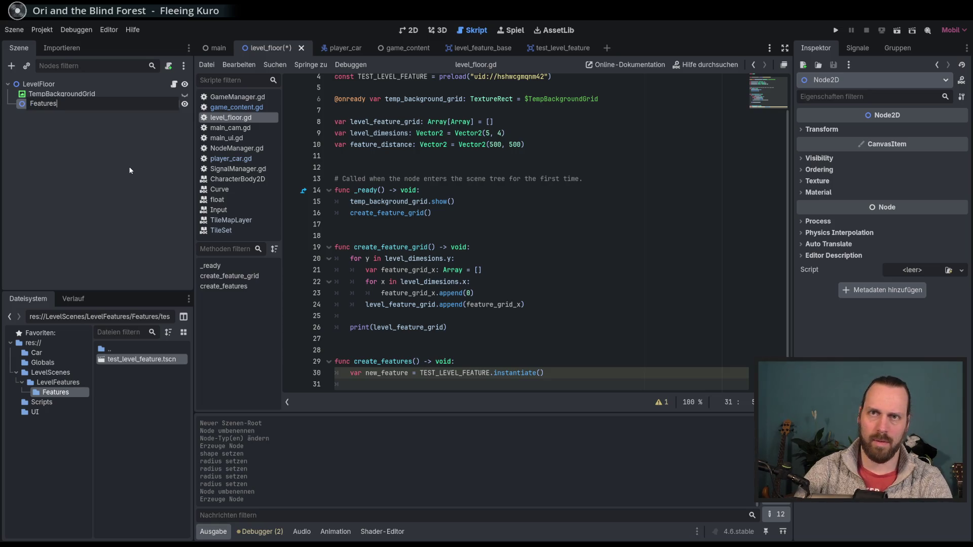
key("Return")
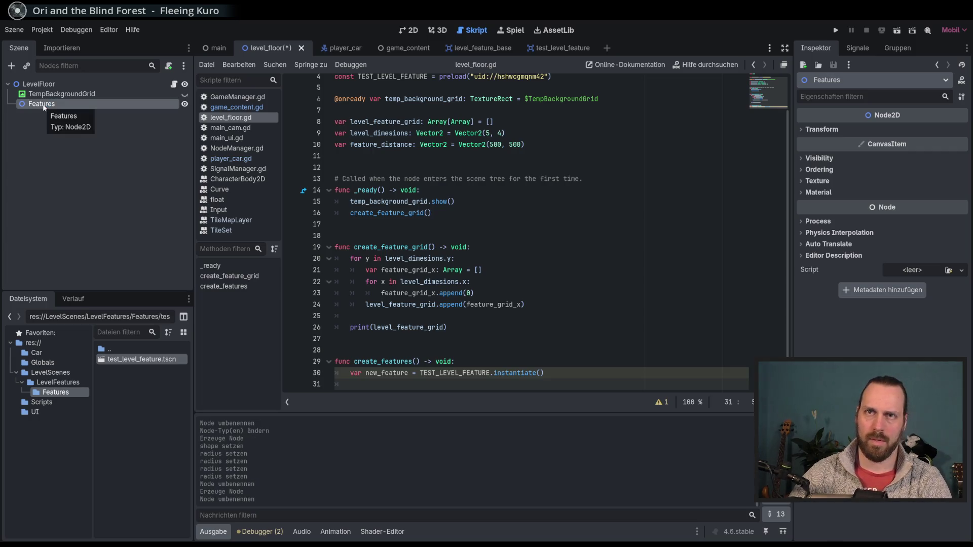
double_click(76, 105)
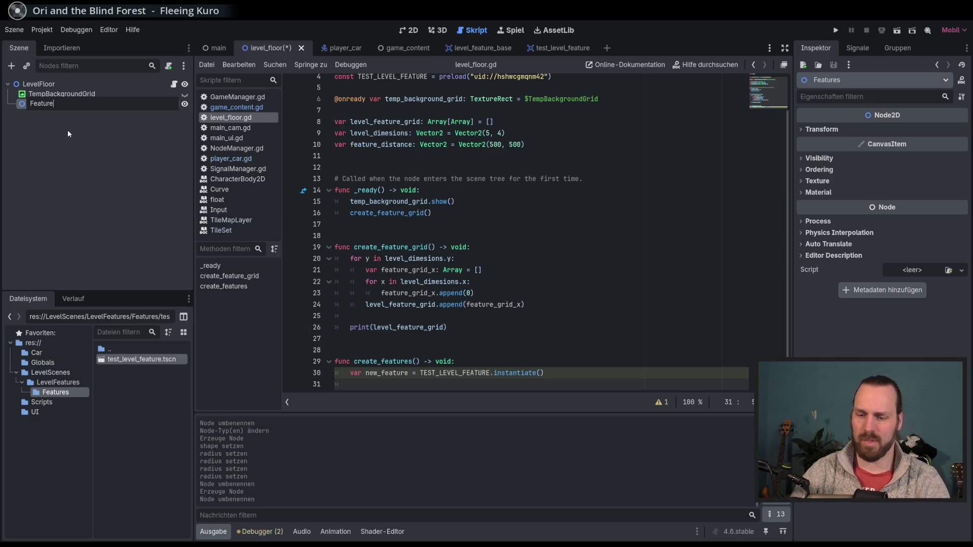
type("Node")
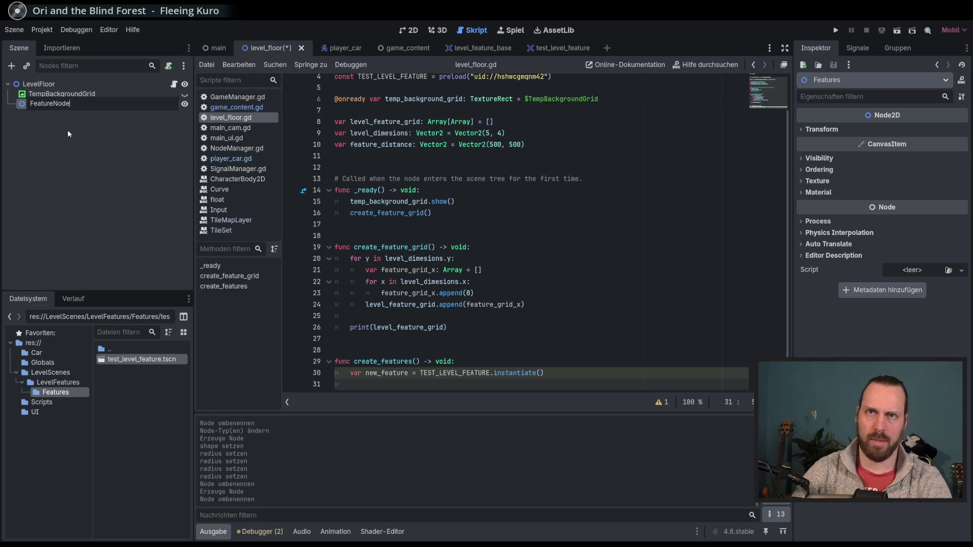
key("Return")
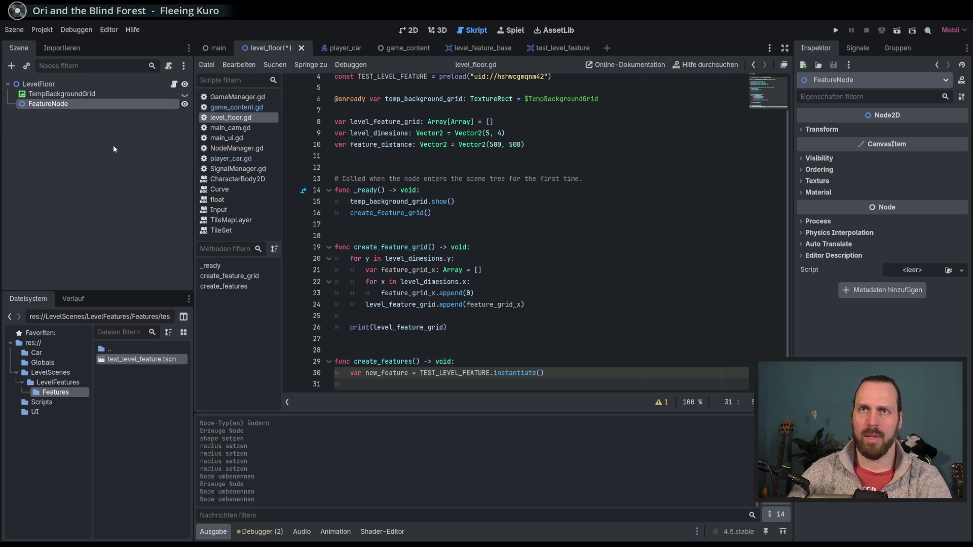
scroll(557, 208, "up", 2)
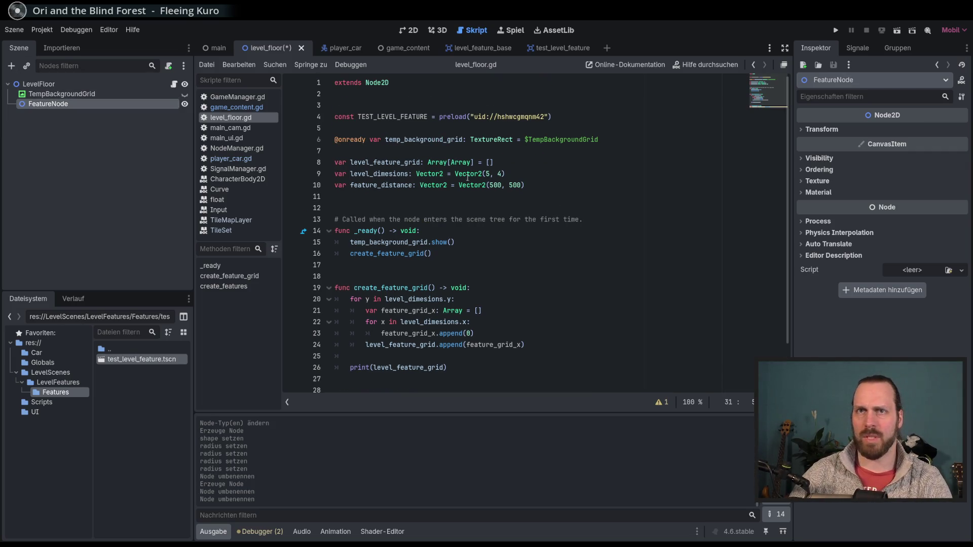
left_click(597, 114)
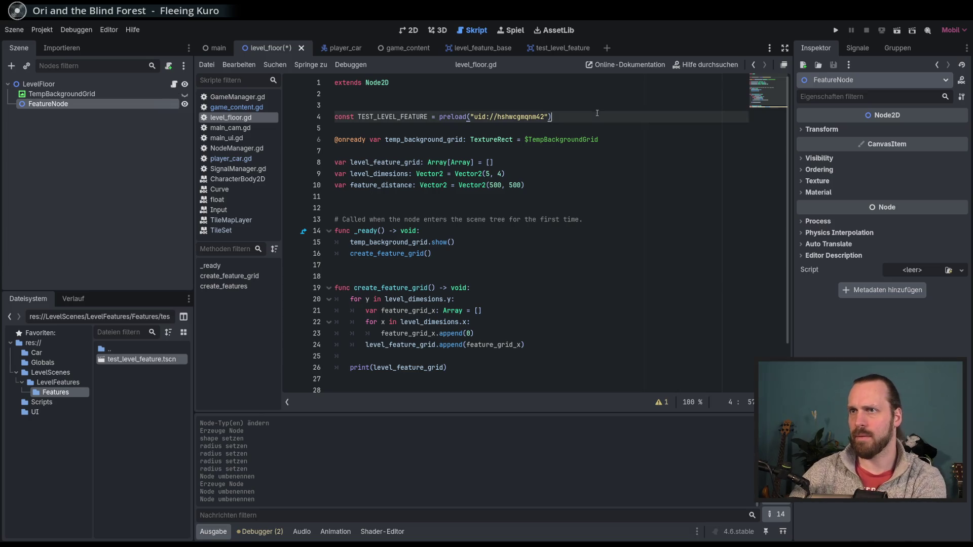
left_click(606, 142)
key("Return")
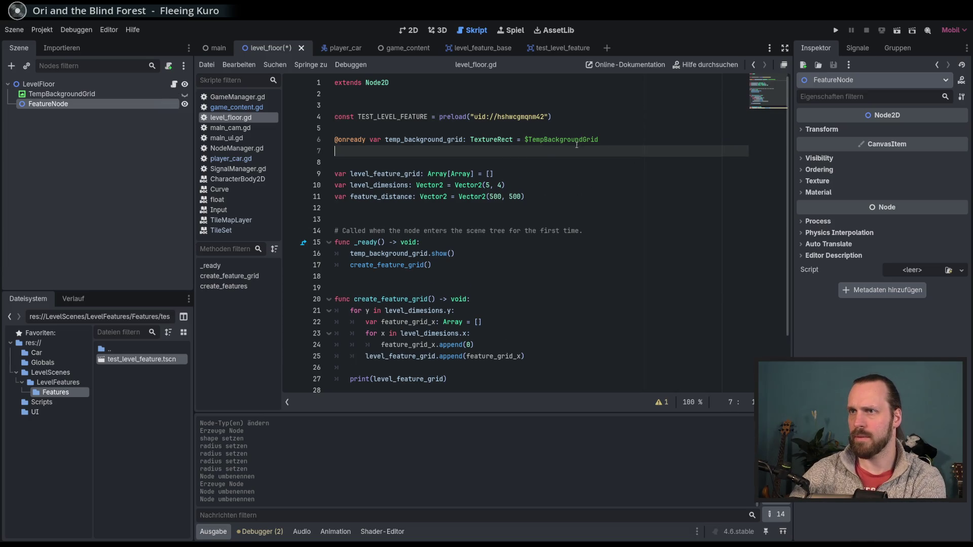
mouse_move(44, 103)
left_mouse_down()
mouse_move(354, 146)
mouse_move(404, 141)
mouse_move(408, 157)
left_mouse_up()
key("alt+Down")
key("alt+Down")
key("alt+Down")
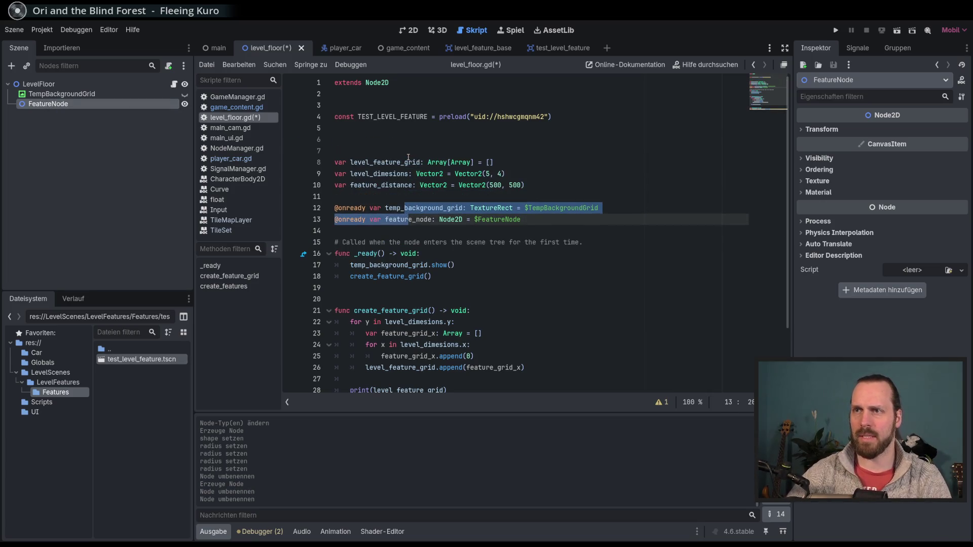
left_click(571, 223)
key("Return")
Delete the surplus blank lines below the TEST_LEVEL_FEATURE constant and save level_floor.gd
left_click(449, 124)
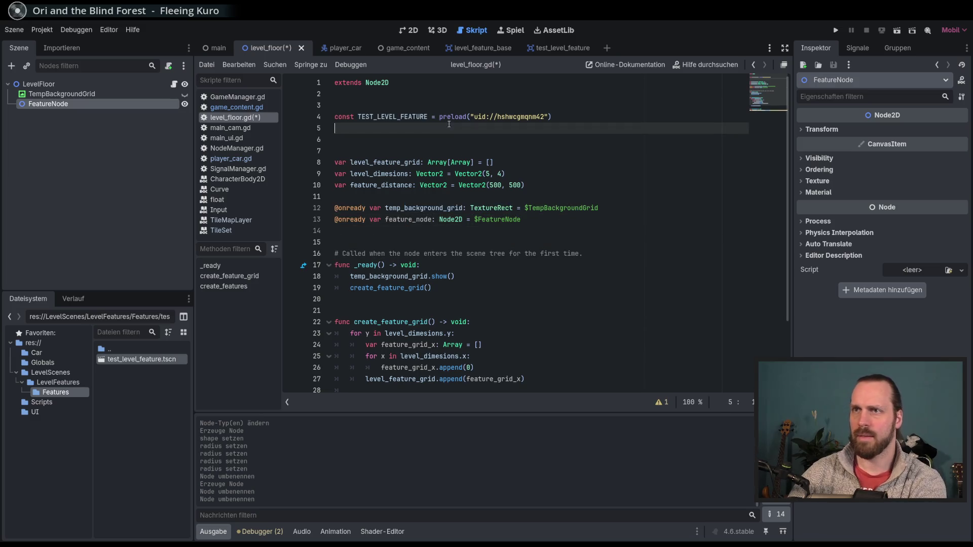
key("Delete")
key("Delete")
key("Up")
key("Up")
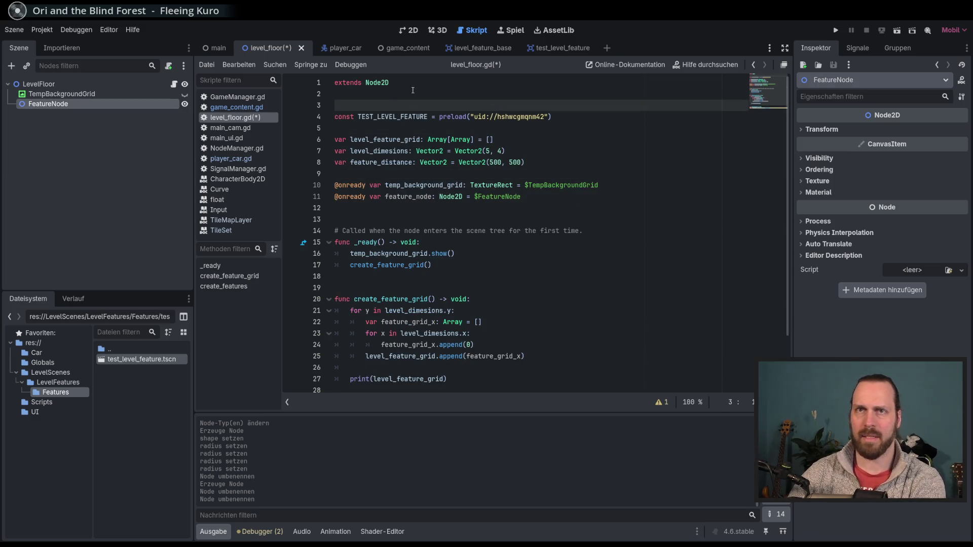
left_click(424, 87)
key("Home")
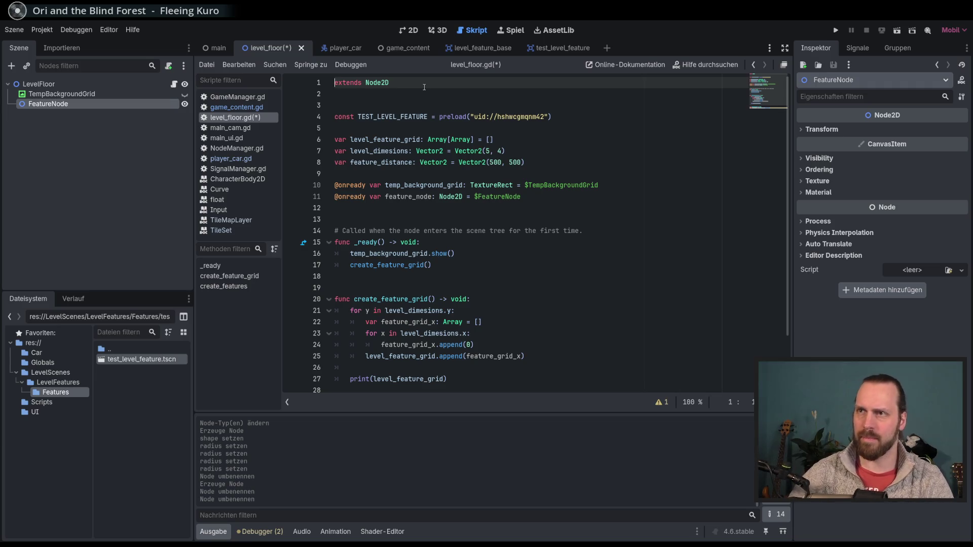
left_click(568, 185)
key("ctrl+s")
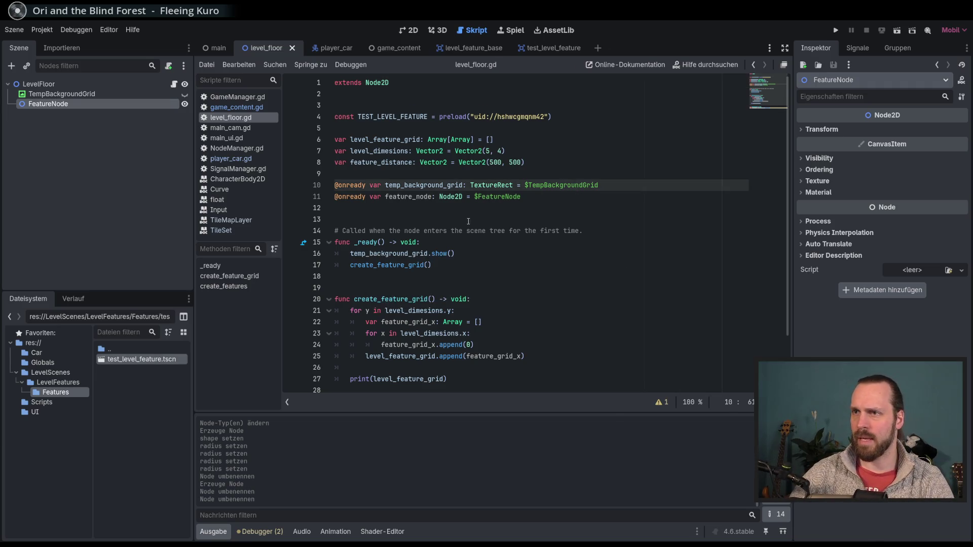
Insert an extra empty line before the _ready comment and review the node reference lines
left_click(469, 219)
key("Return")
scroll(527, 253, "down", 2)
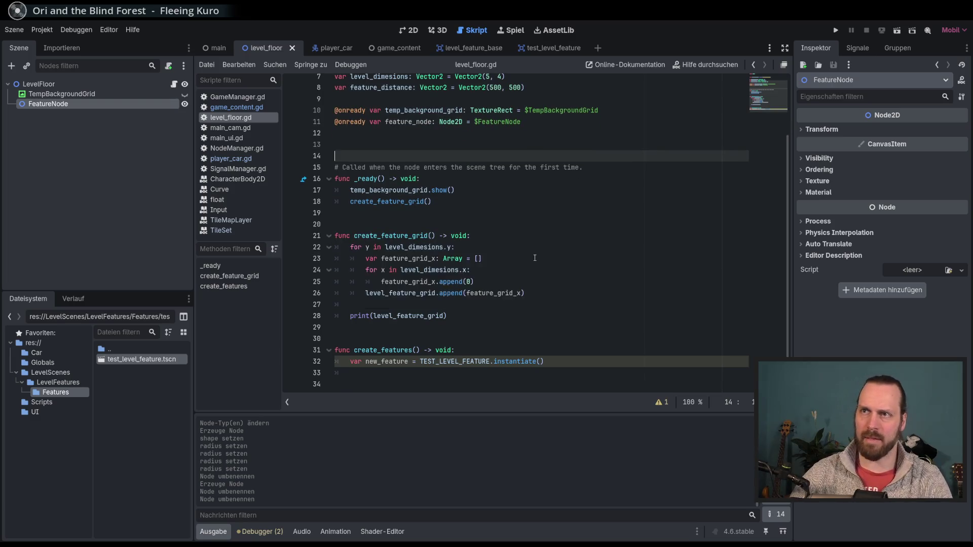
scroll(535, 258, "up", 2)
mouse_move(380, 116)
left_mouse_down()
mouse_move(522, 197)
mouse_move(379, 132)
left_mouse_up()
left_click(431, 208)
scroll(485, 282, "down", 2)
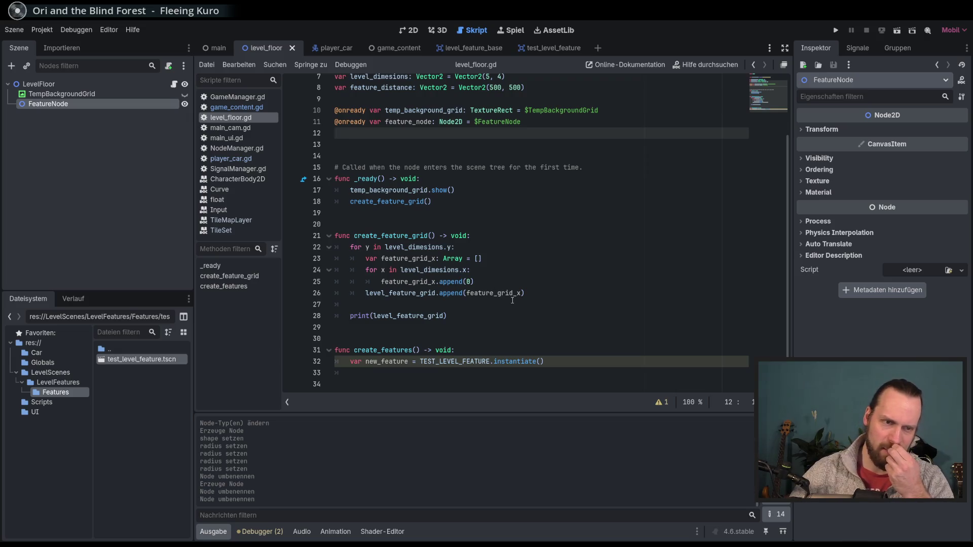
left_click(527, 361)
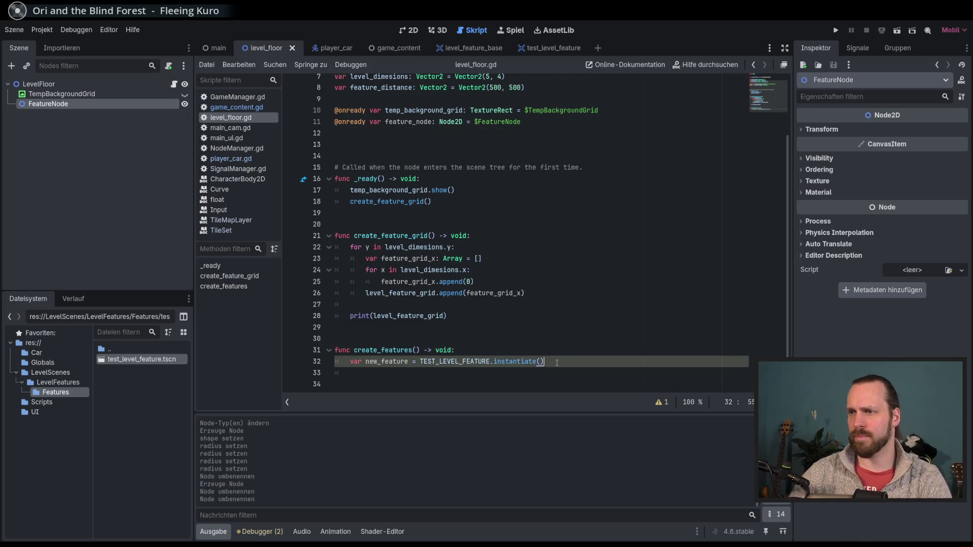
Write feature_node.add_child(new_feature) inside create_features using autocomplete
left_click(502, 373)
type("level")
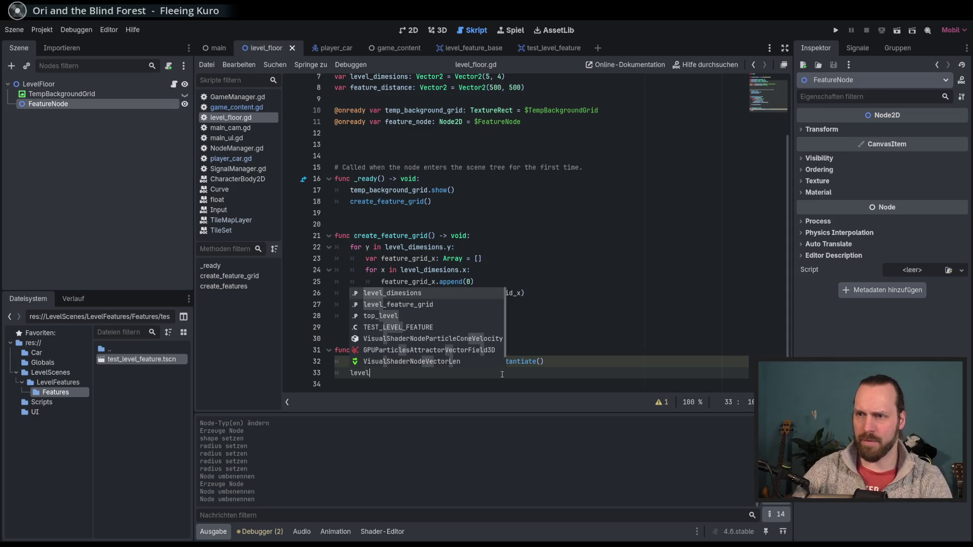
key("Down")
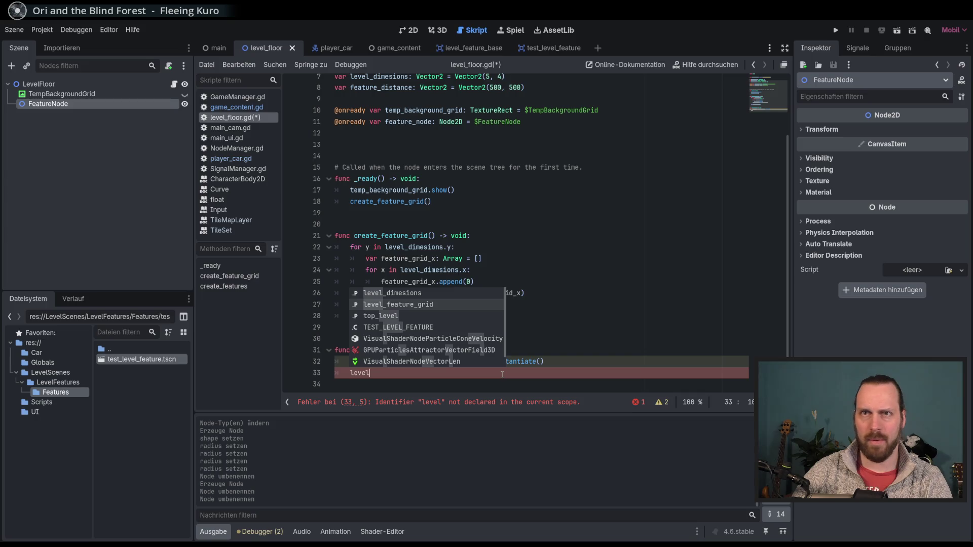
key("BackSpace")
key("BackSpace")
key("BackSpace")
type("feau")
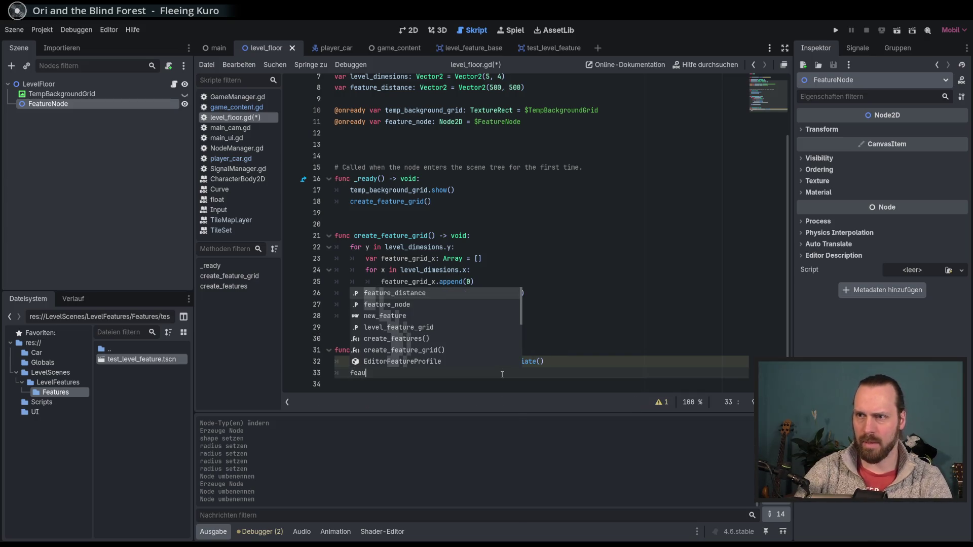
key("Down")
key("Return")
type(".")
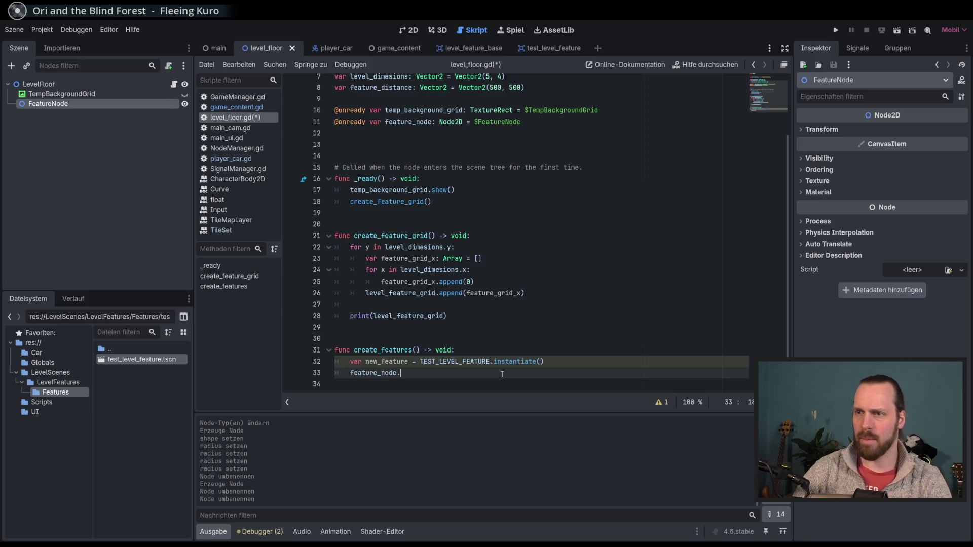
type("add_c")
key("Return")
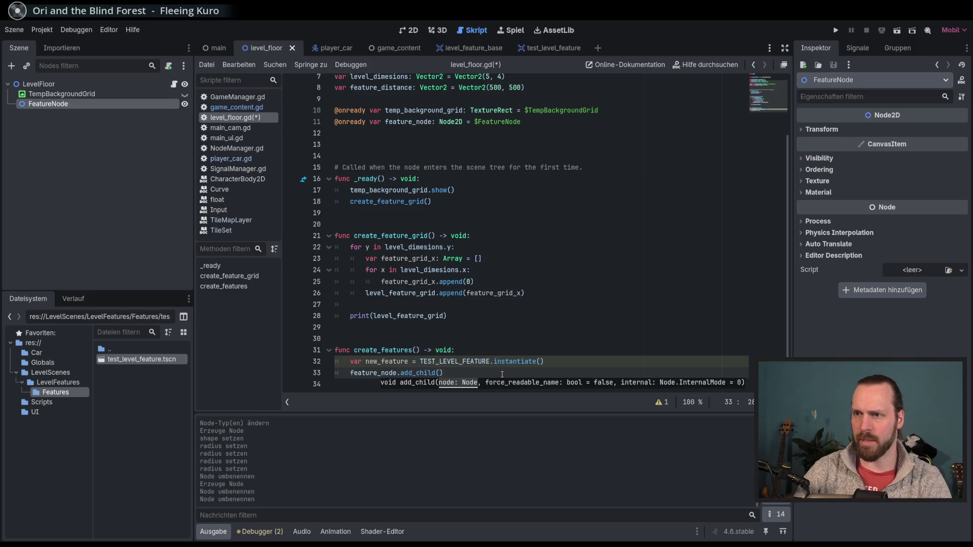
type("new")
key("Return")
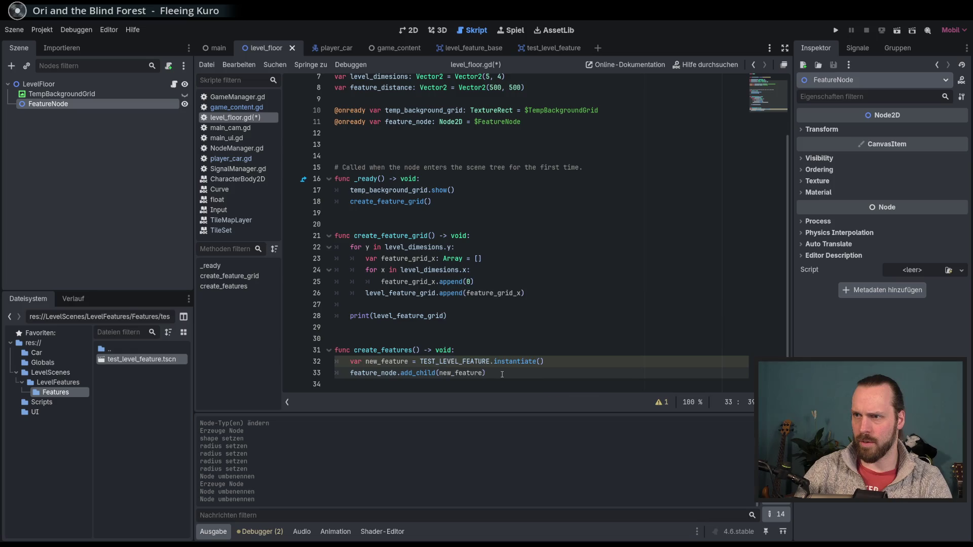
key("End")
Add a new_feature.global line below add_child, comment it out, and save level_floor.gd
key("Return")
type("new")
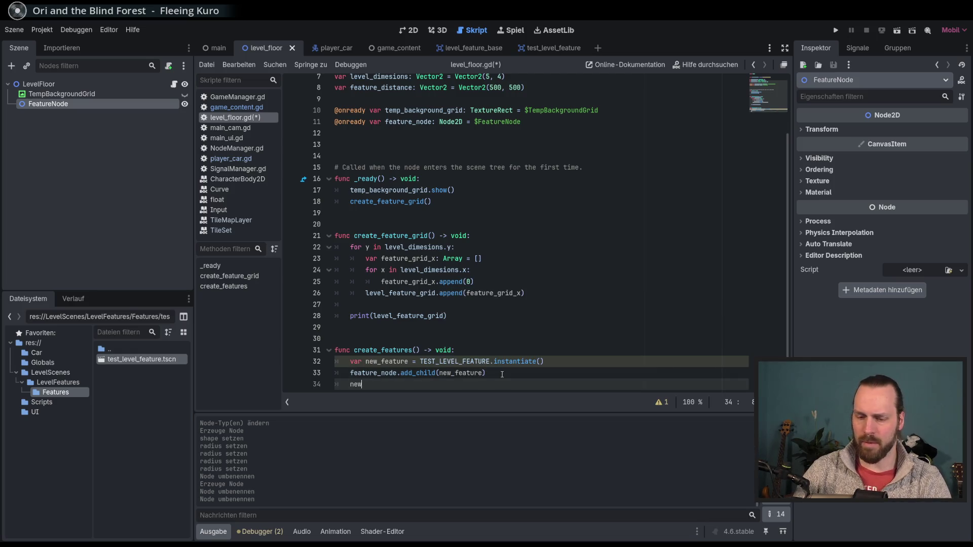
key("Return")
type(".g")
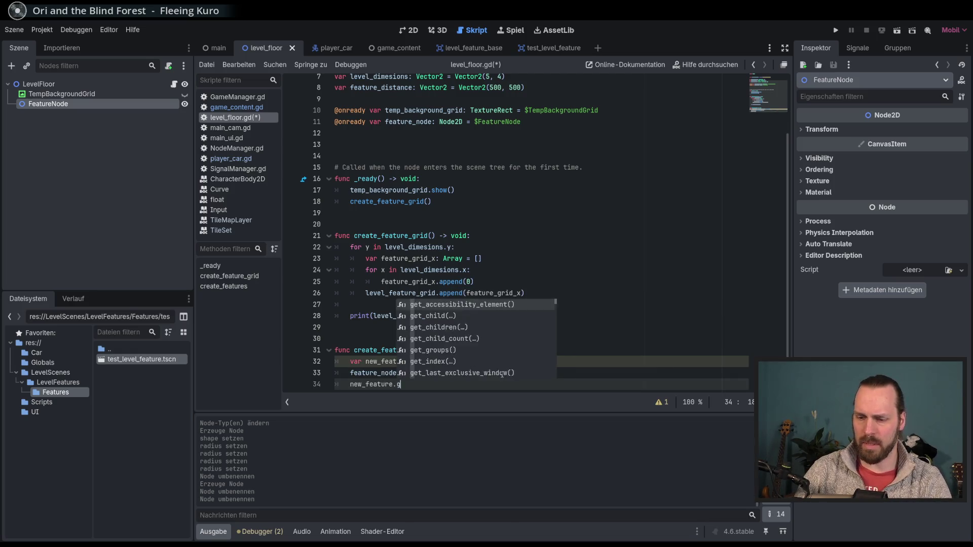
type("lobal")
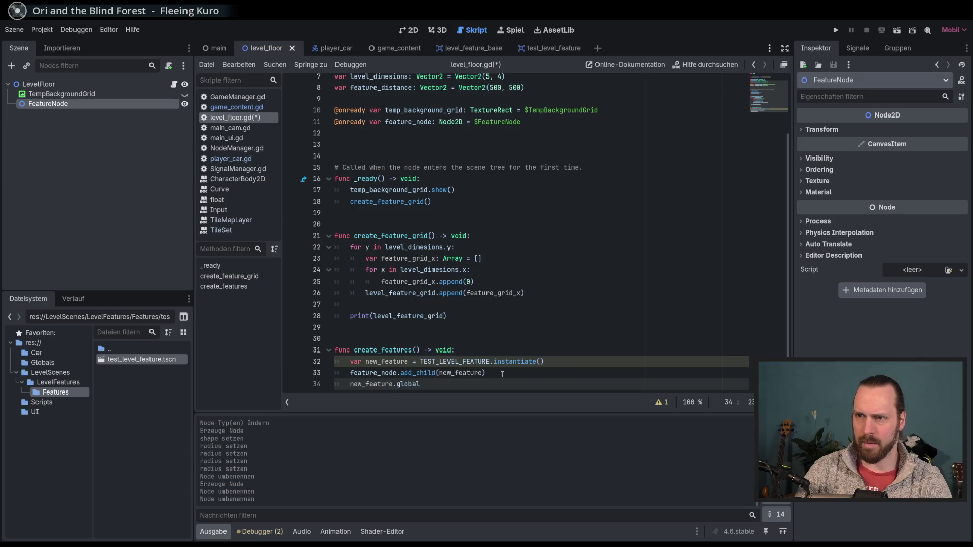
key("Up")
key("Up")
key("Left")
key("Left")
key("Left")
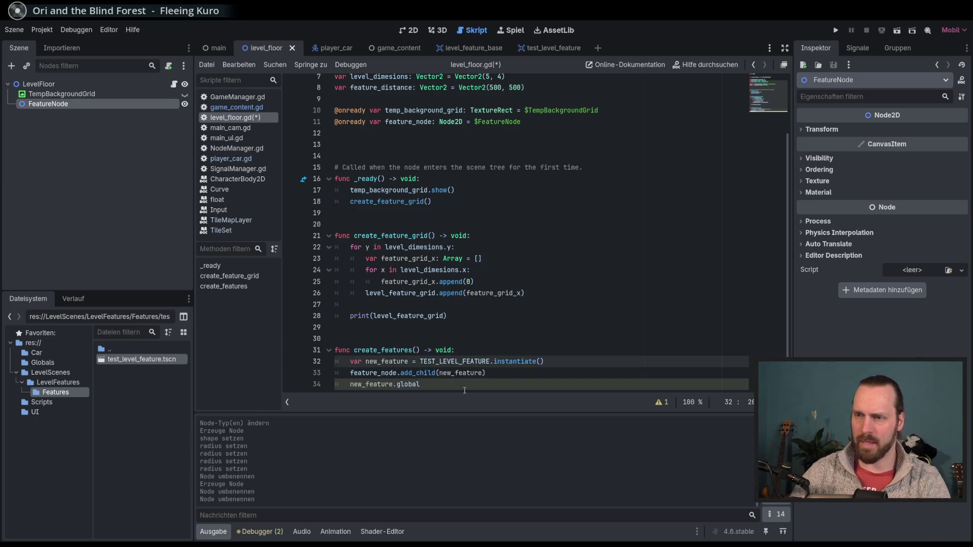
left_click(466, 385)
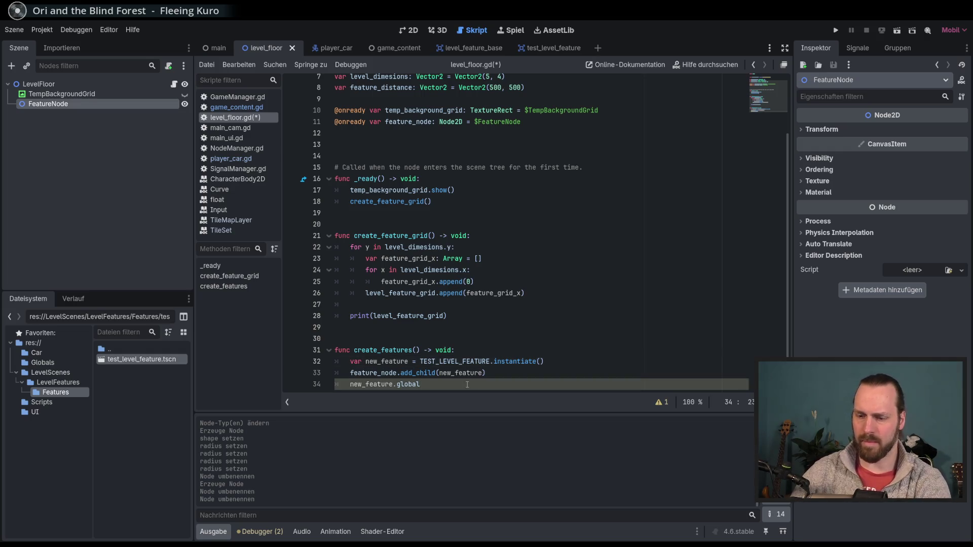
key("ctrl+k")
key("ctrl+s")
Switch to the level_feature_base scene tab
left_click_drag(353, 356, 410, 369)
key("End")
scroll(355, 304, "down", 1)
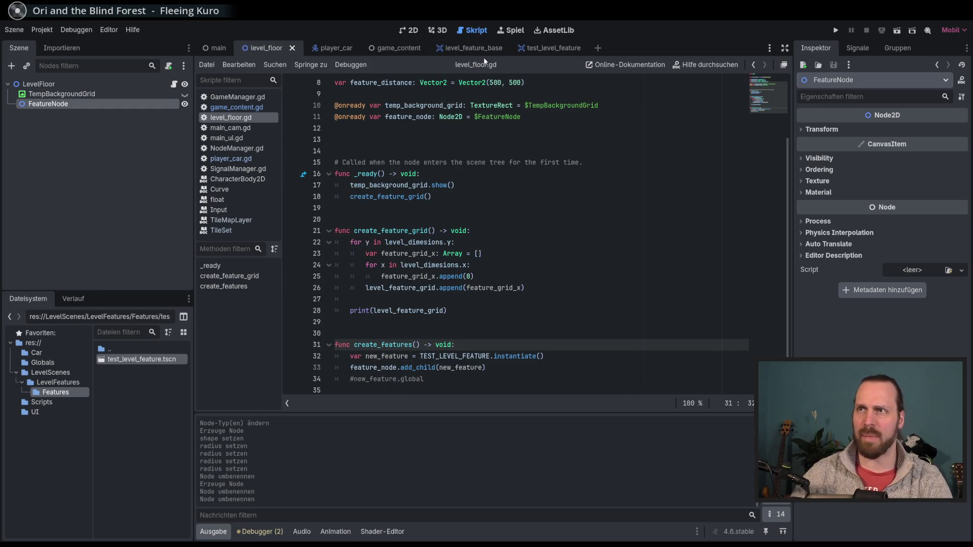
left_click(451, 49)
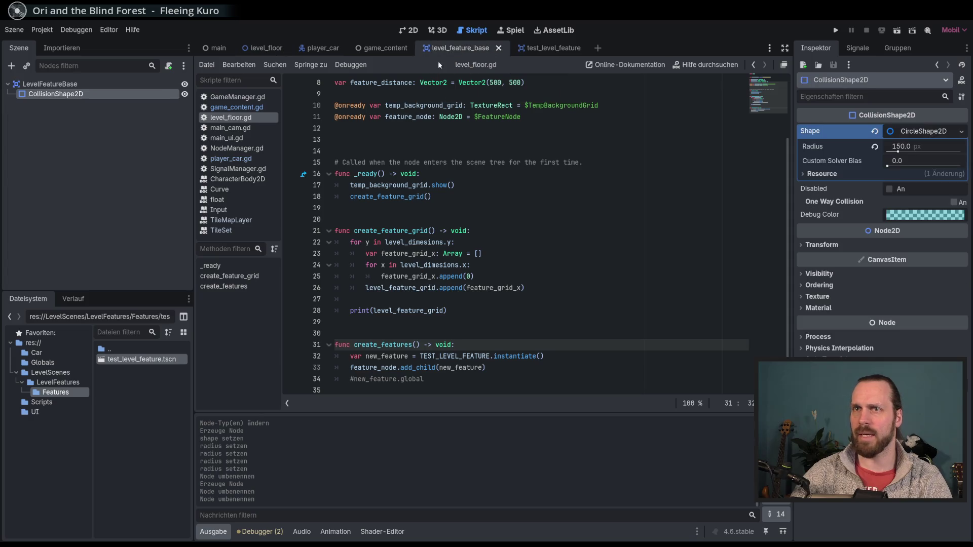
Attach a new level_feature_base.gd script extending Area2D to LevelFeatureBase, after one cancelled attempt
left_click(168, 66)
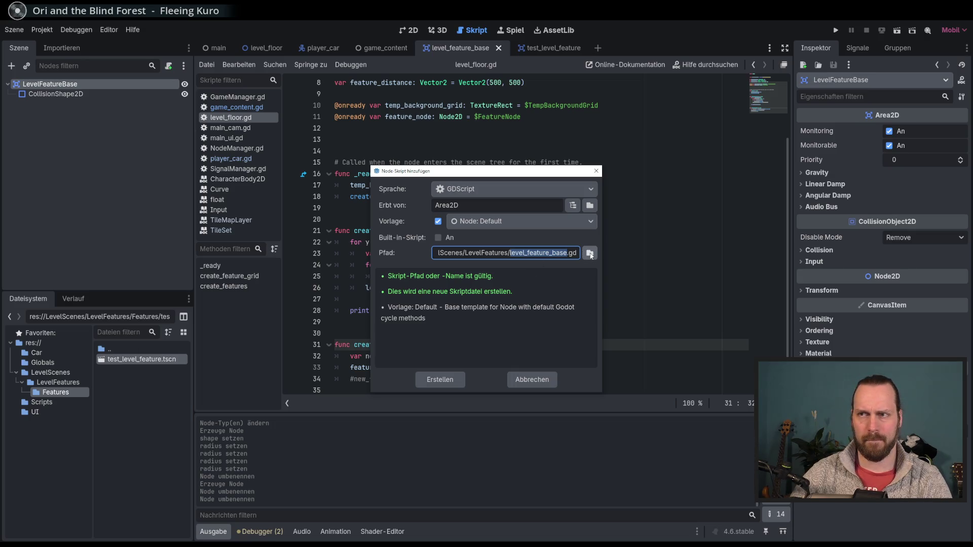
left_click(531, 379)
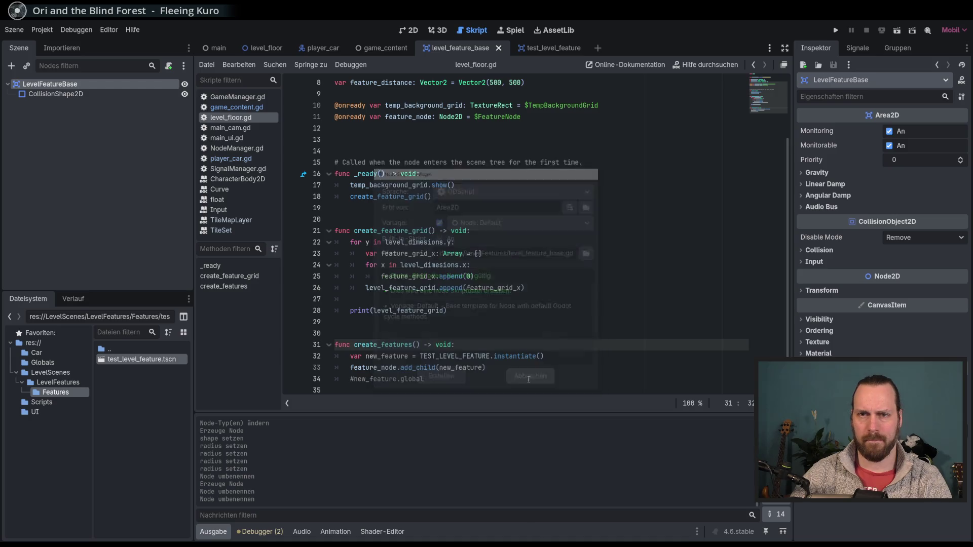
left_click(54, 383)
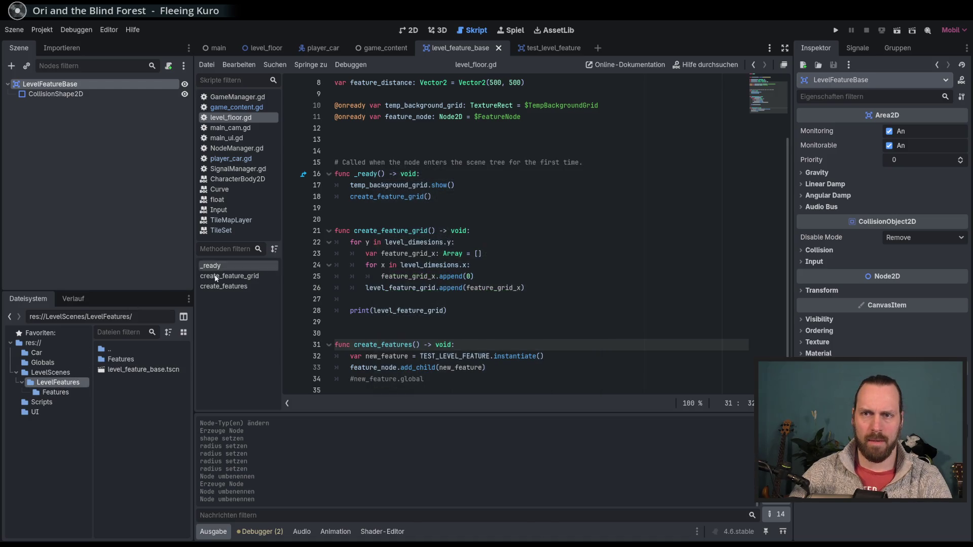
left_click(167, 67)
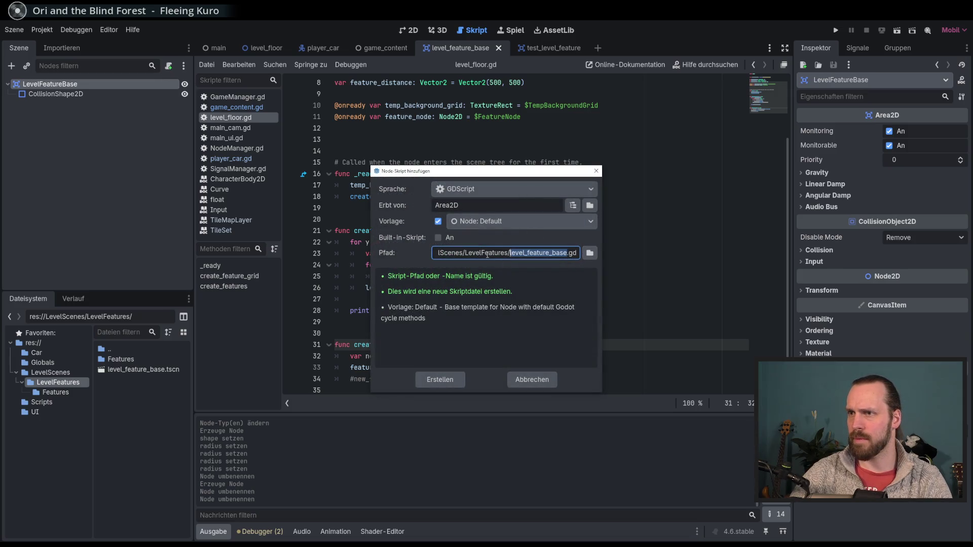
left_click(436, 380)
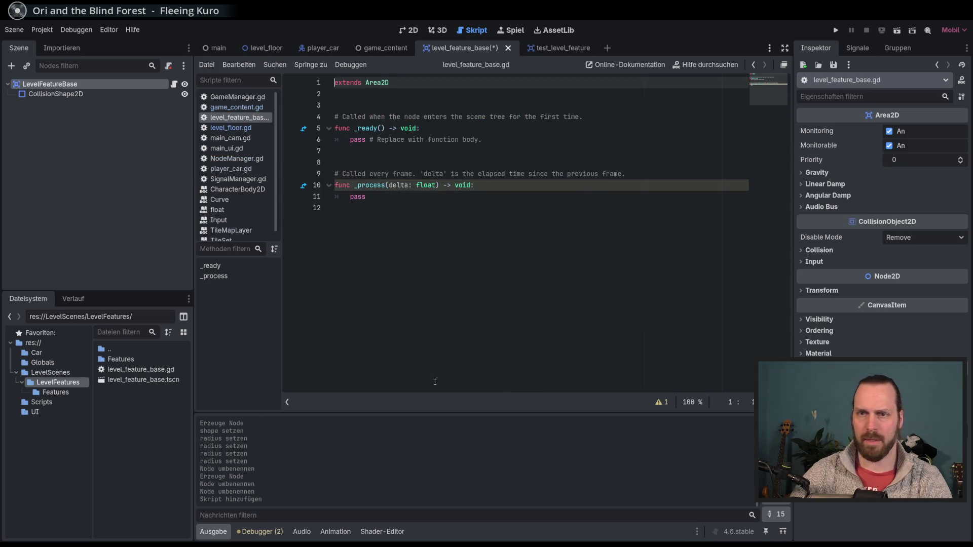
Add class_name LevelFeatureBase above extends Area2D and save level_feature_base.gd
left_click(459, 193)
left_click(404, 83)
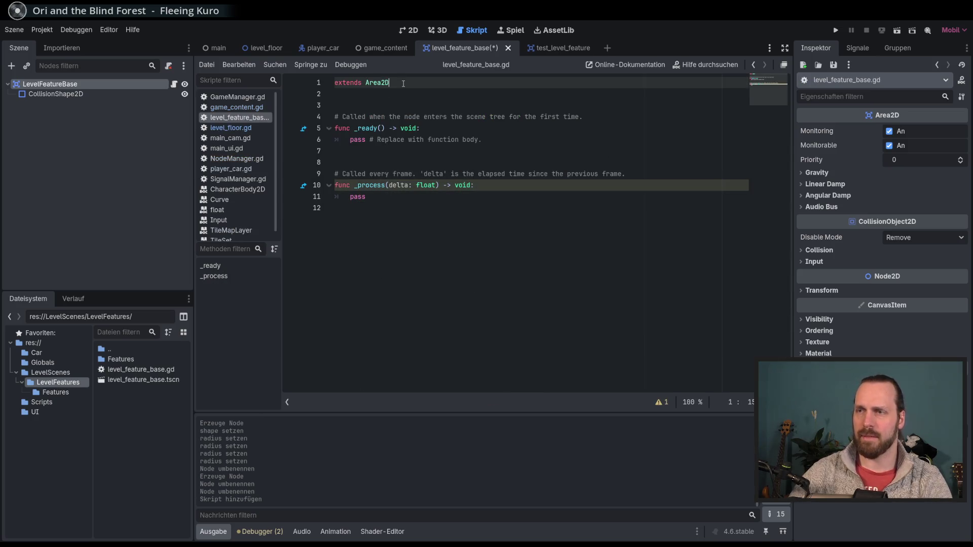
key("ctrl+shift+Return")
type("clas")
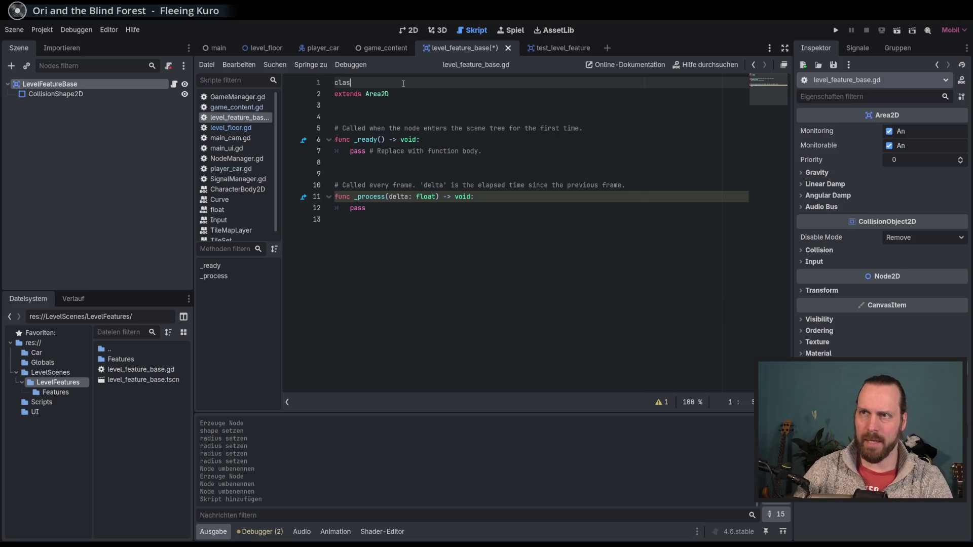
type("s_name LevelFeatureBase")
key("ctrl+s")
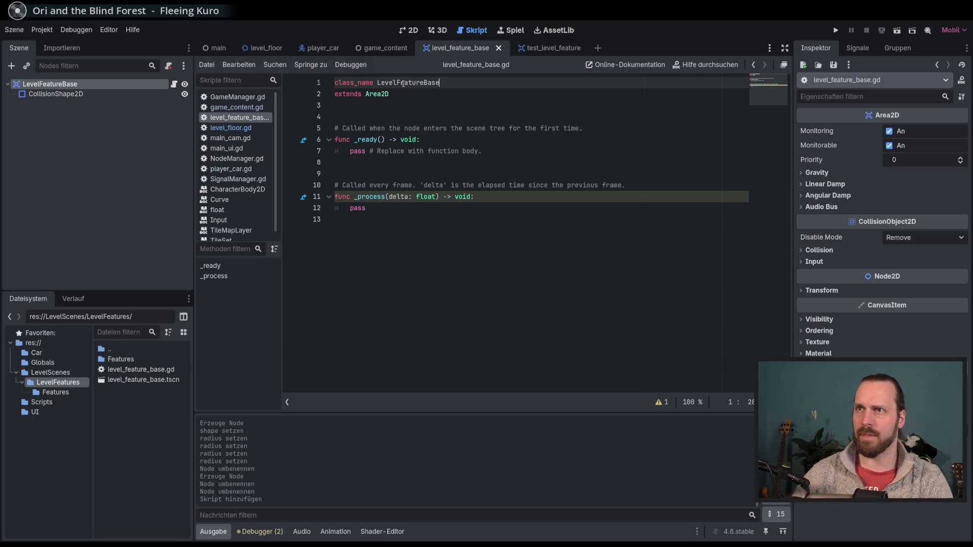
Delete the _process stub, save, and return to new_feature's declaration in level_floor.gd
left_click(549, 200)
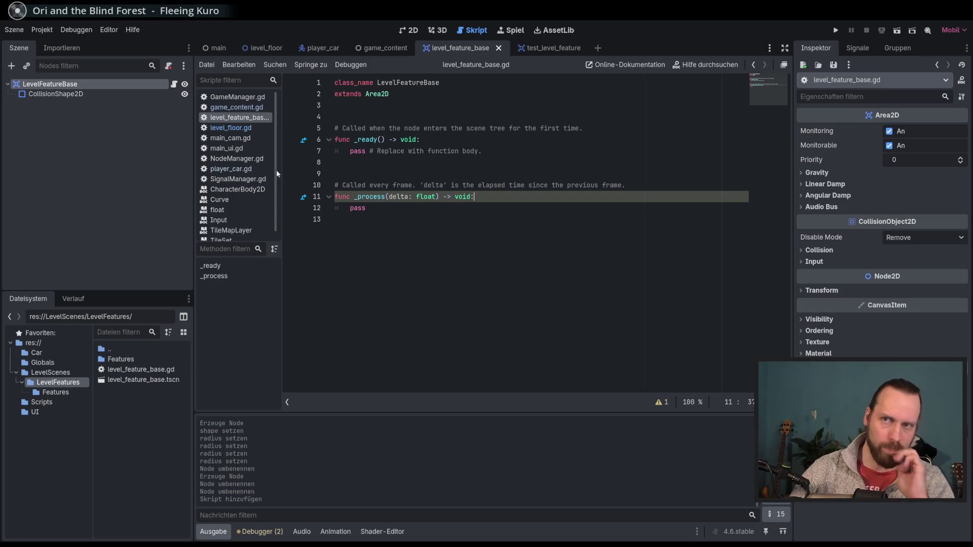
left_click(414, 220)
left_click_drag(360, 177, 386, 223)
key("BackSpace")
key("ctrl+s")
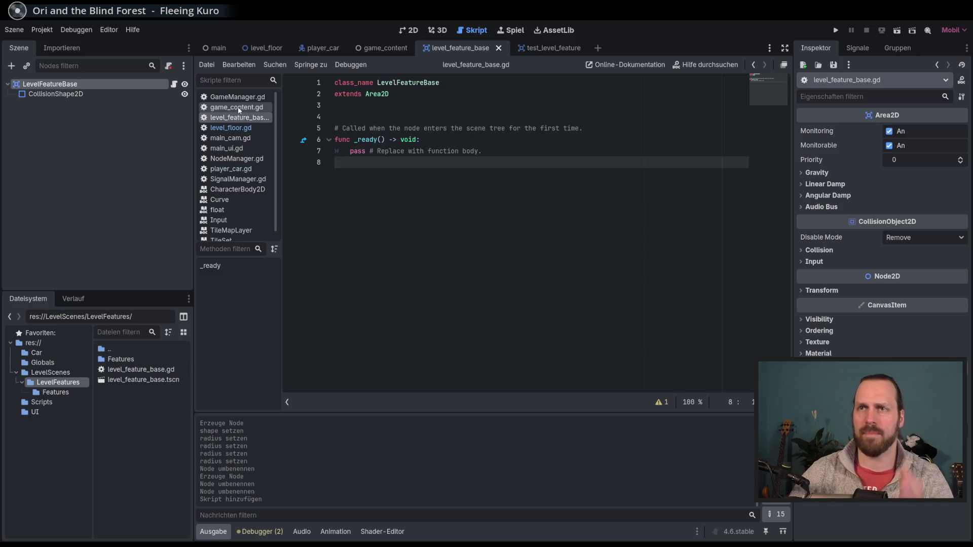
left_click(238, 107)
left_click(226, 128)
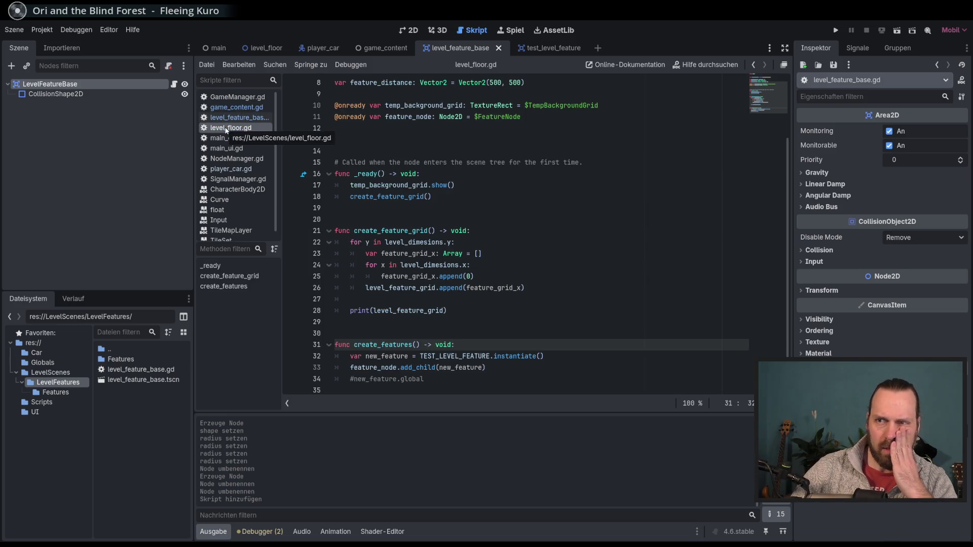
left_click(416, 358)
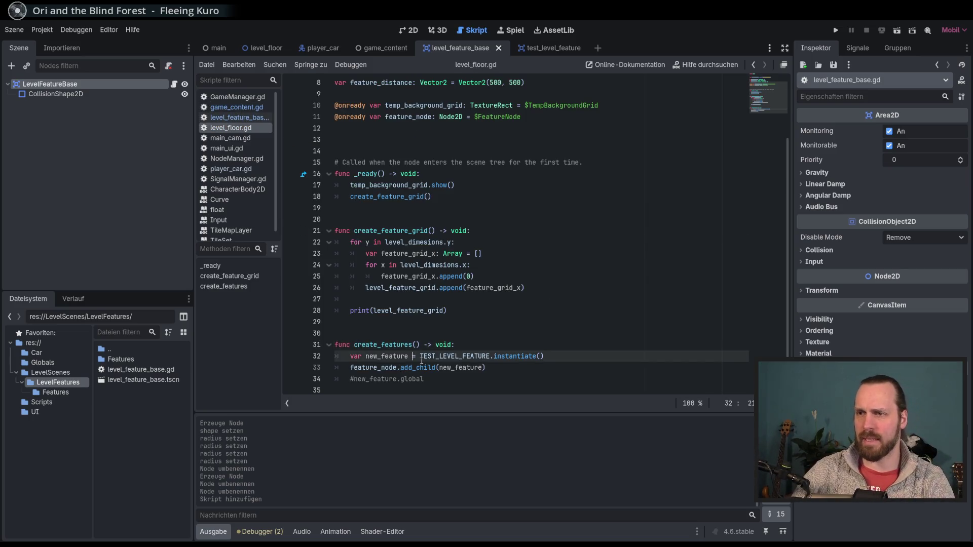
Type new_feature as LevelFeatureBase via autocomplete
type(": Leve")
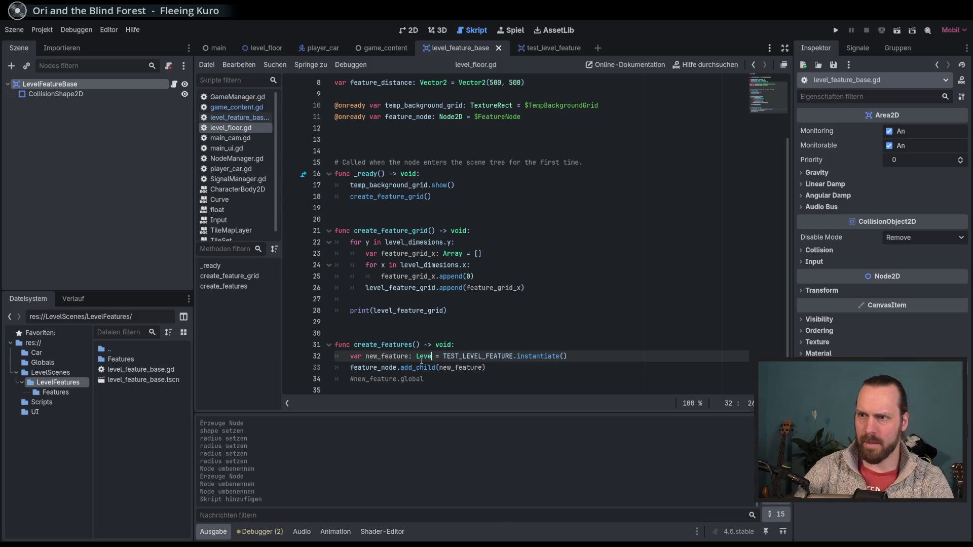
key("BackSpace")
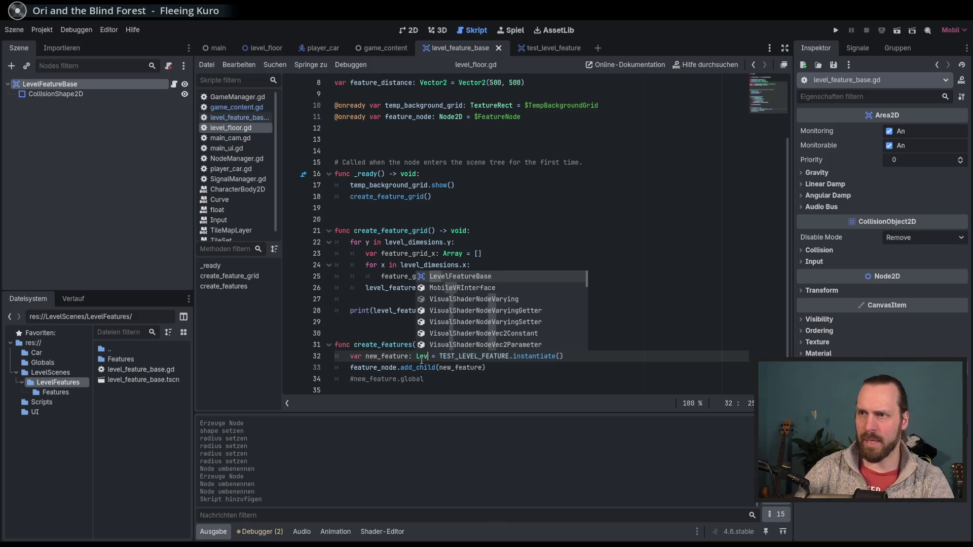
key("Return")
Uncomment the global line, complete it to new_feature.global_position =, save, then re-comment it
key("Down")
key("Down")
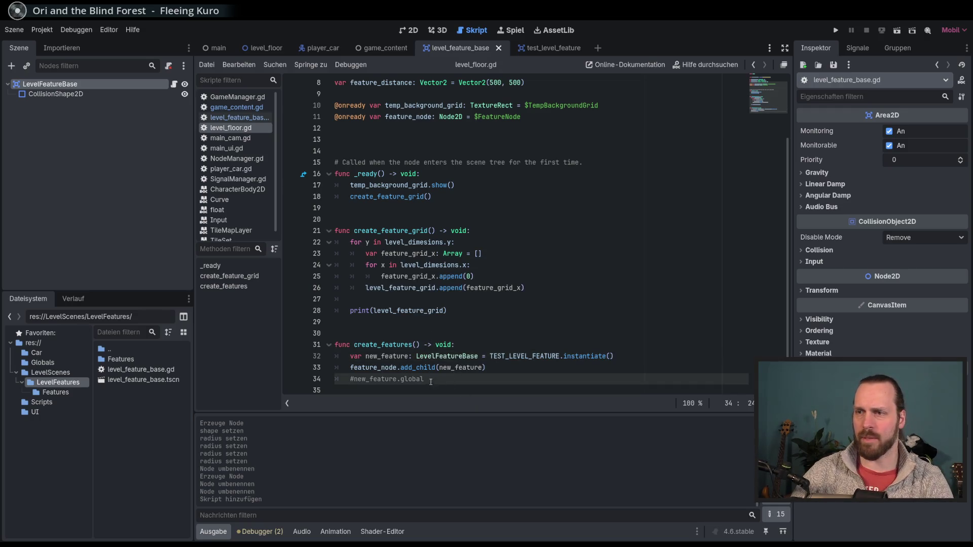
left_click(376, 380)
key("ctrl+k")
left_click(490, 383)
key("ctrl+space")
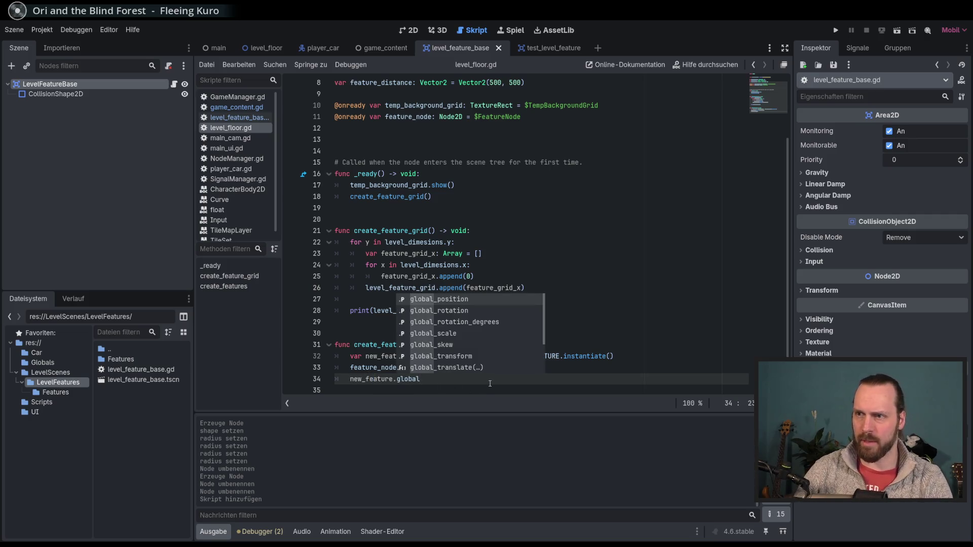
key("Return")
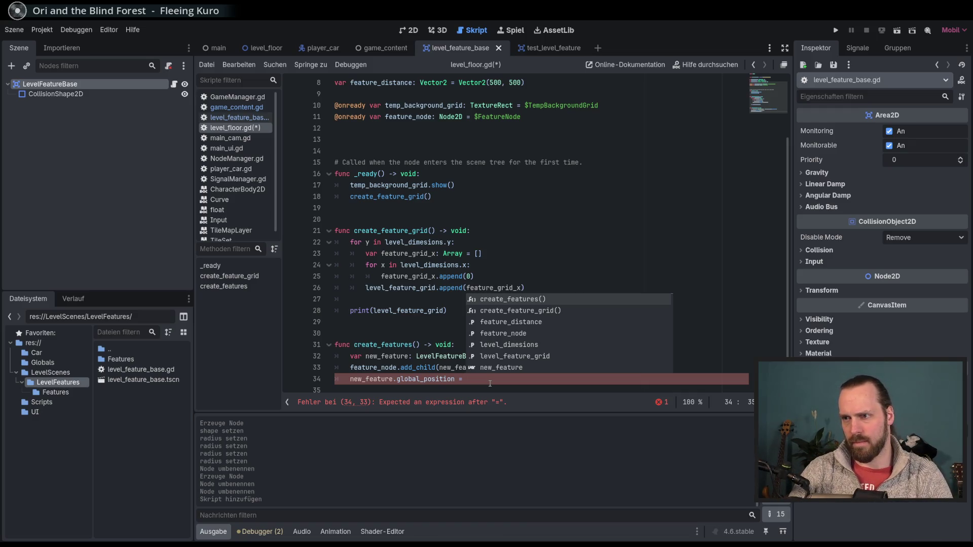
key("BackSpace")
key("BackSpace")
key("BackSpace")
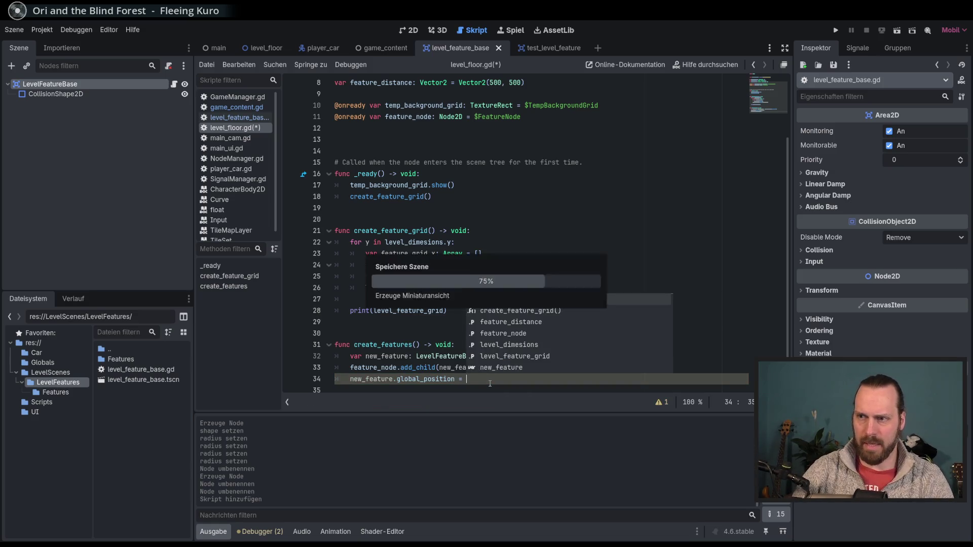
key("ctrl+s")
key("ctrl+k")
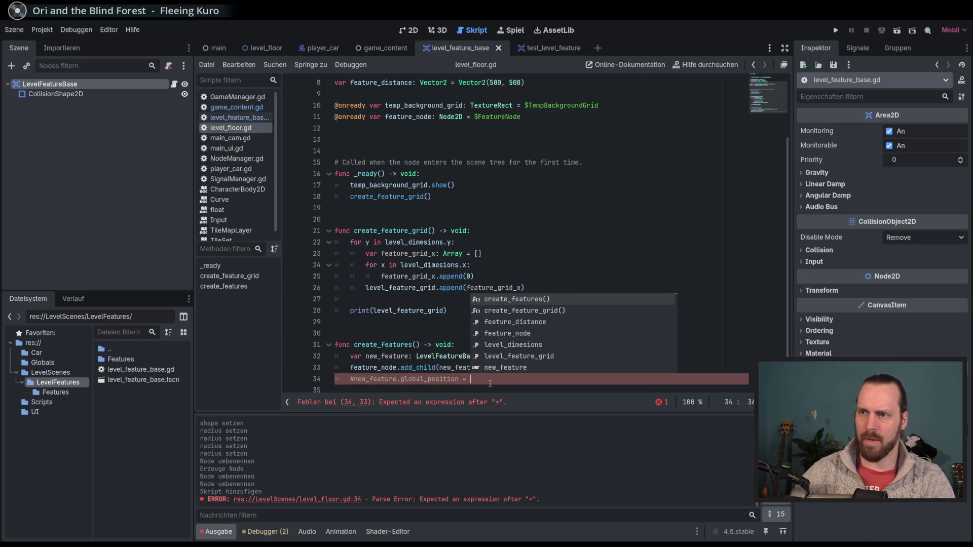
left_click(532, 365)
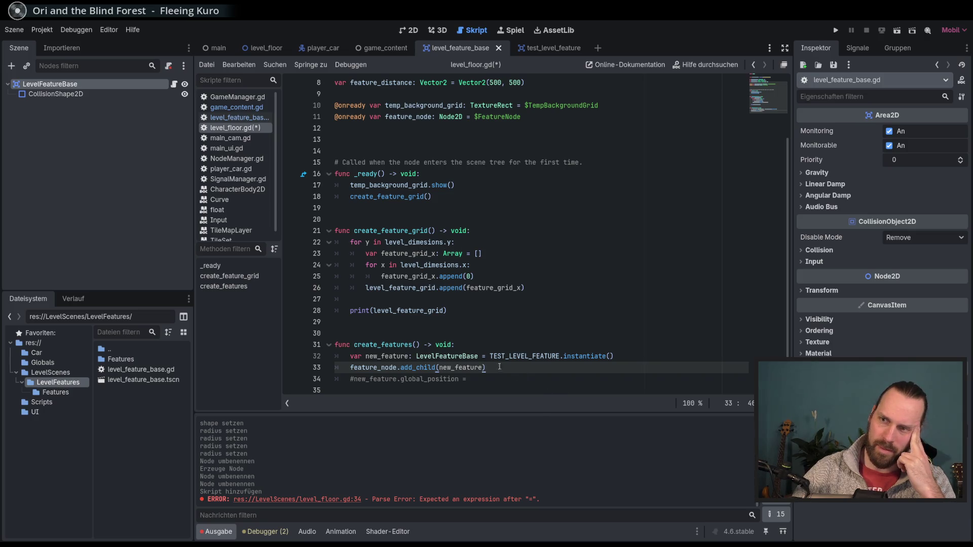
left_click(480, 343)
Open two blank lines under the create_features header
key("Return")
key("Return")
key("Up")
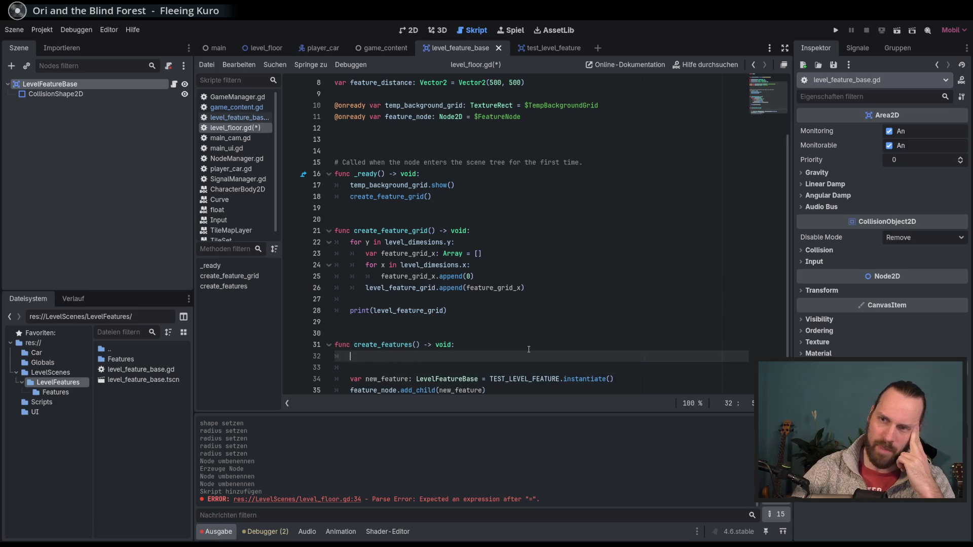
scroll(528, 349, "down", 1)
left_click(524, 380)
key("ctrl+k")
left_click(524, 391)
left_click(444, 294)
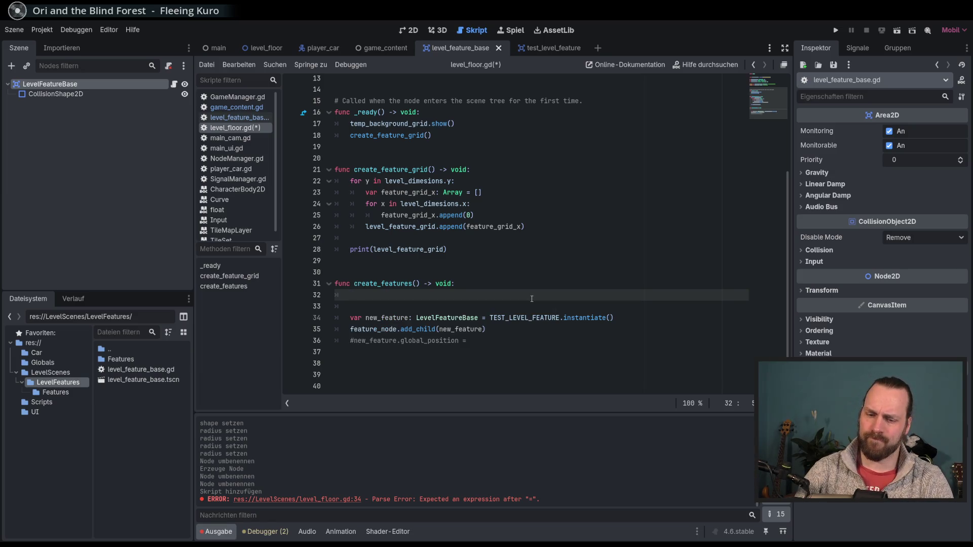
Declare var grid_position: Vector2 on the new line 32
type("var ")
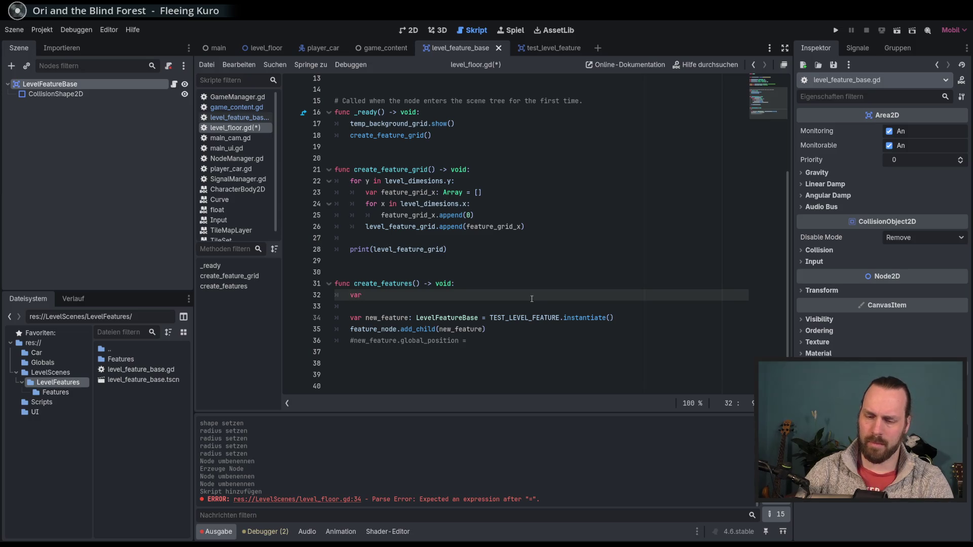
type("grid_pos")
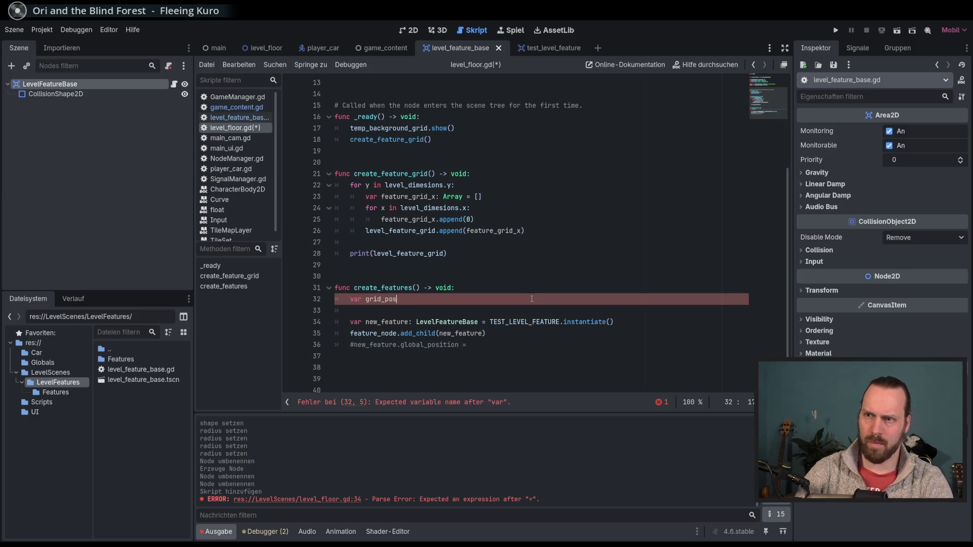
type("ition")
key("BackSpace")
type(": Vec")
key("Return")
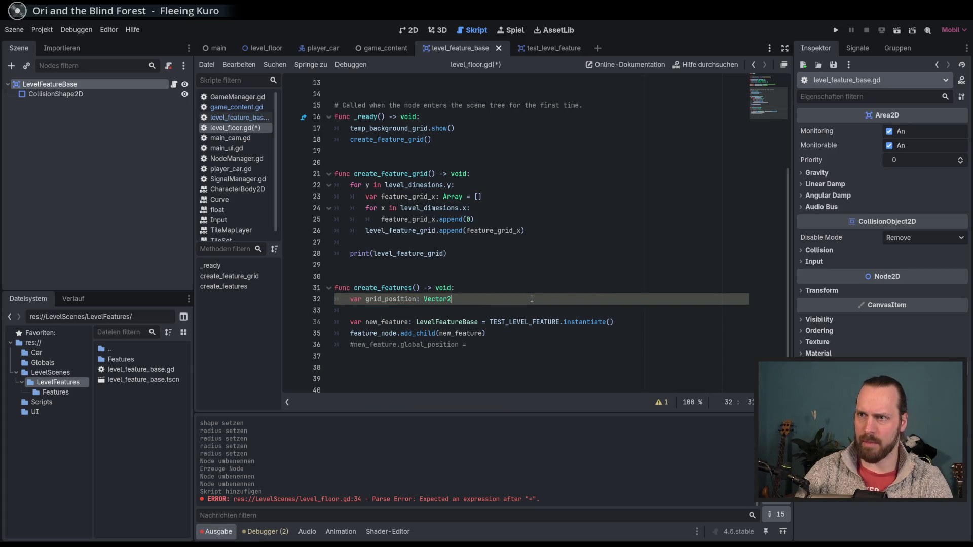
key("BackSpace")
key("BackSpace")
key("BackSpace")
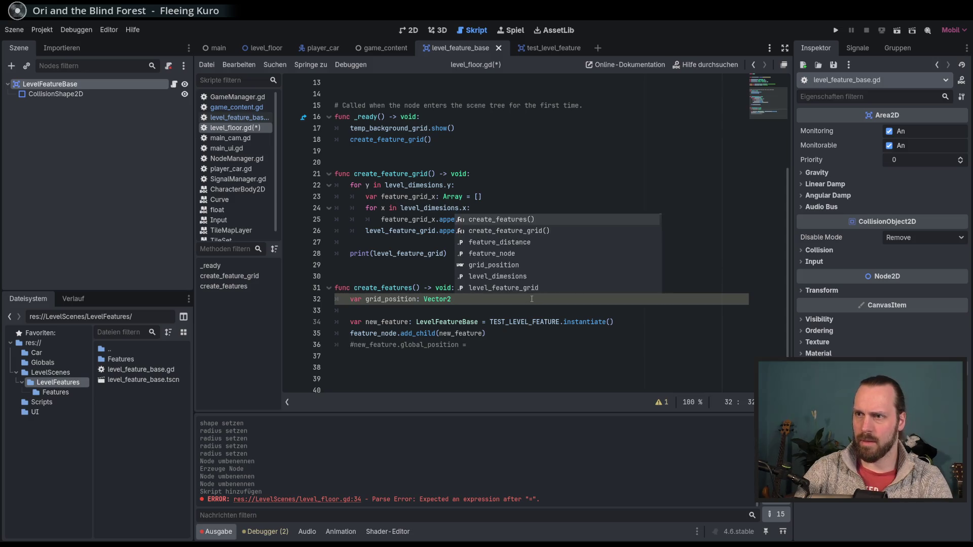
key("Return")
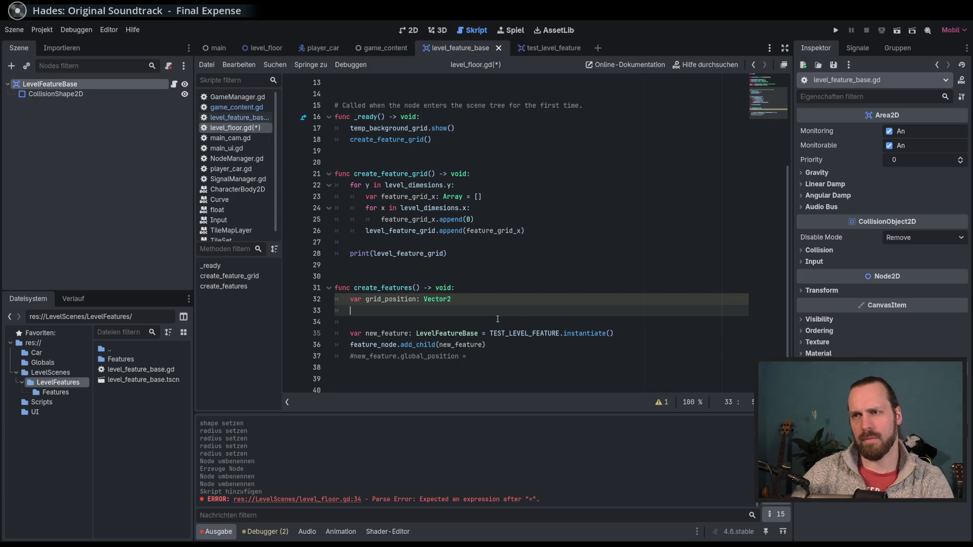
scroll(497, 318, "up", 2)
scroll(497, 319, "down", 3)
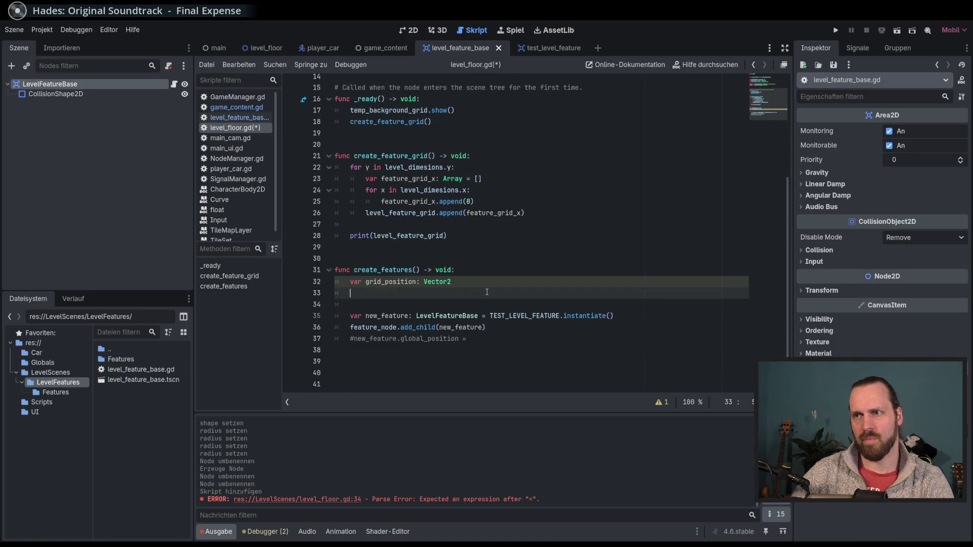
Write a func get_grid_position() -> Vector2 header on line 40 below create_features
left_click(422, 373)
type("f")
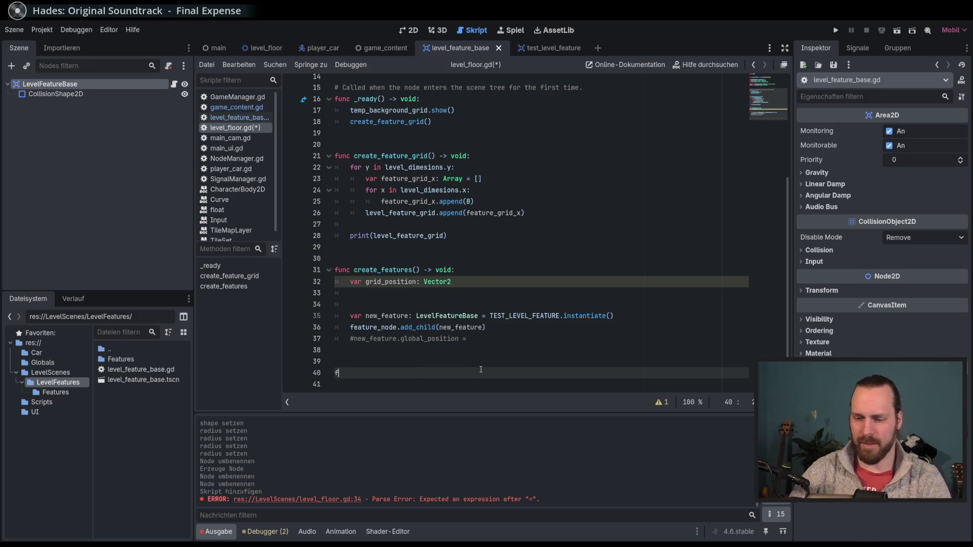
type("unc get_grid_position")
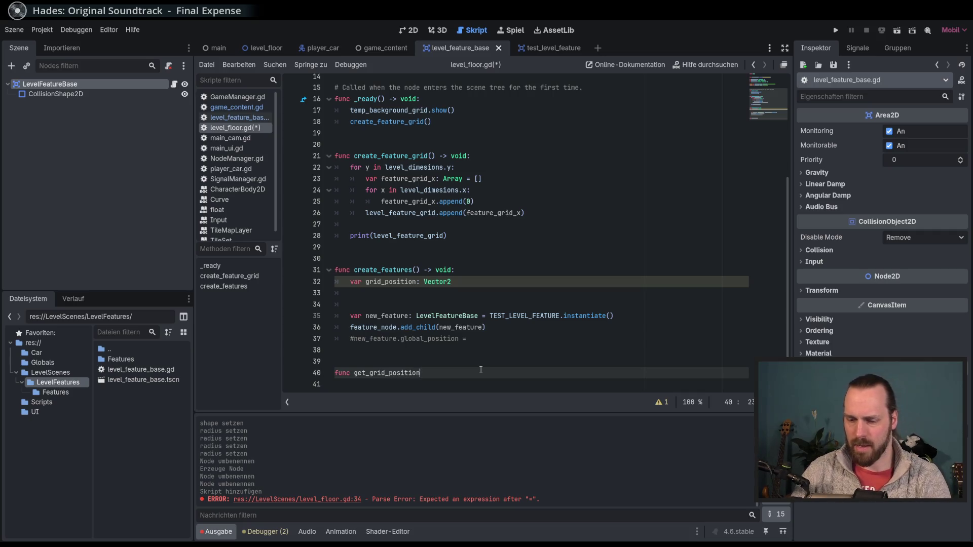
type("() -> voi")
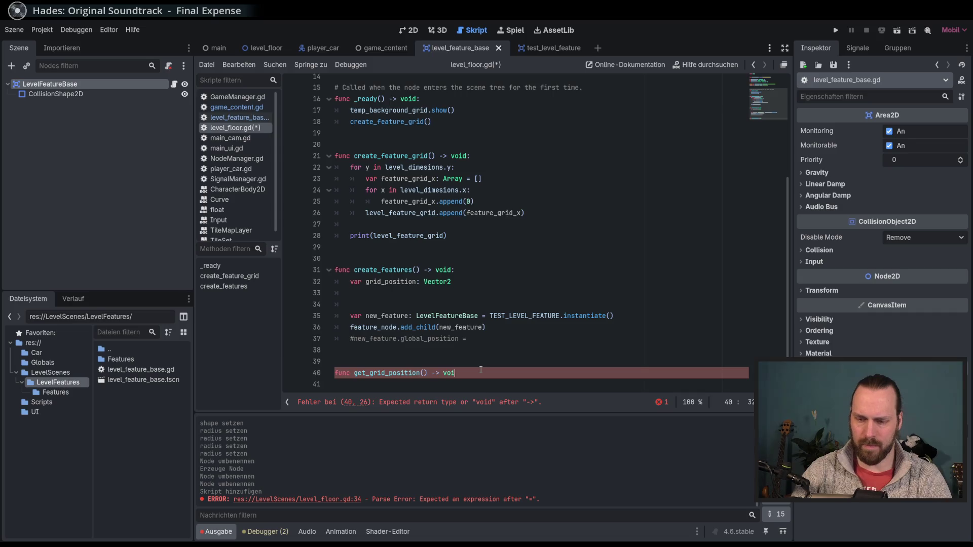
key("BackSpace")
key("BackSpace")
type("ec")
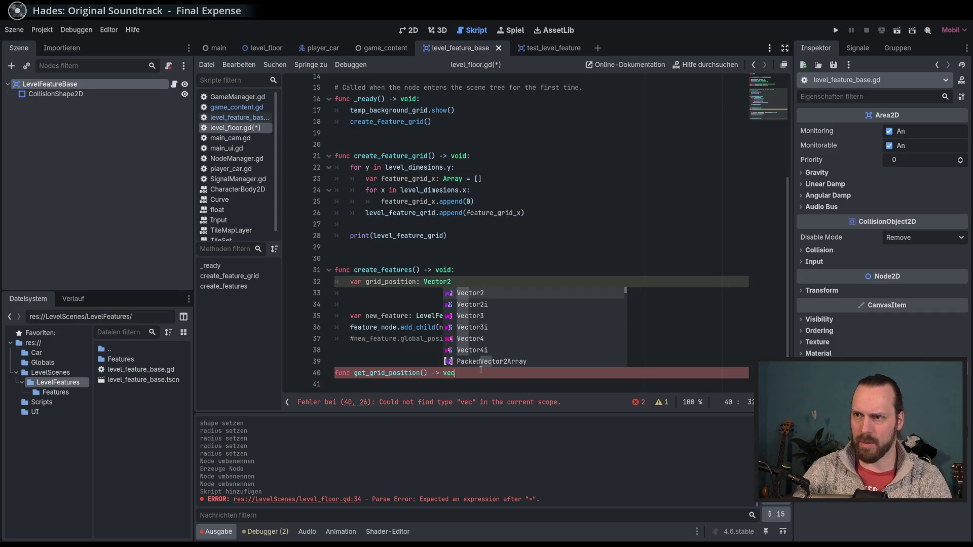
key("Return")
key("Return")
key("Return")
key("Return")
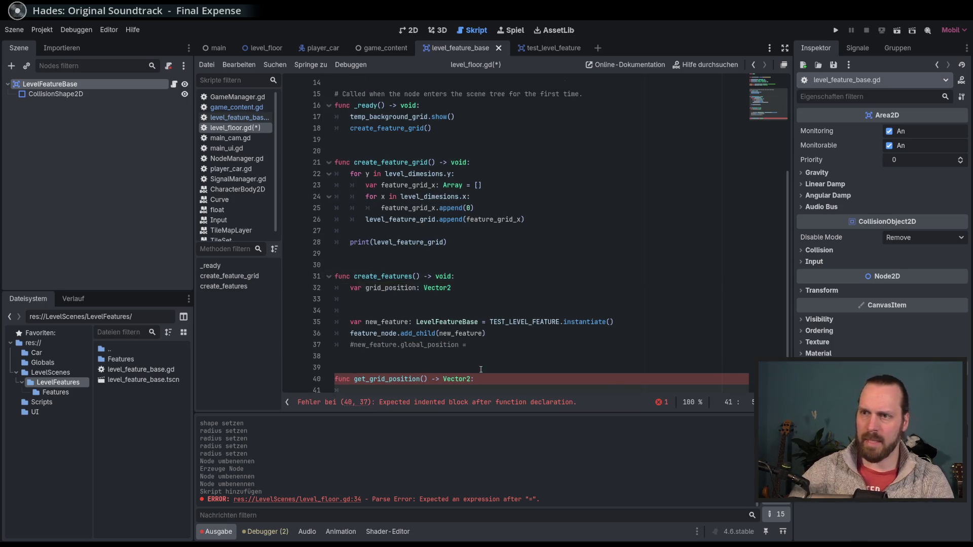
key("Up")
key("Up")
key("Up")
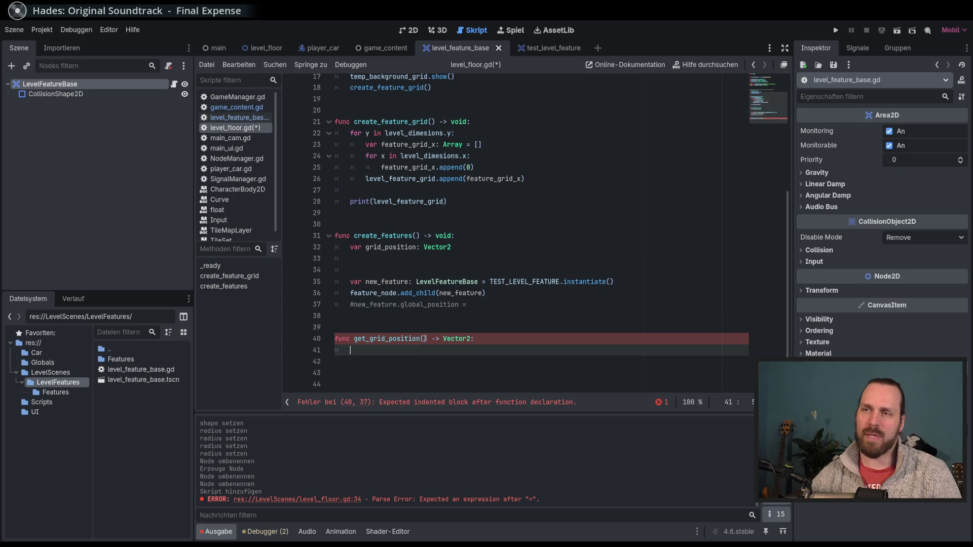
left_click(424, 339)
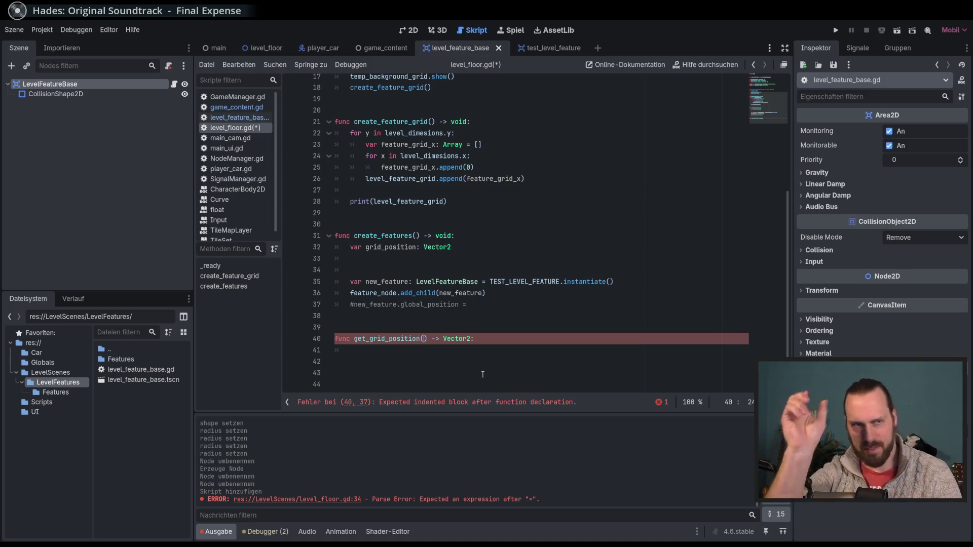
Give get_grid_position a row: int parameter and start assigning grid_position a Vector2( call
type("row: ")
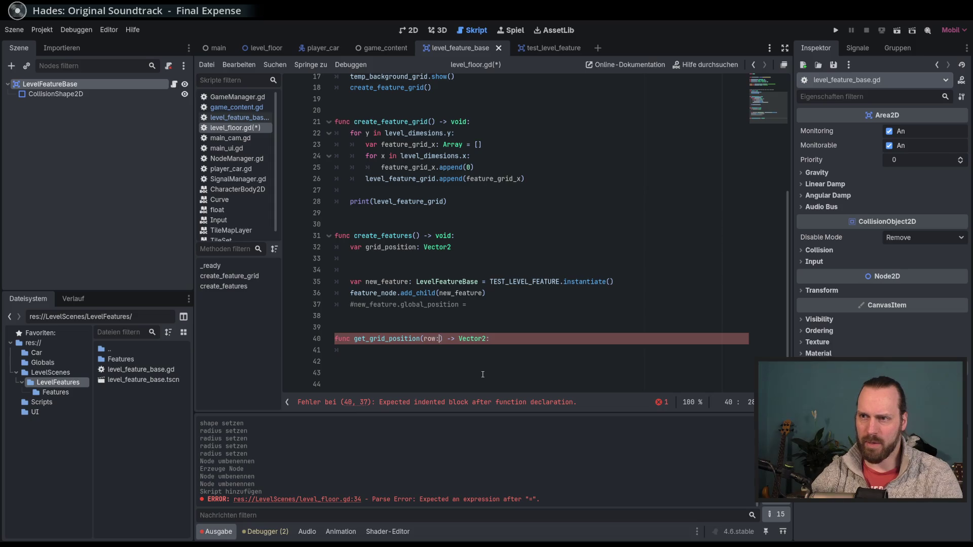
type("int")
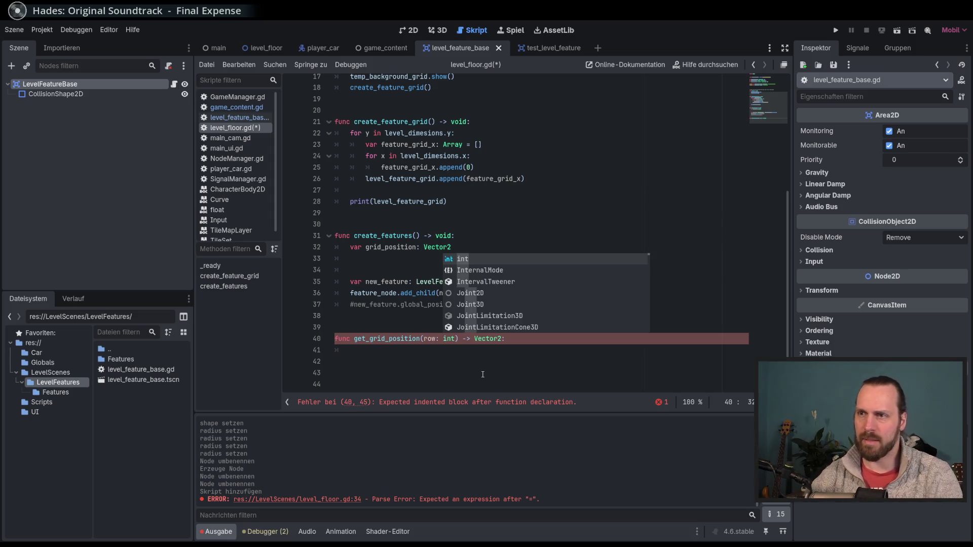
left_click(389, 267)
double_click(421, 338)
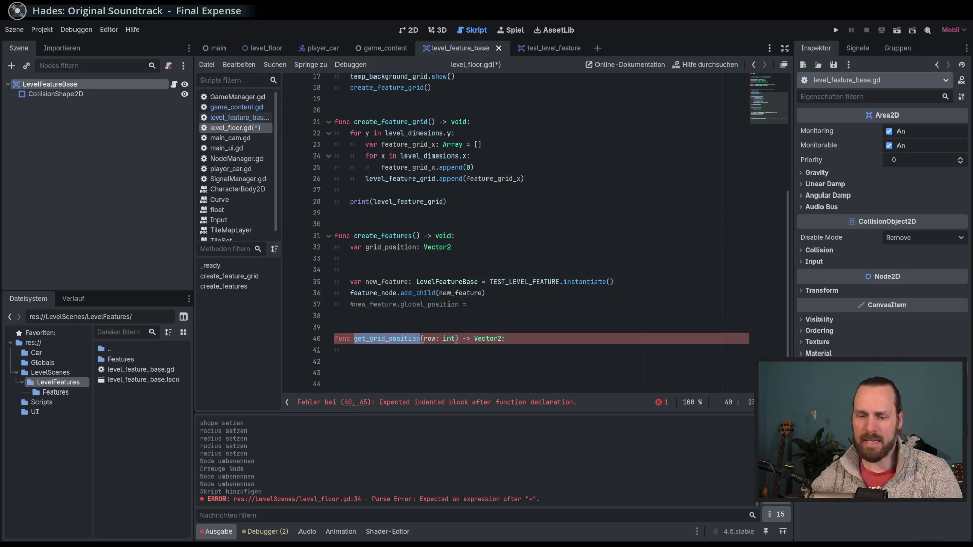
left_click(435, 260)
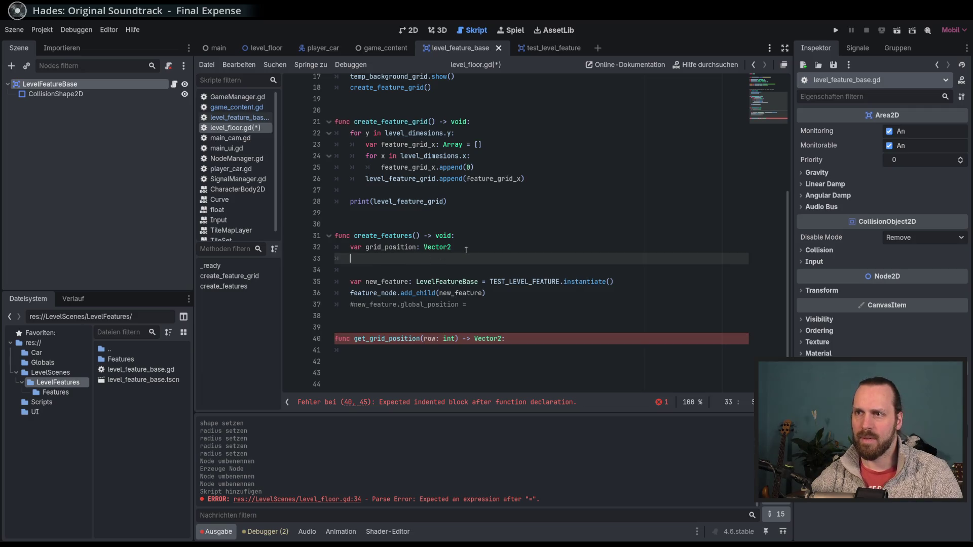
left_click(457, 247)
type("=")
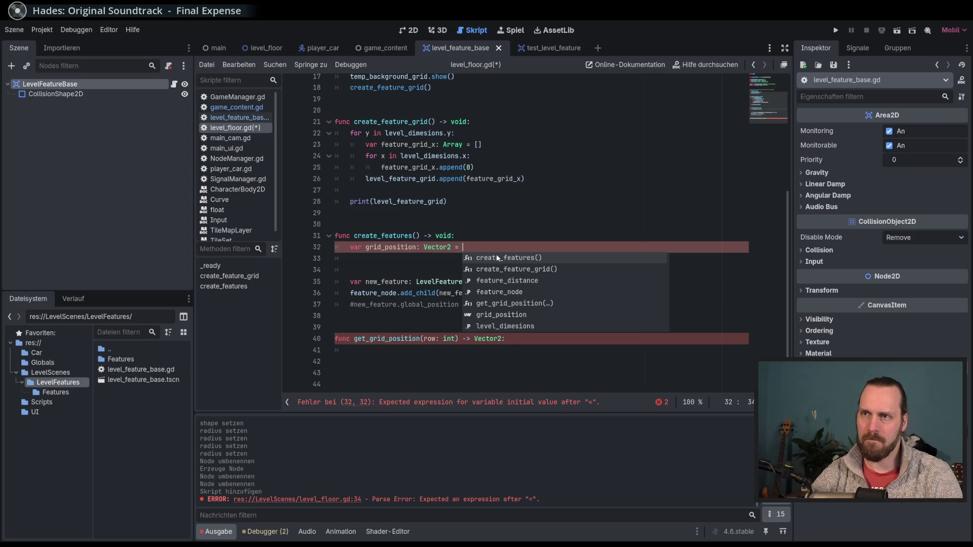
key("BackSpace")
key("BackSpace")
key("BackSpace")
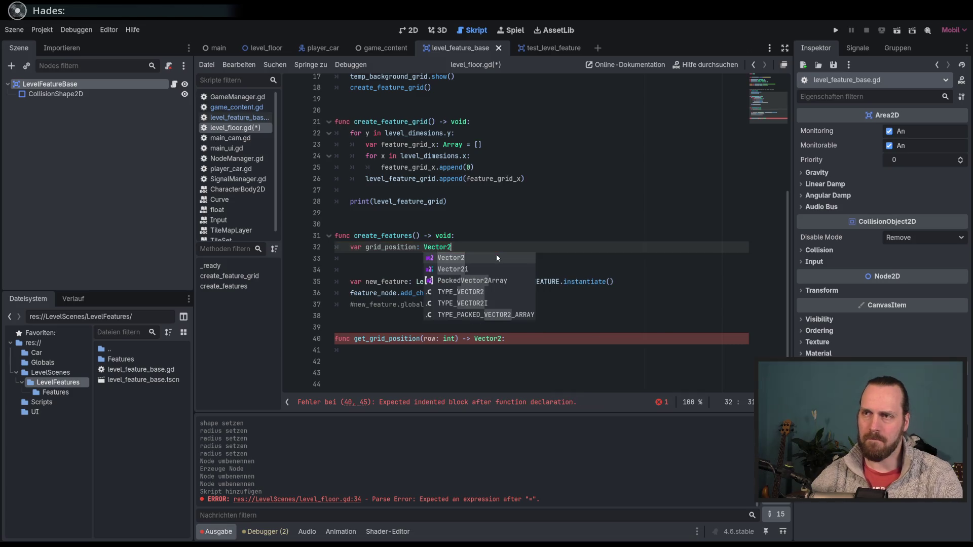
key("Escape")
type("=")
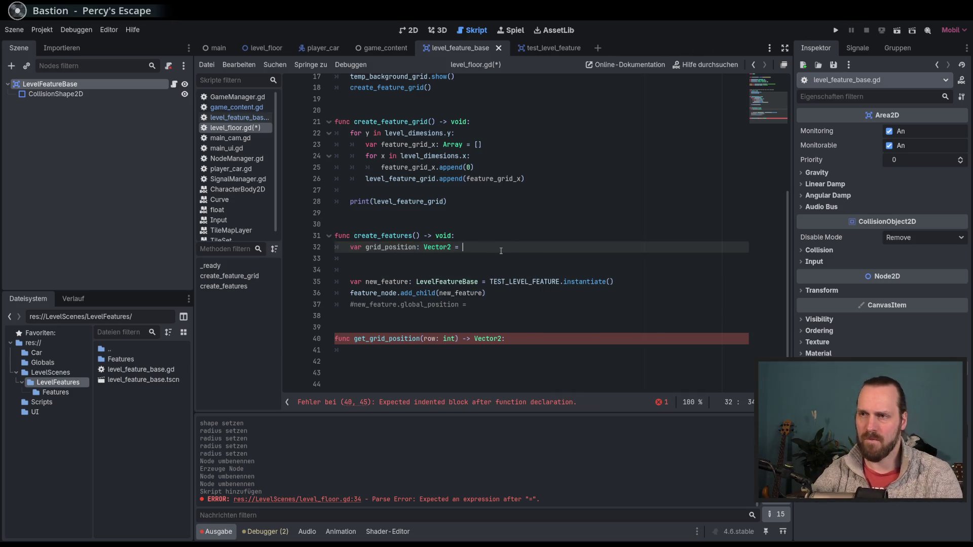
type("Vector2(")
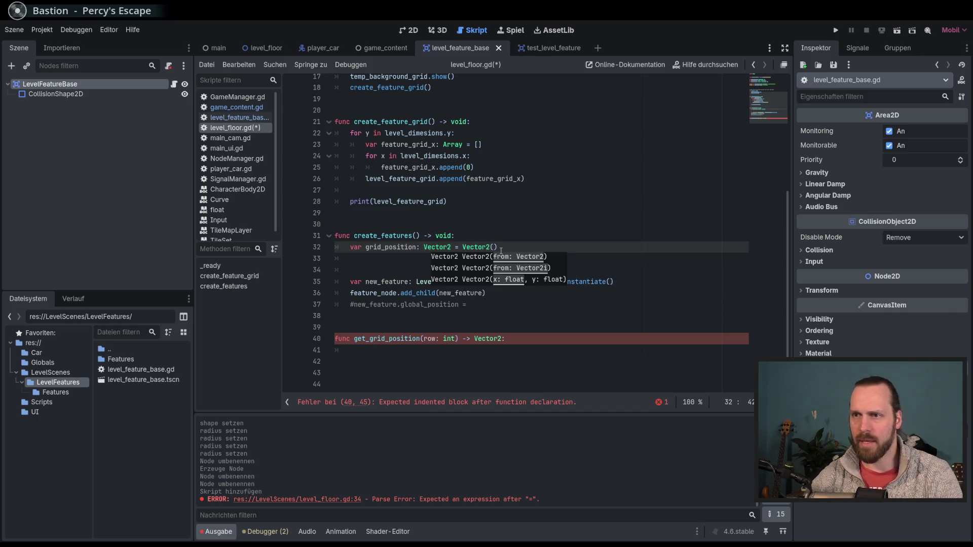
Paste get_grid_position into the Vector2 call and add var row_index = 1 under the header
double_click(395, 340)
key("ctrl+c")
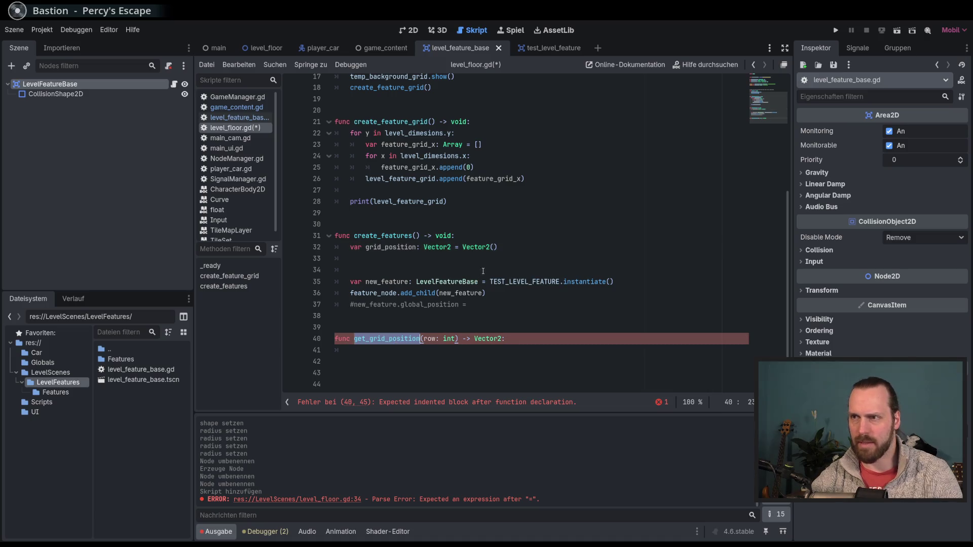
left_click(494, 248)
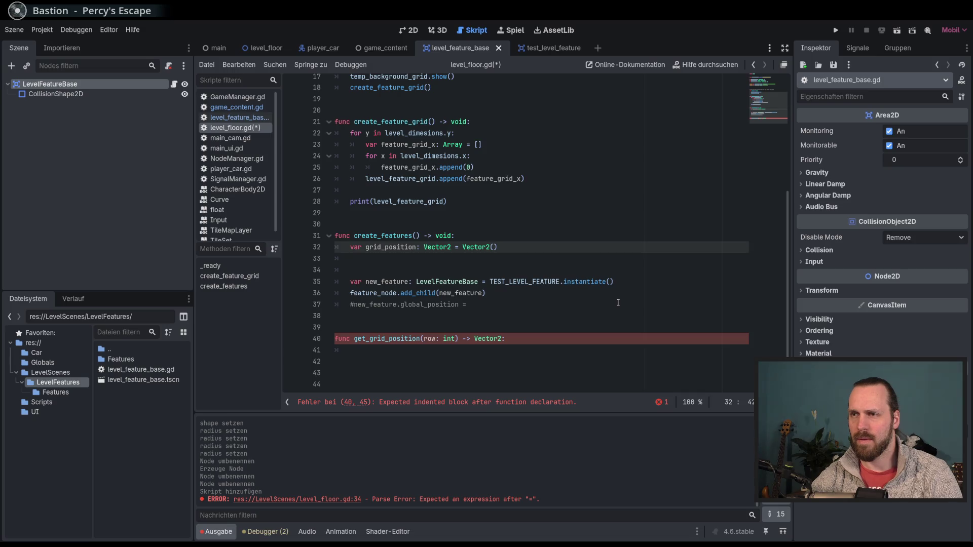
key("ctrl+v")
left_click(480, 236)
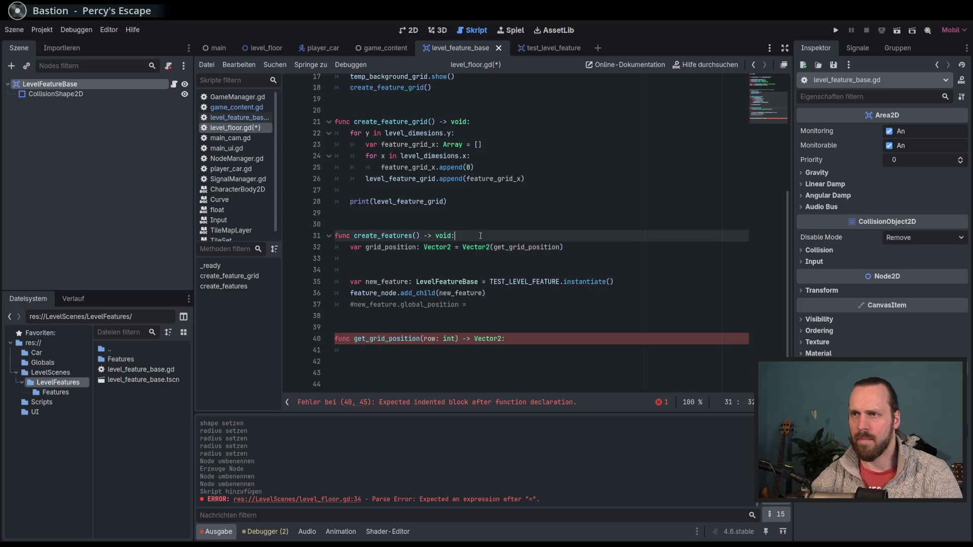
key("Return")
type("var row_")
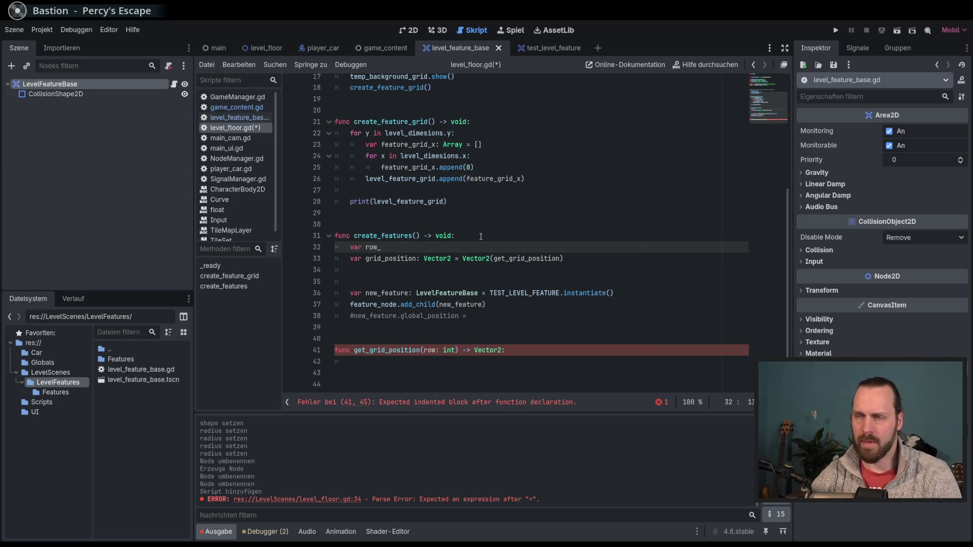
type("index = ")
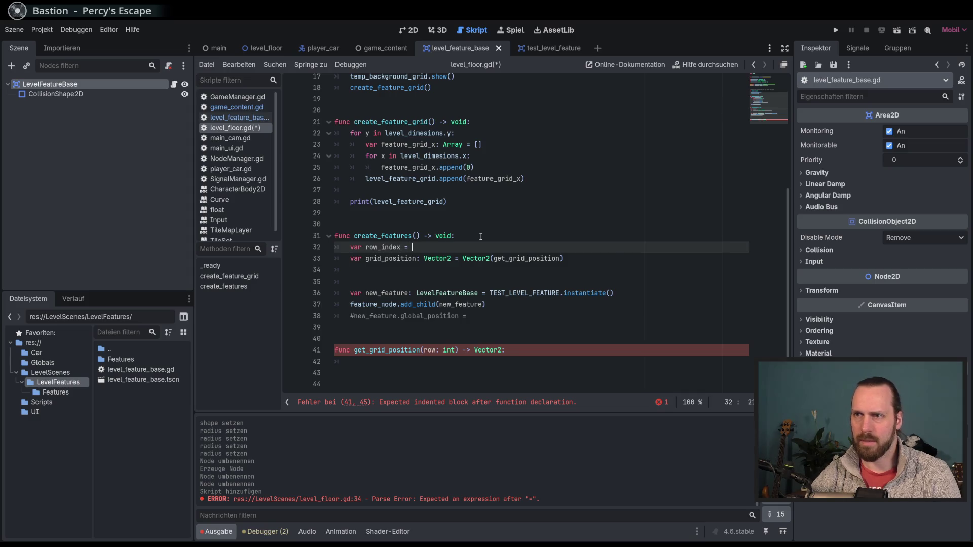
type("1")
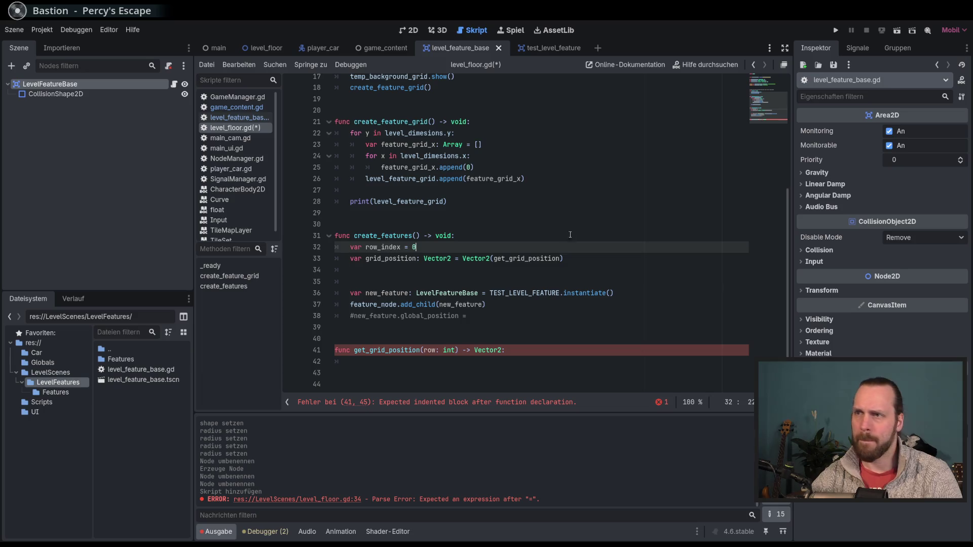
Make grid_position Vector2(get_grid_position(row_index), row_index) and save level_floor.gd
left_click(567, 260)
left_click(561, 258)
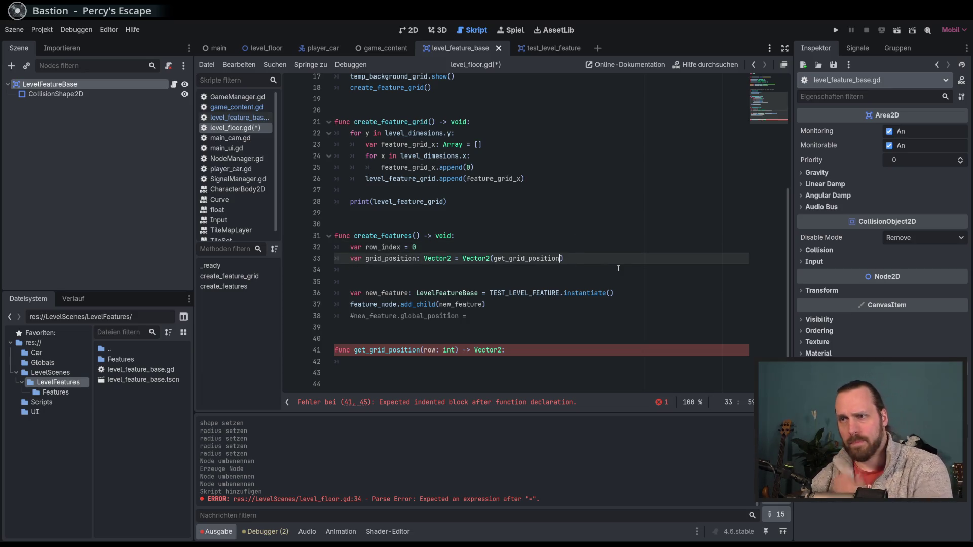
type("(riw")
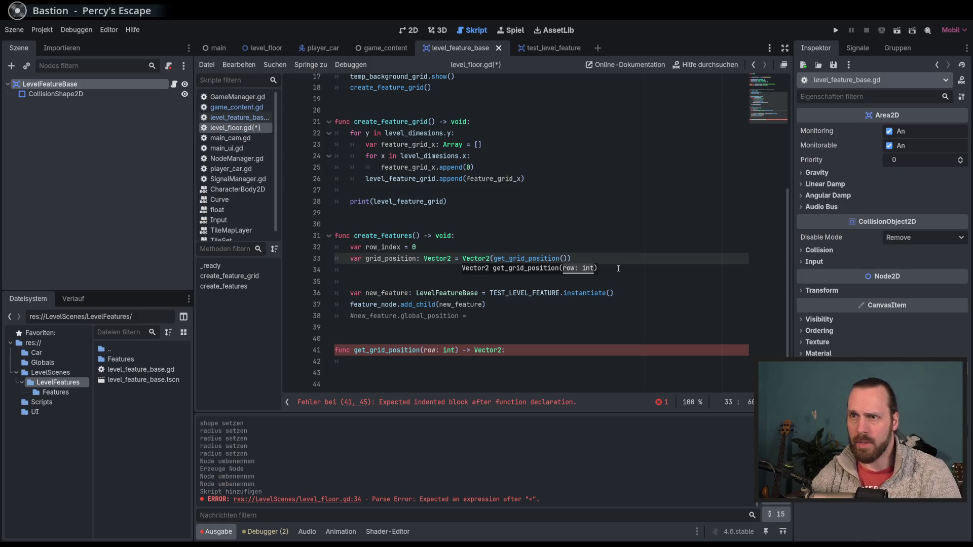
key("BackSpace")
key("BackSpace")
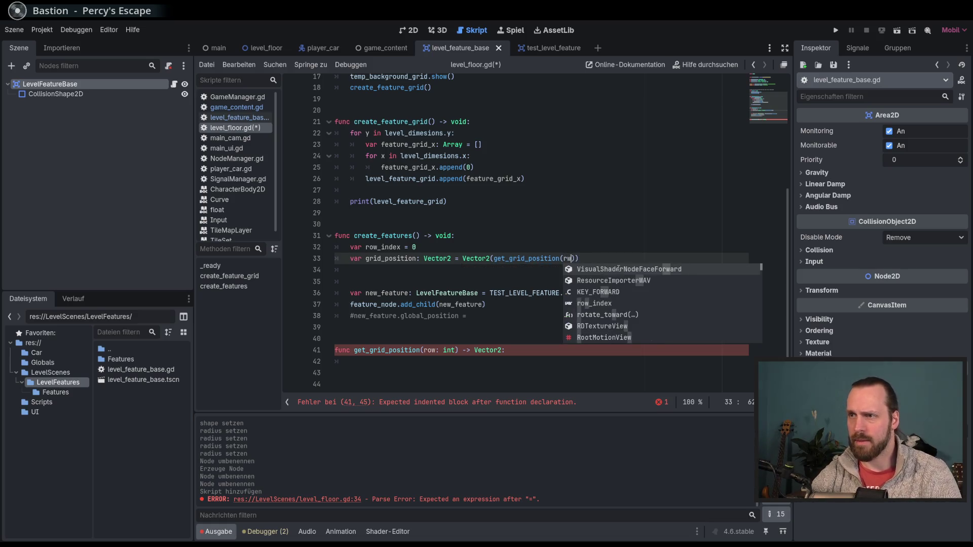
type("ow")
key("Return")
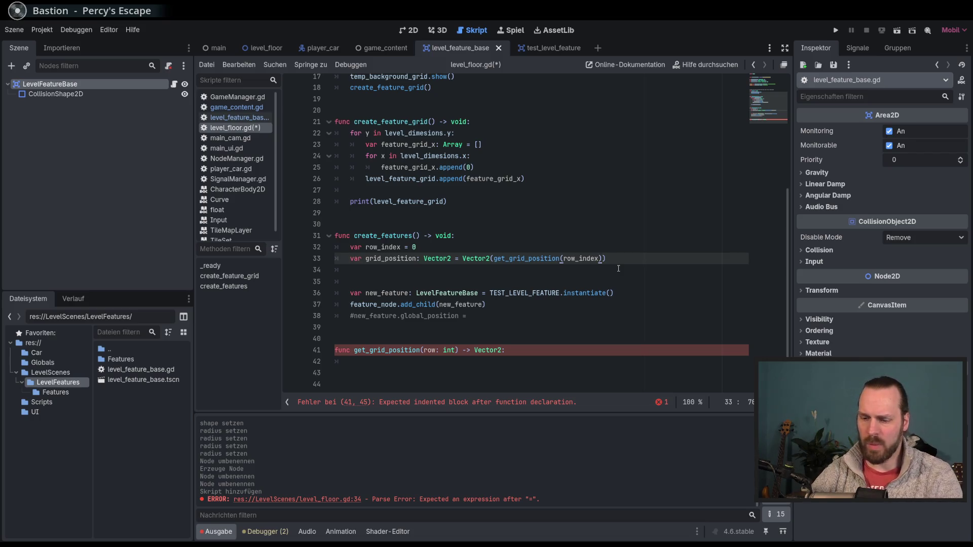
type(",")
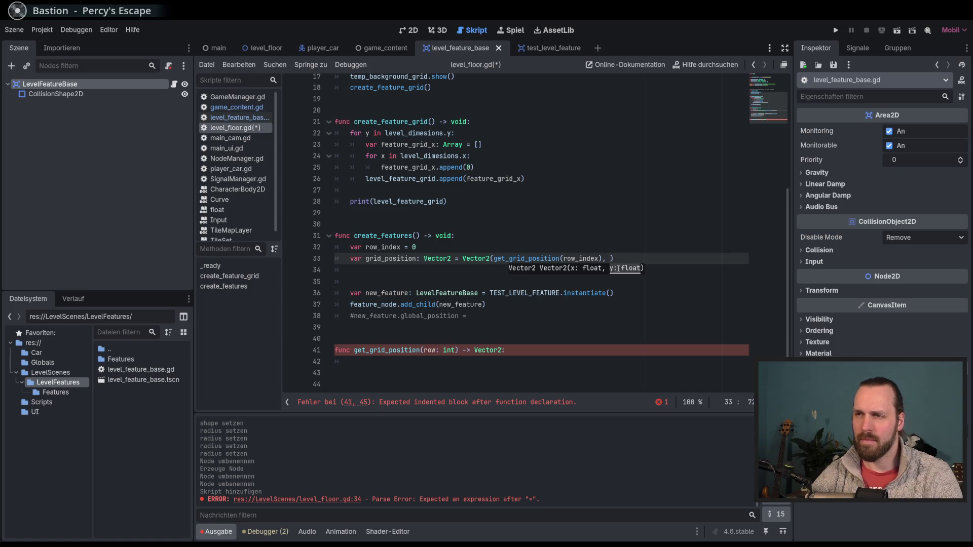
key("BackSpace")
key("BackSpace")
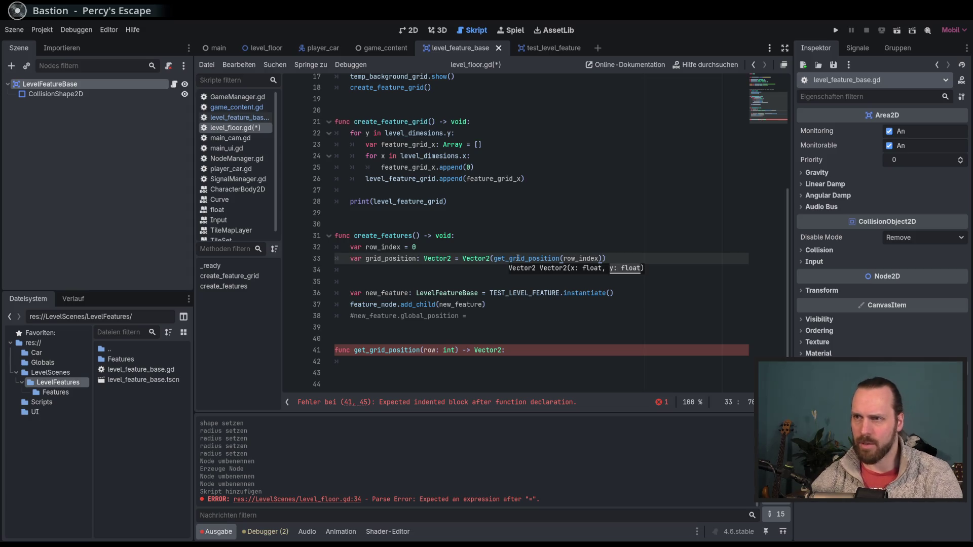
type(", r")
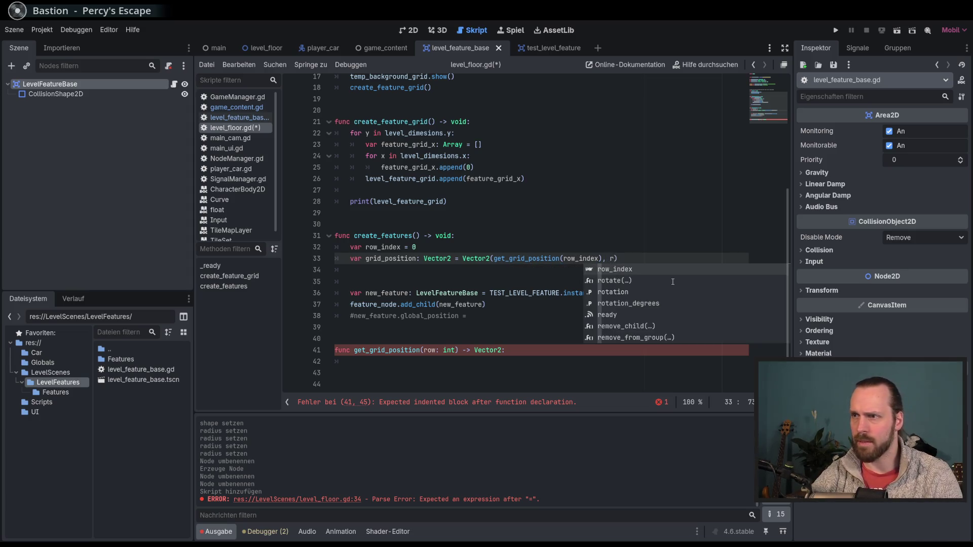
key("Return")
key("Right")
key("ctrl+s")
Go to the get_grid_position definition header to rename it get_free_grid_position
double_click(623, 259)
mouse_move(623, 259)
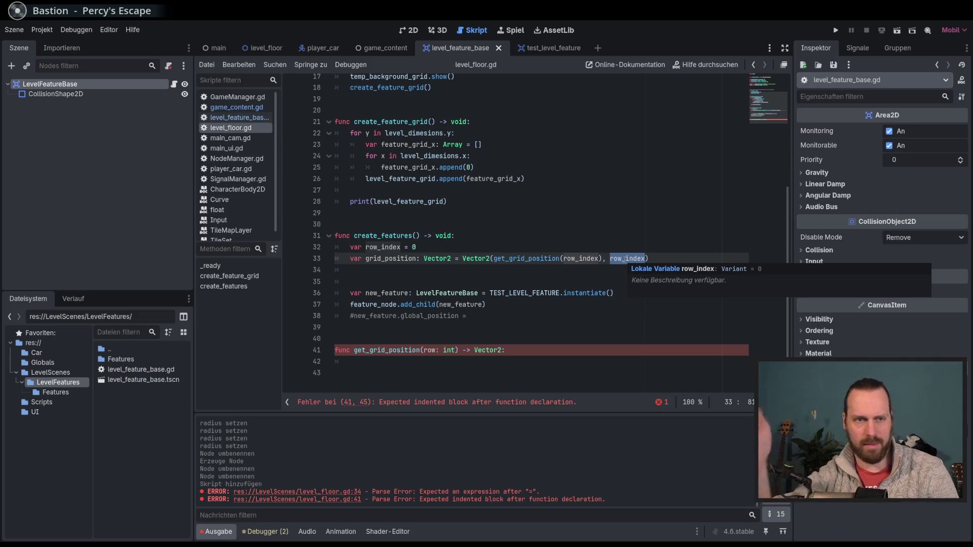
left_click(527, 259, "ctrl")
left_click(535, 349)
type("_free")
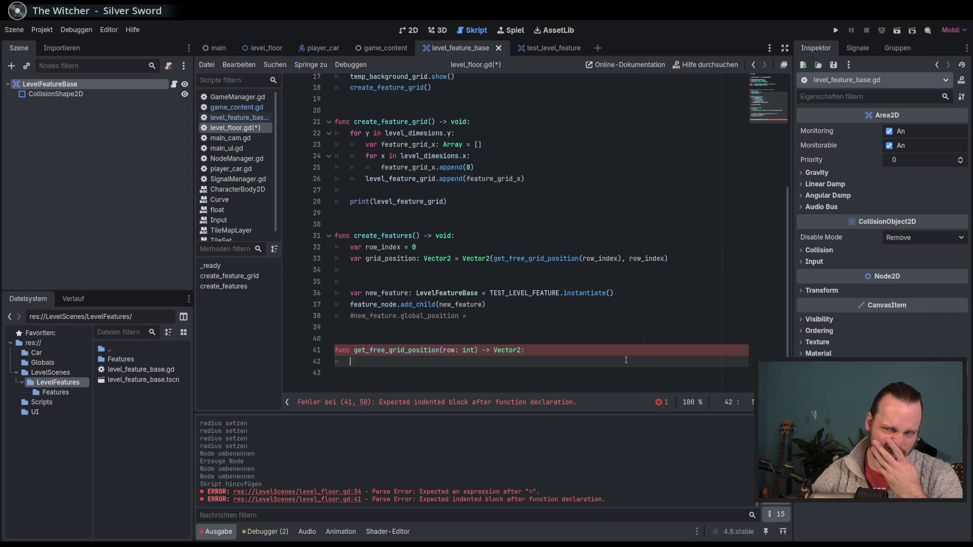
Remove the unfinished 'var rand_' declaration from get_free_grid_position
type("var rand_")
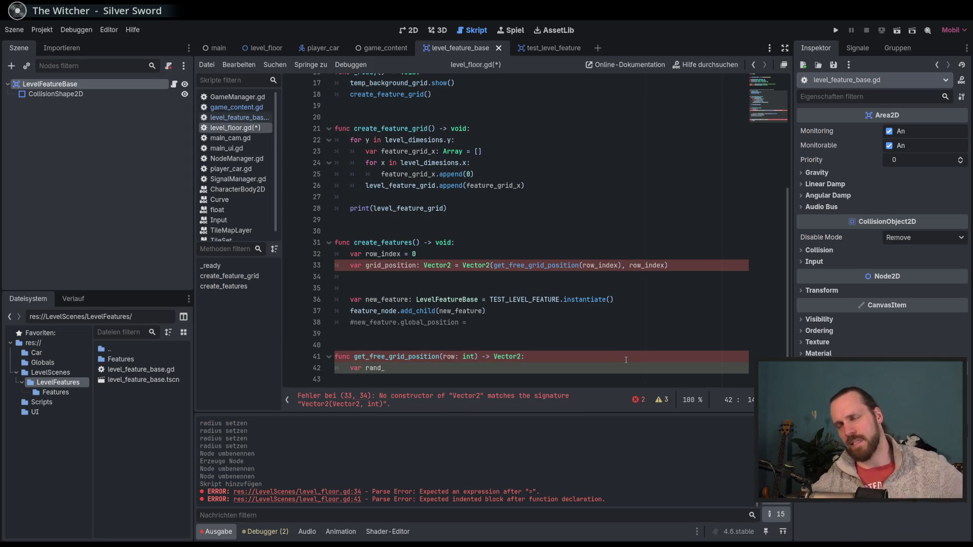
left_click_drag(398, 371, 365, 368)
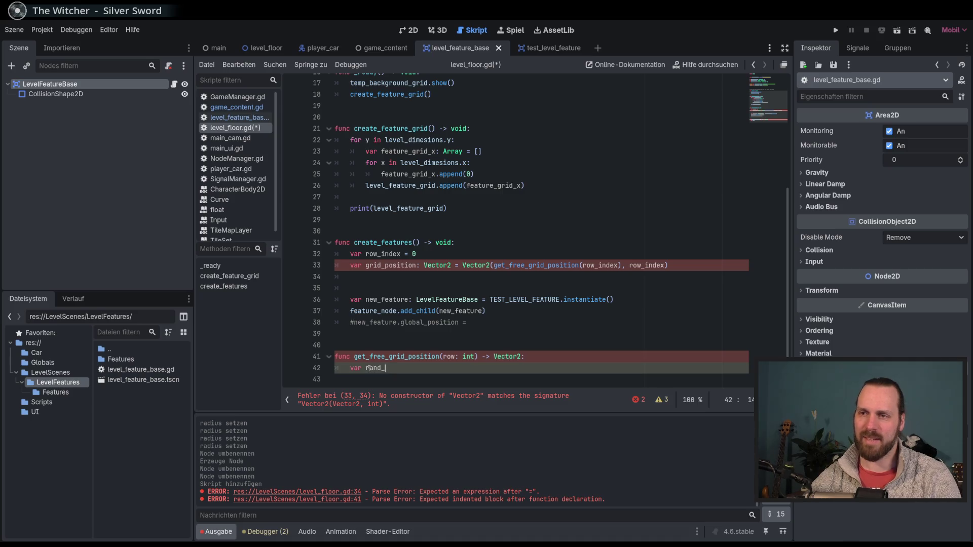
key("BackSpace")
key("BackSpace")
key("BackSpace")
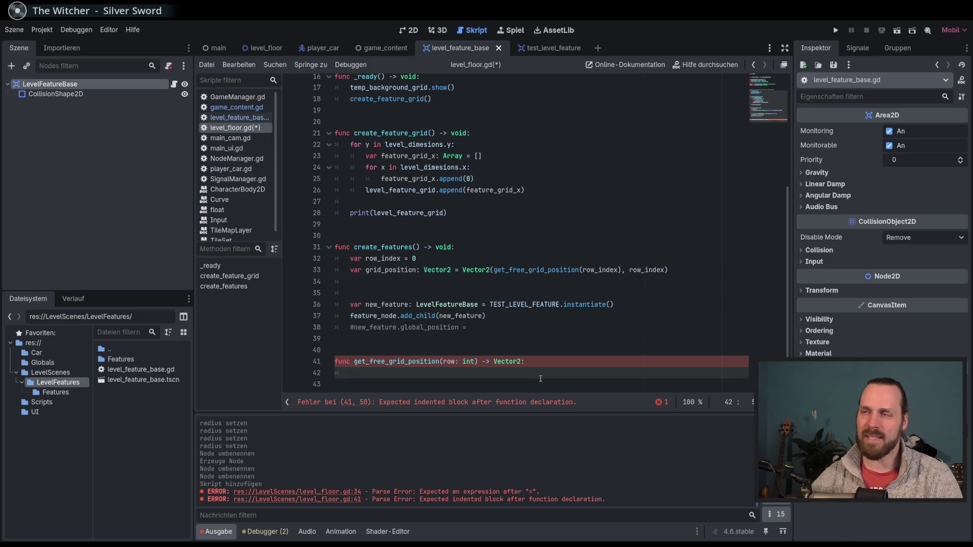
Review the level_dimesions grid size and feature_distance variables at the top of the script
scroll(541, 377, "up", 5)
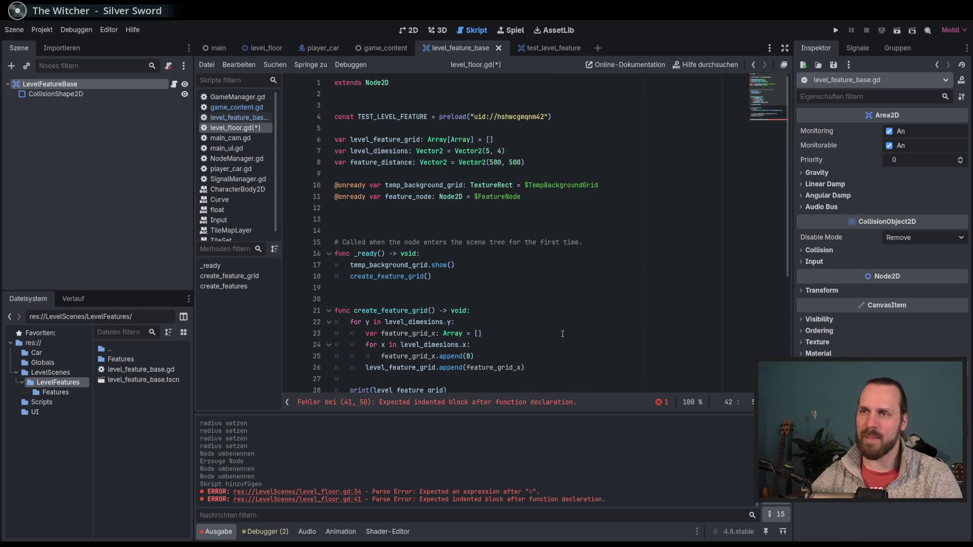
scroll(563, 334, "down", 5)
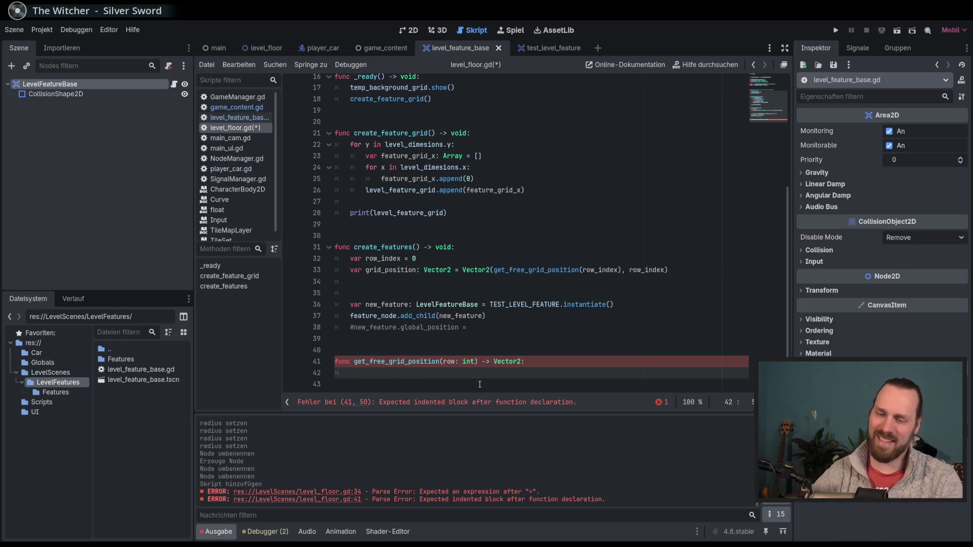
scroll(480, 384, "up", 5)
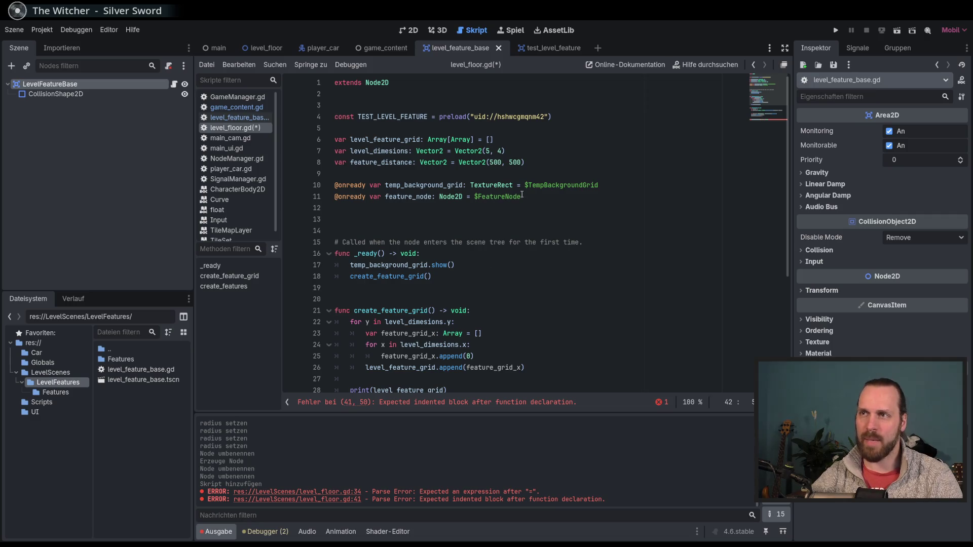
left_click(499, 152)
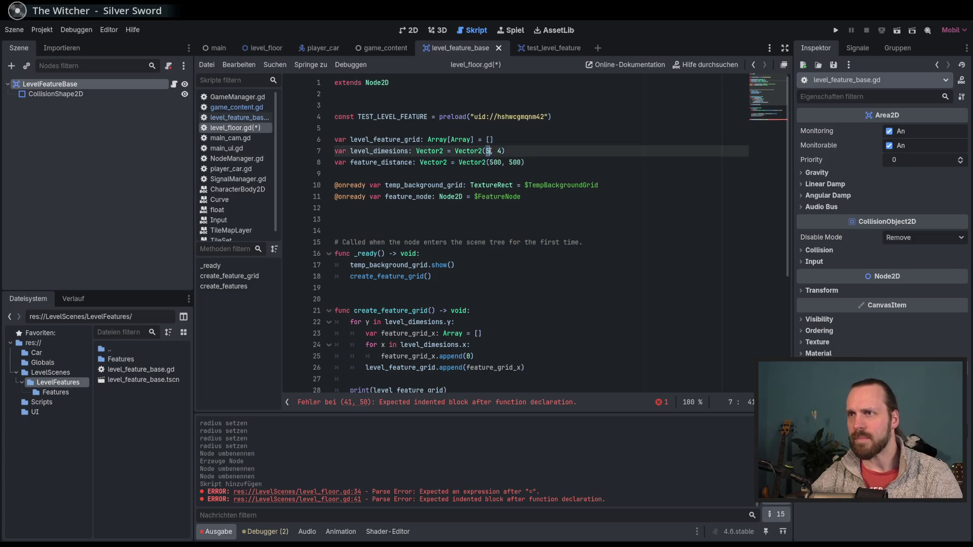
left_click(510, 163)
scroll(518, 230, "down", 5)
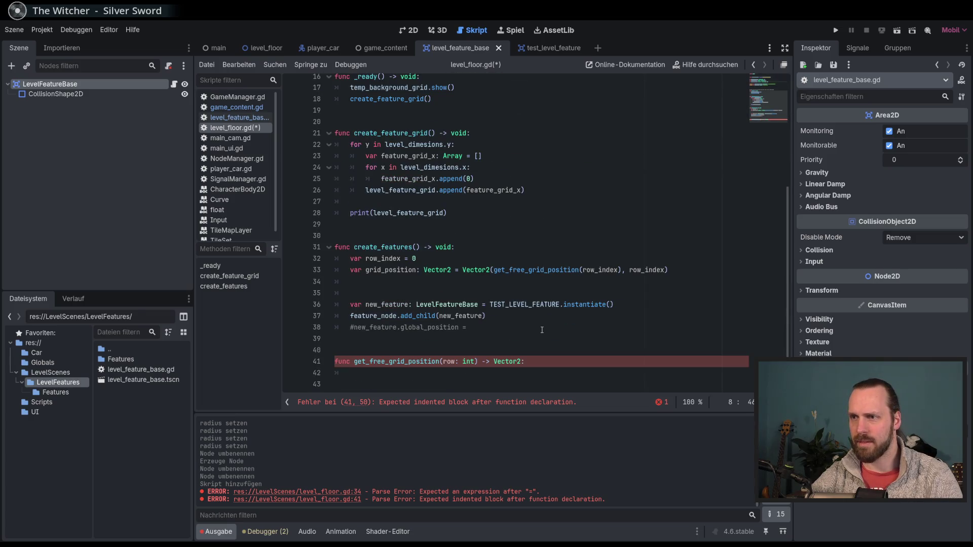
Begin an 'if' statement on line 42 inside get_free_grid_position
left_click(440, 377)
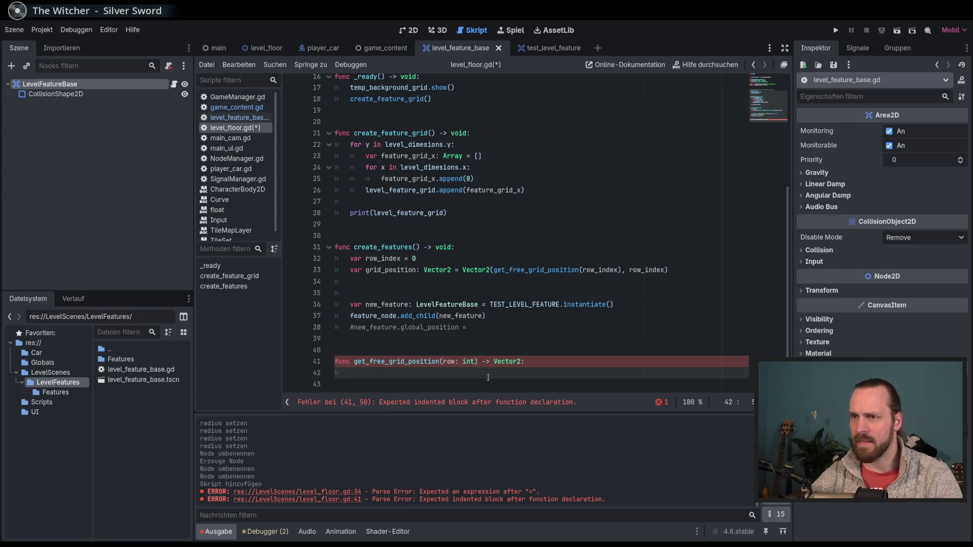
scroll(488, 377, "up", 5)
scroll(485, 378, "down", 5)
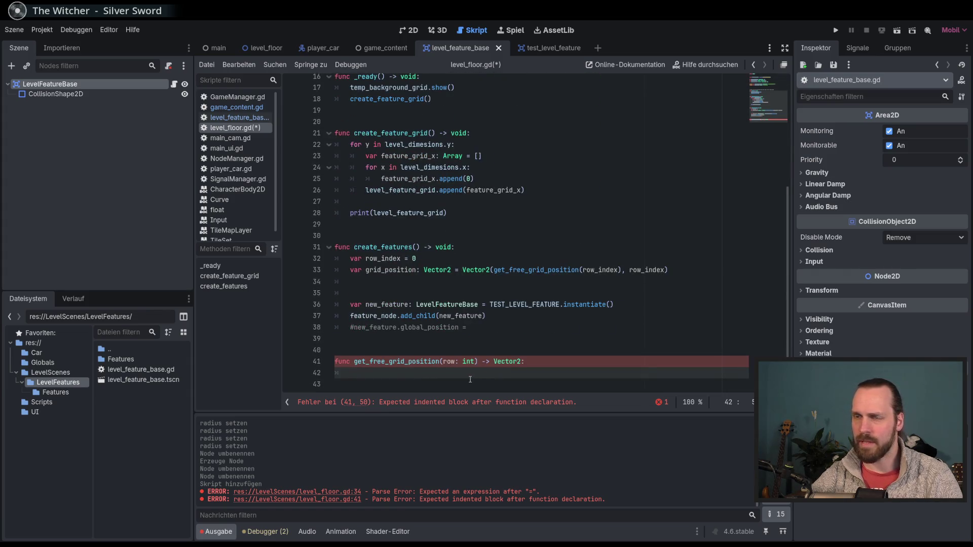
type("if")
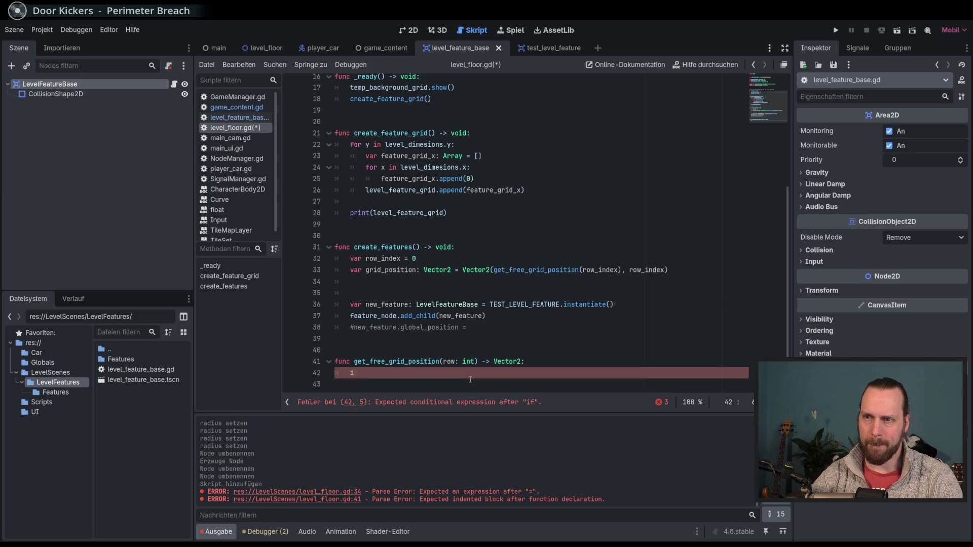
Replace the half-typed 'while' with 'if' at the start of get_free_grid_position
type("whi")
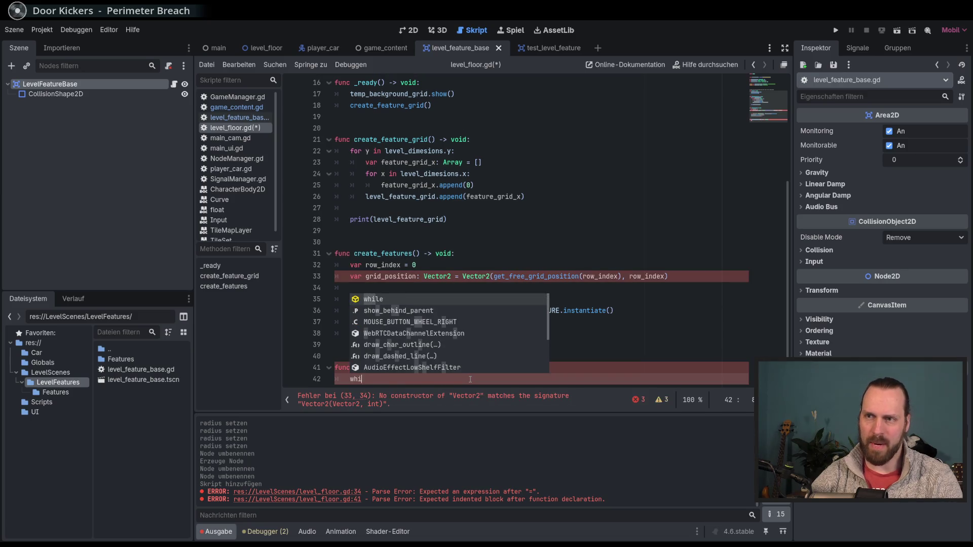
key("BackSpace")
key("BackSpace")
key("BackSpace")
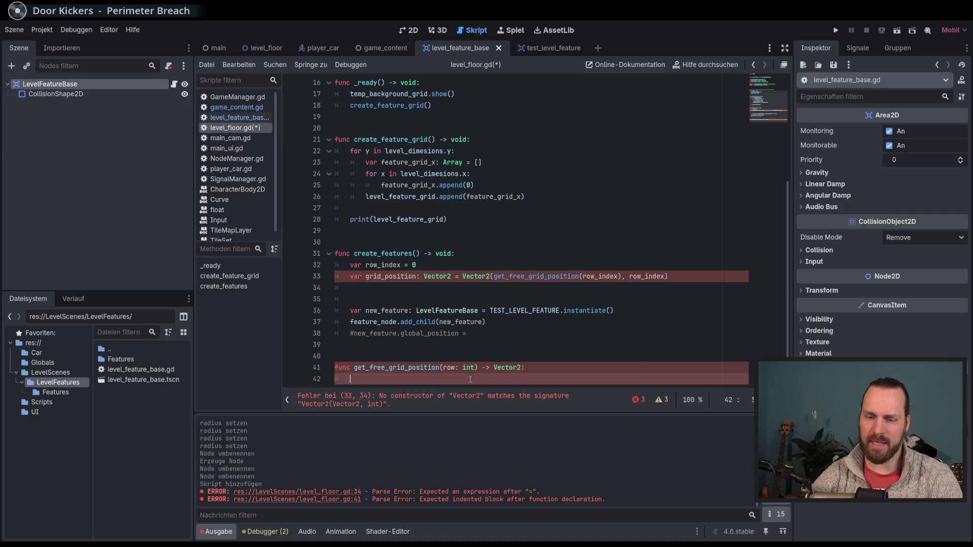
type("va")
key("BackSpace")
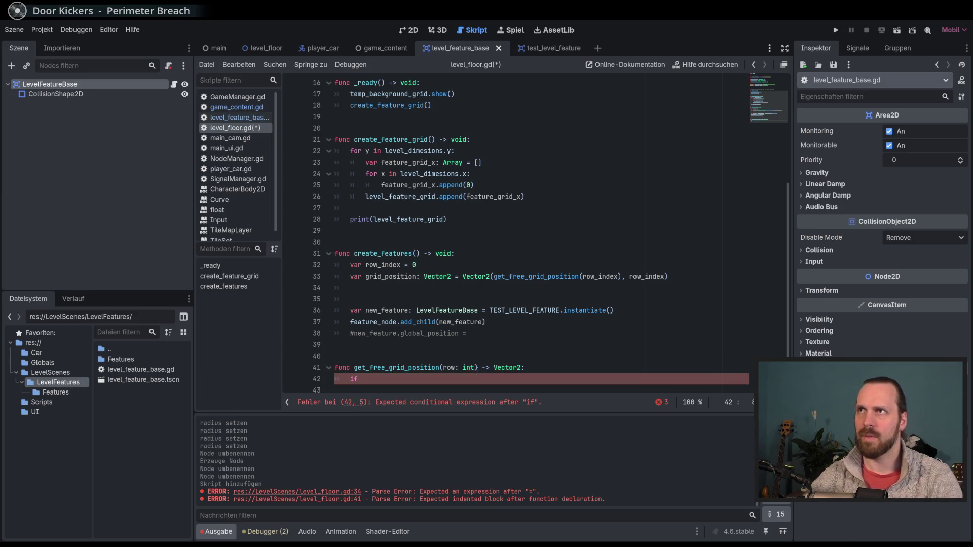
scroll(507, 355, "down", 1)
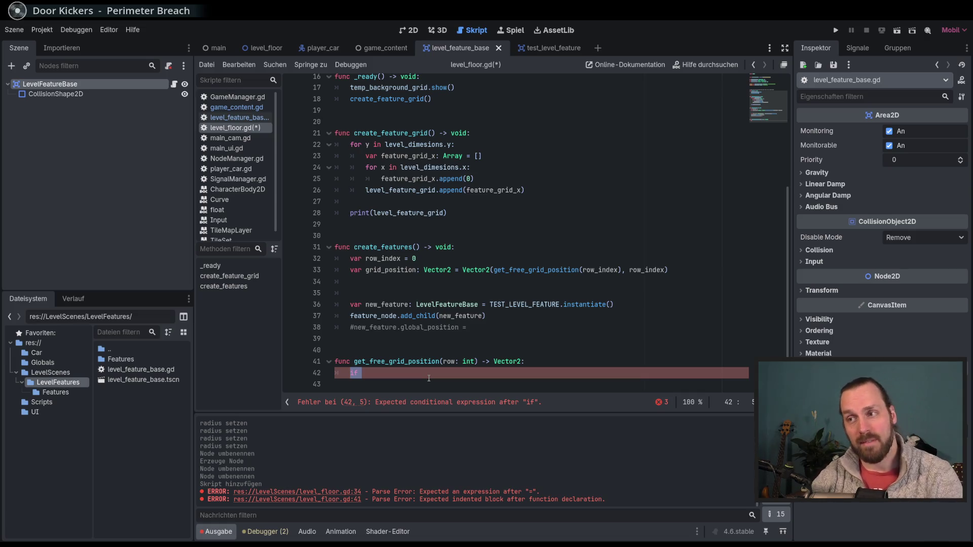
scroll(428, 378, "up", 5)
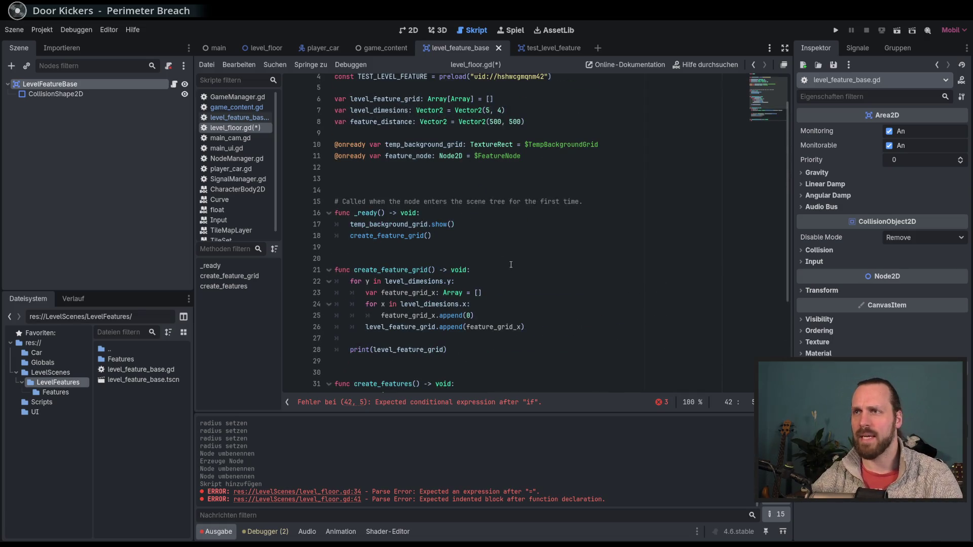
scroll(501, 298, "down", 5)
type("if")
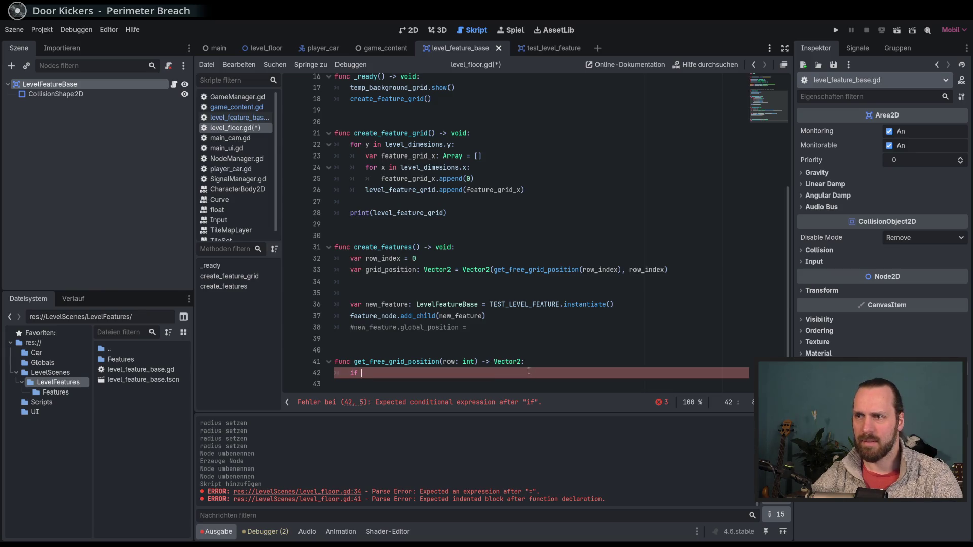
left_click_drag(527, 374, 533, 366)
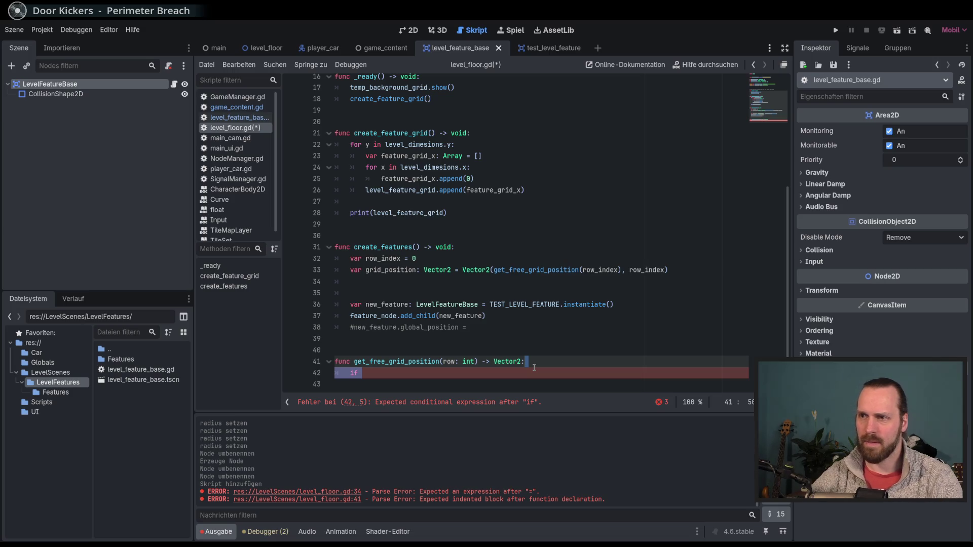
scroll(484, 277, "up", 5)
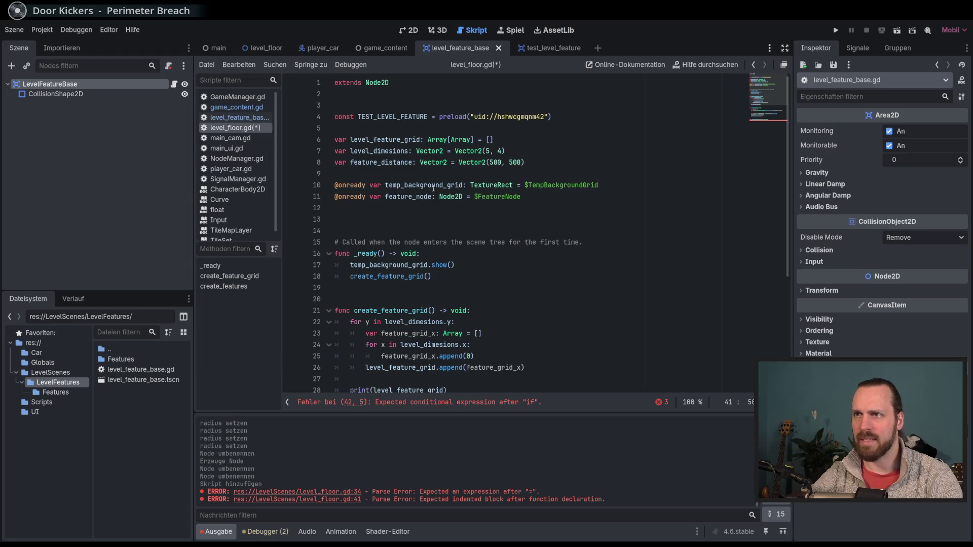
scroll(433, 187, "down", 3)
Change append(0) to append(true) on line 25 and save level_floor.gd
left_click(471, 253)
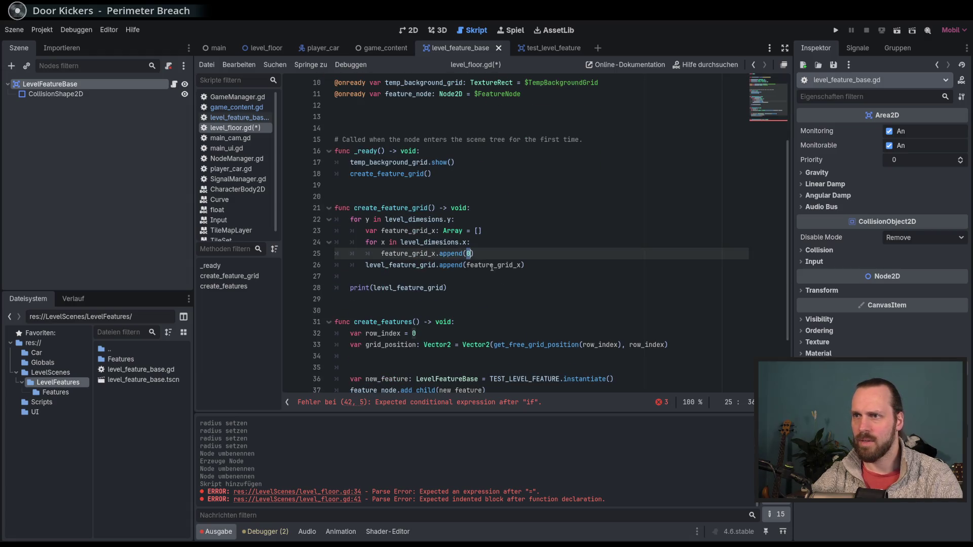
type("rtutru")
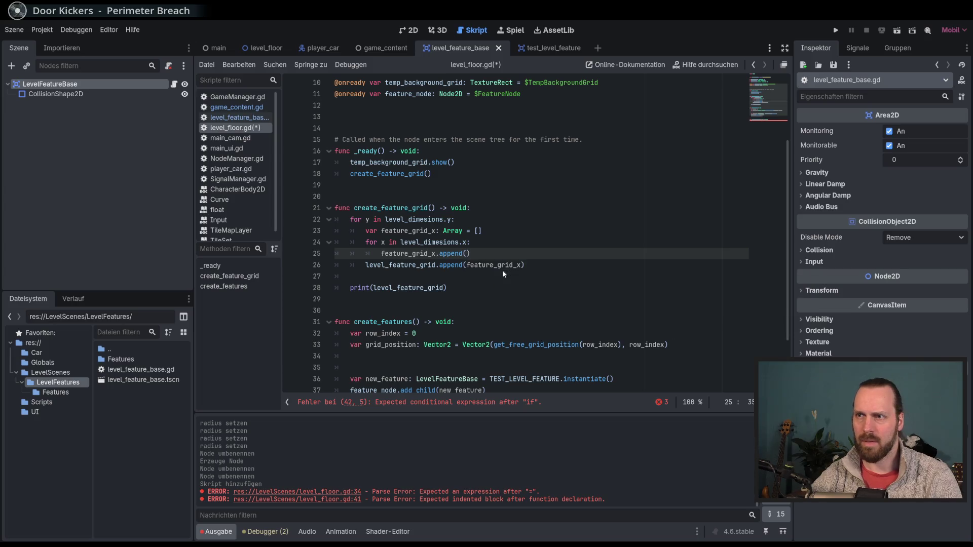
type("e)")
key("ctrl+s")
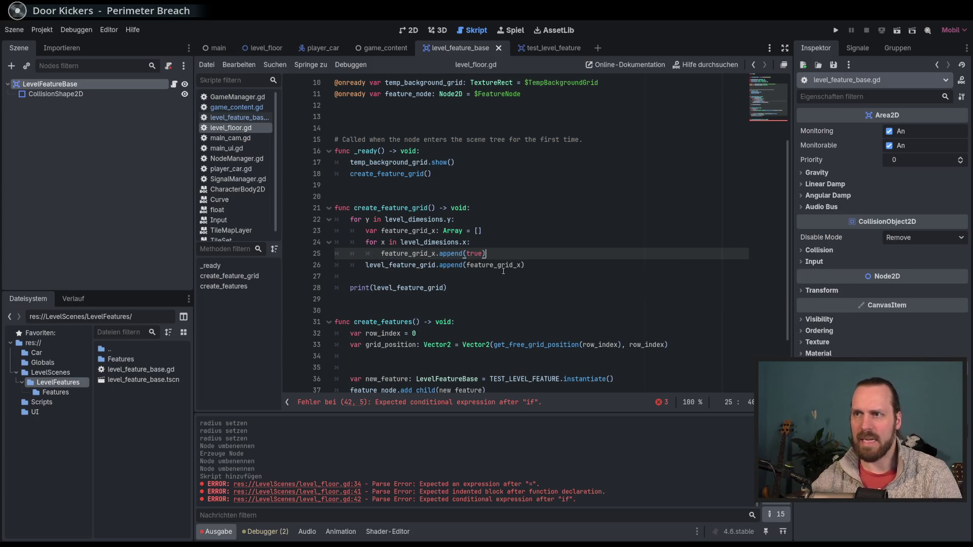
scroll(510, 295, "down", 2)
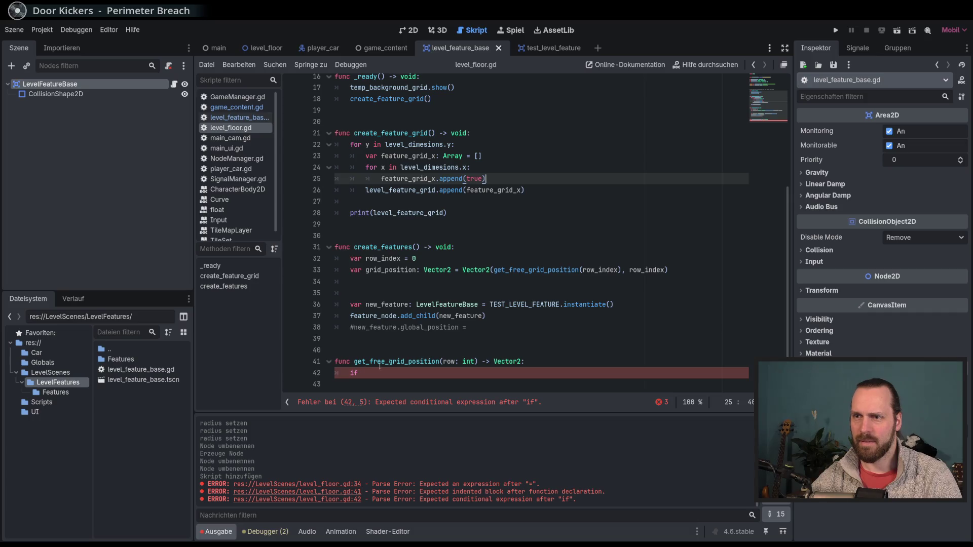
Start a randi_range(0, ) call and add an empty line above the if
left_click(484, 371)
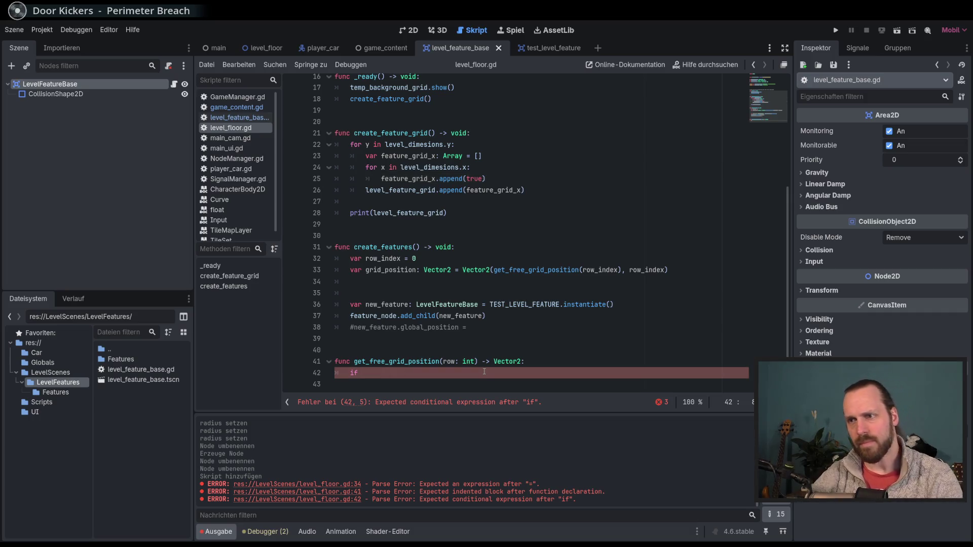
type("rand")
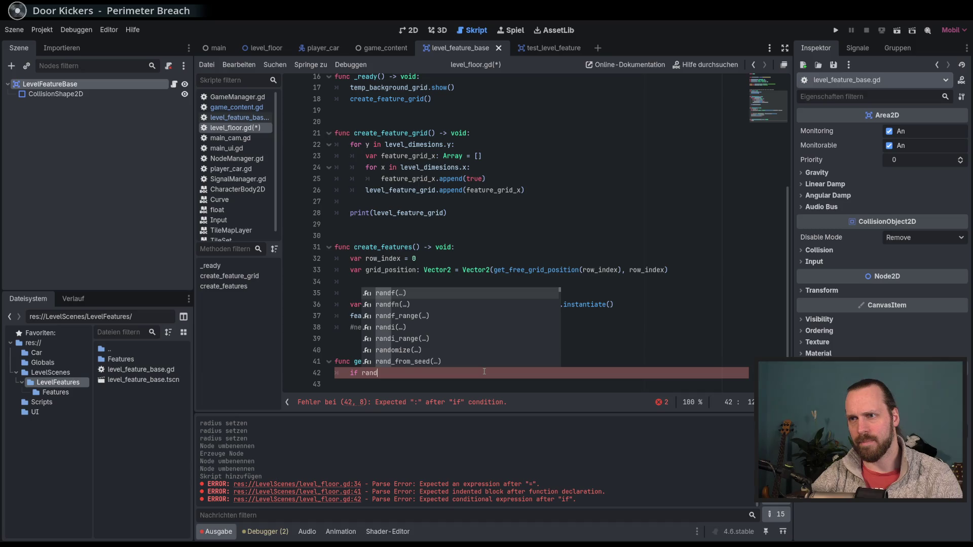
key("Down")
key("Down")
key("Down")
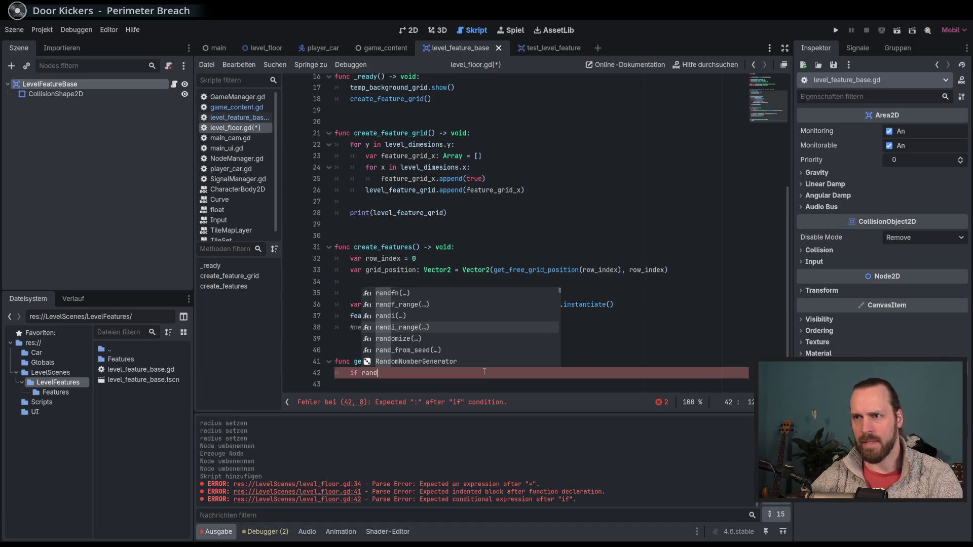
key("Return")
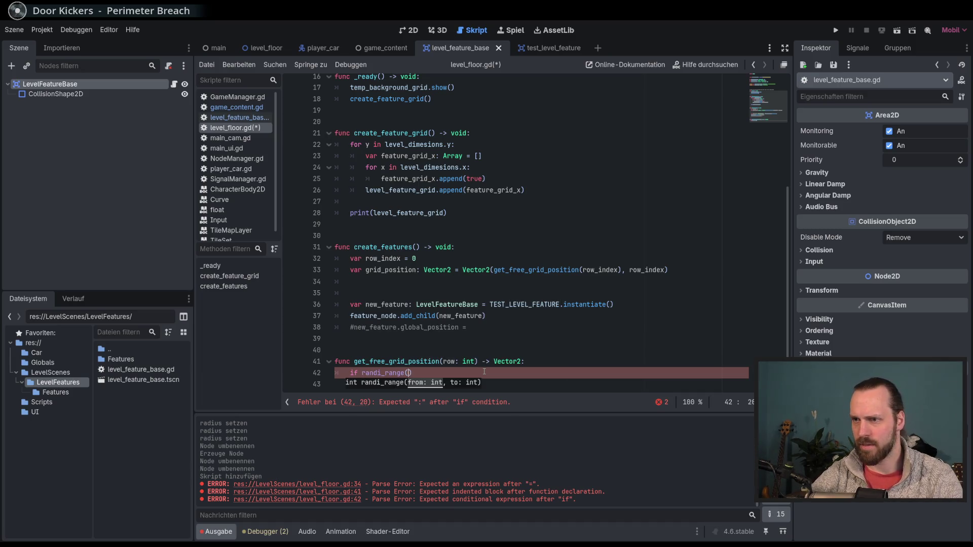
type("0,")
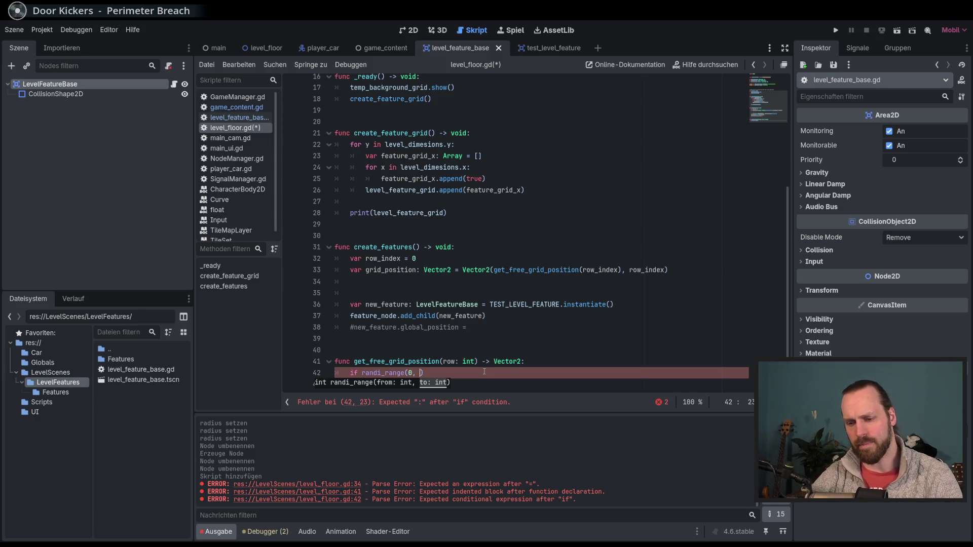
key("Up")
key("End")
key("Return")
Move the call onto line 42 as 'var feature_pos: int = randi_range(0, )'
type("var")
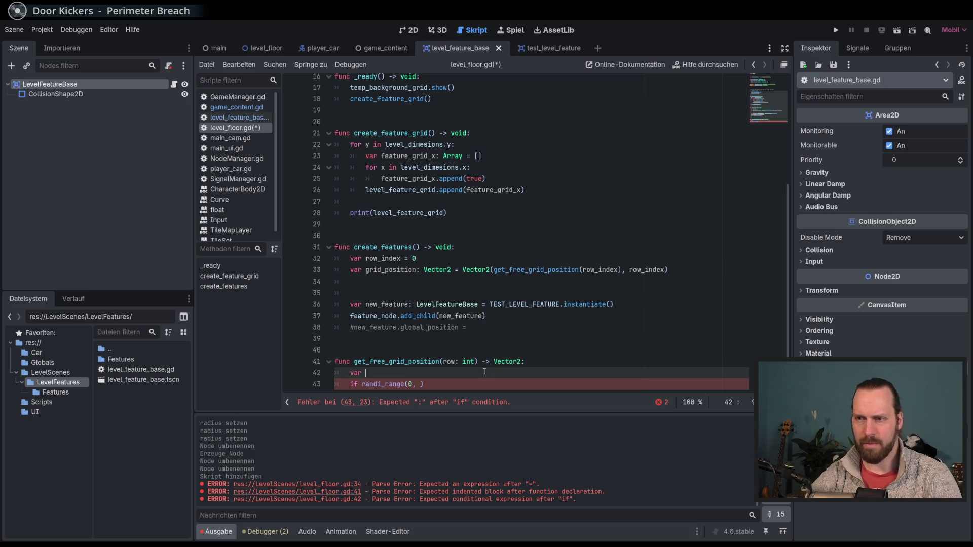
mouse_move(436, 384)
left_mouse_down()
mouse_move(362, 384)
mouse_move(362, 373)
left_mouse_up()
left_click(362, 373)
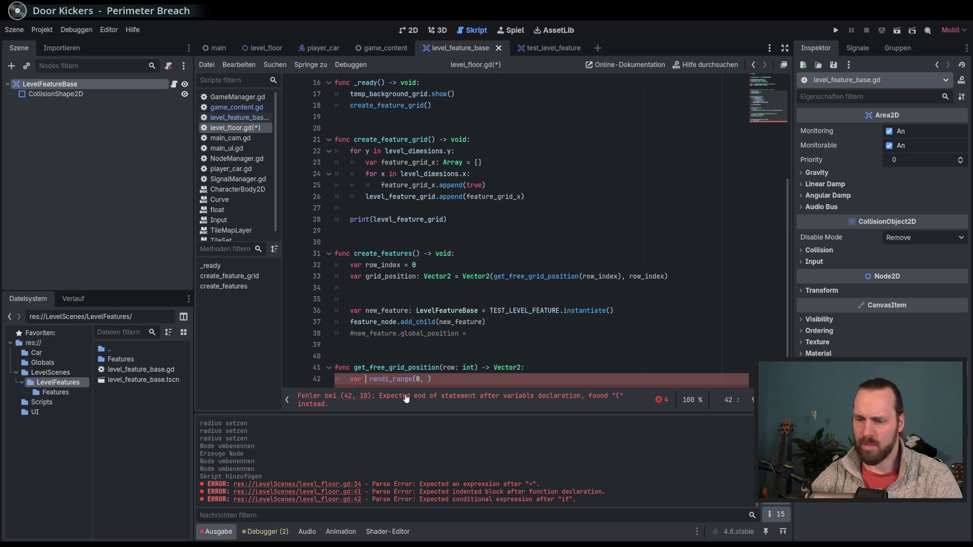
type("feature_pos")
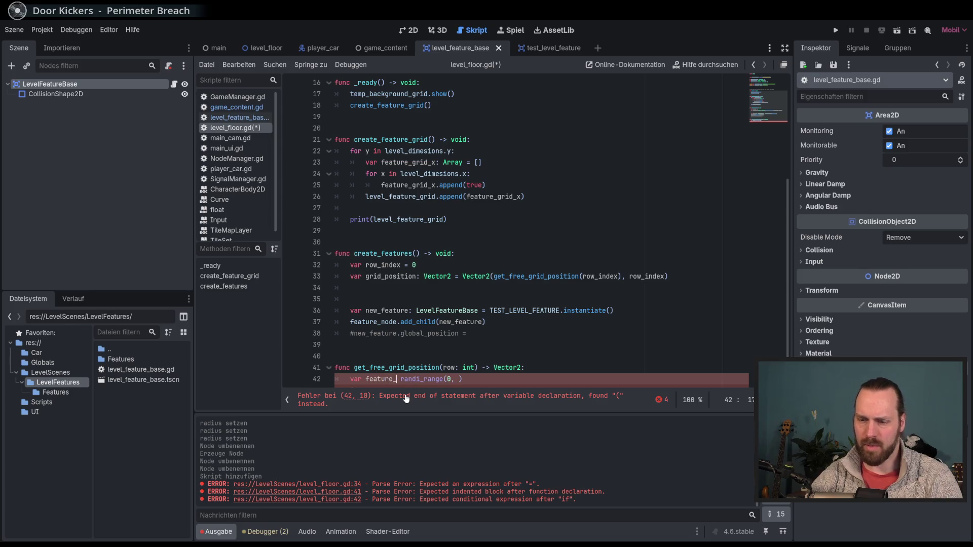
type(":")
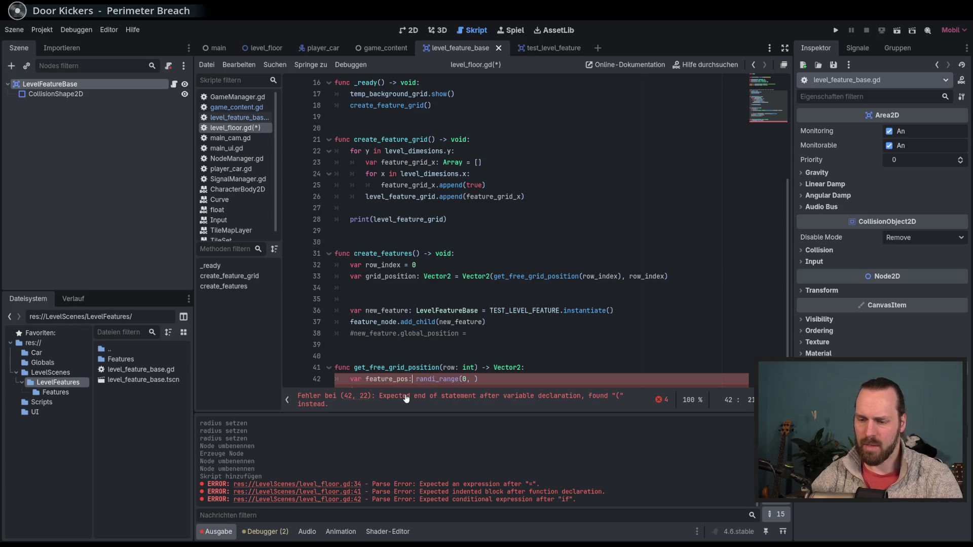
type(" int")
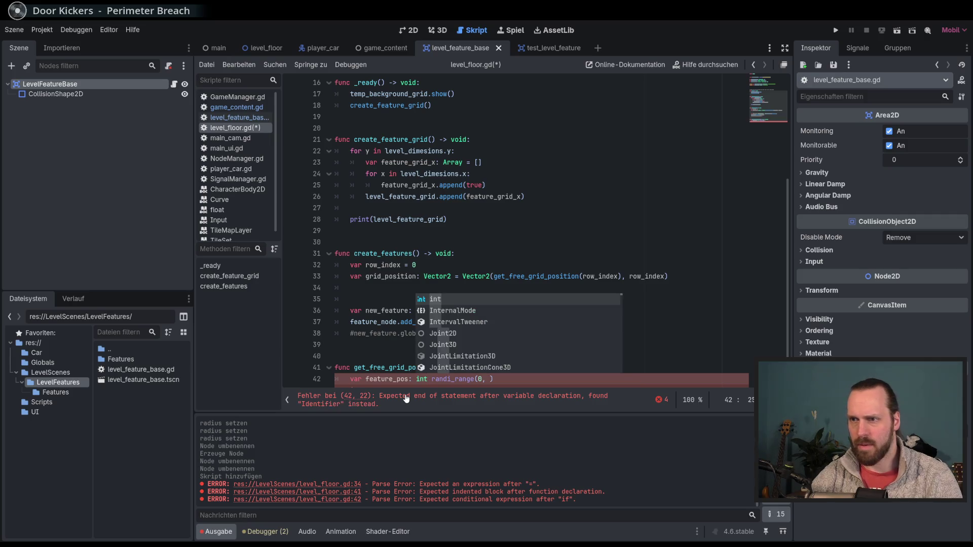
type(" =")
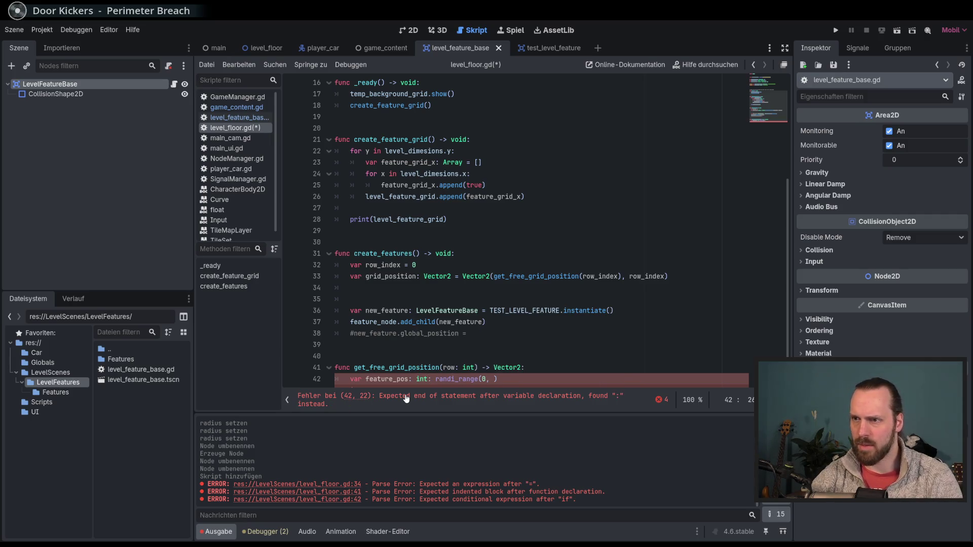
Finish the range as level_dimesions.x and rename the variable to feature_pos_x
left_click(529, 374)
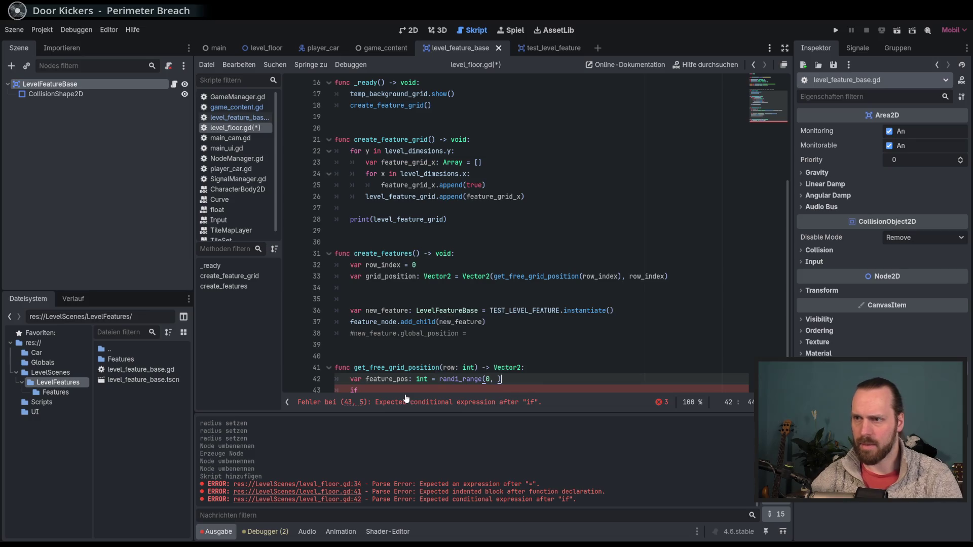
key("Left")
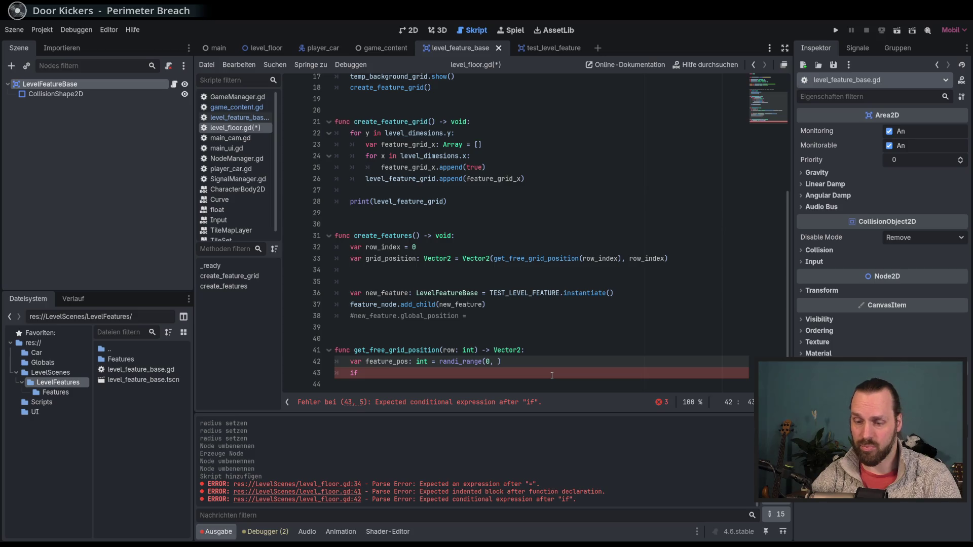
type("dimen")
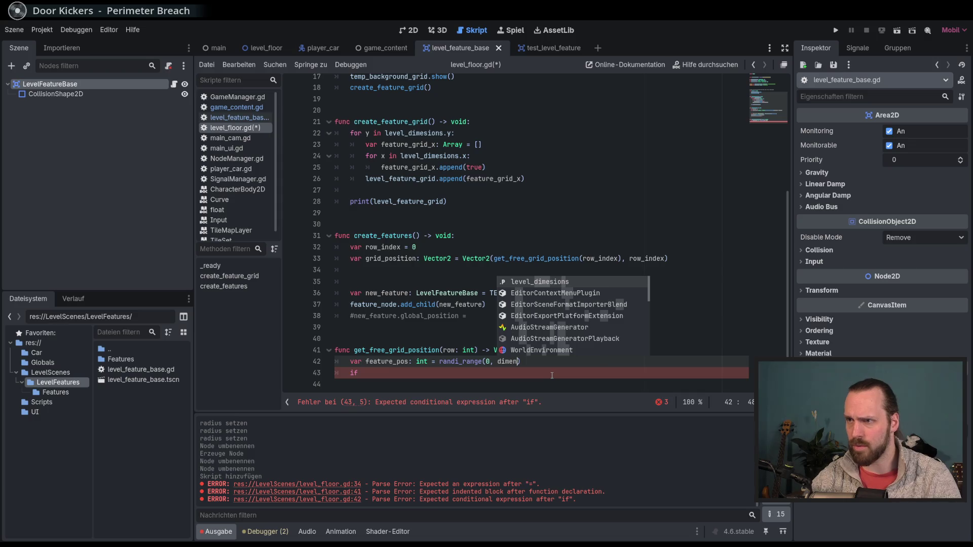
key("Return")
type(".x")
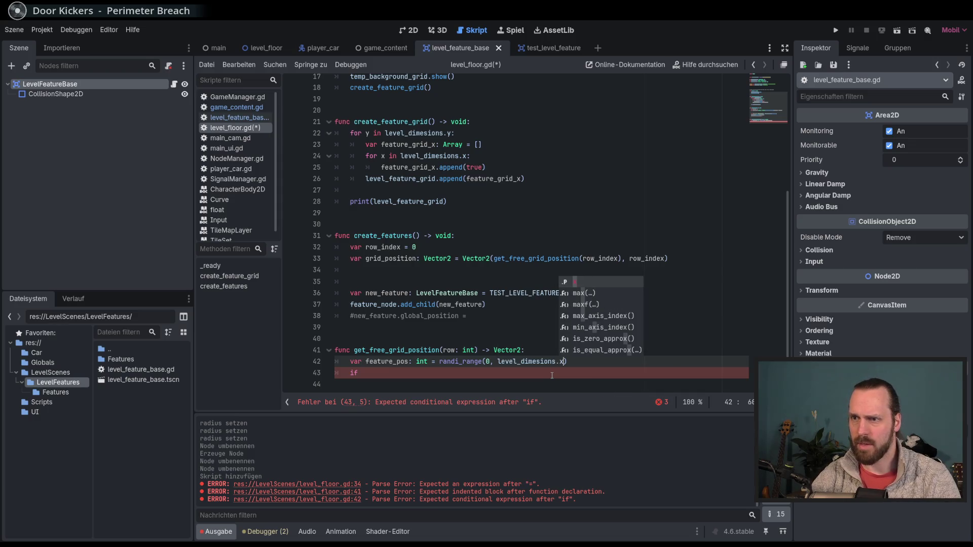
key("Escape")
key("Right")
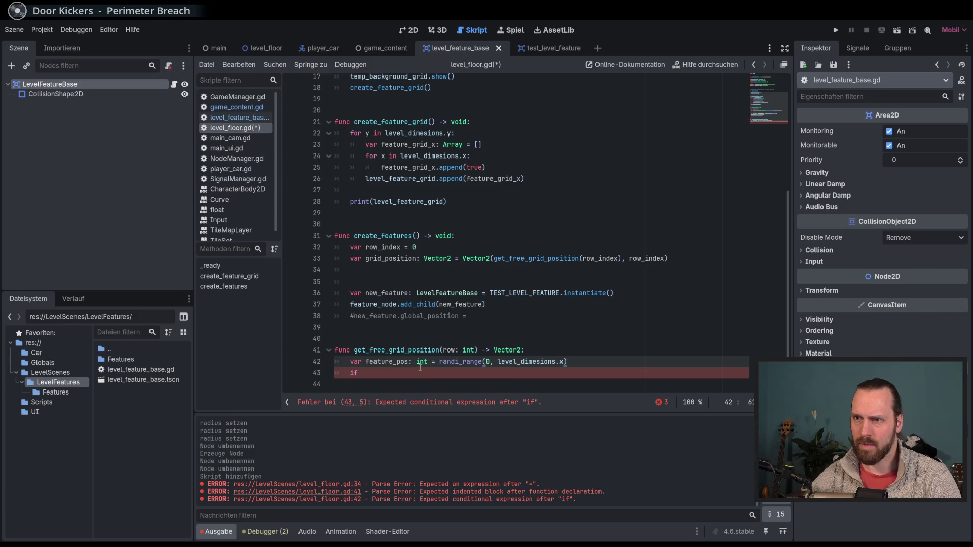
type("_x")
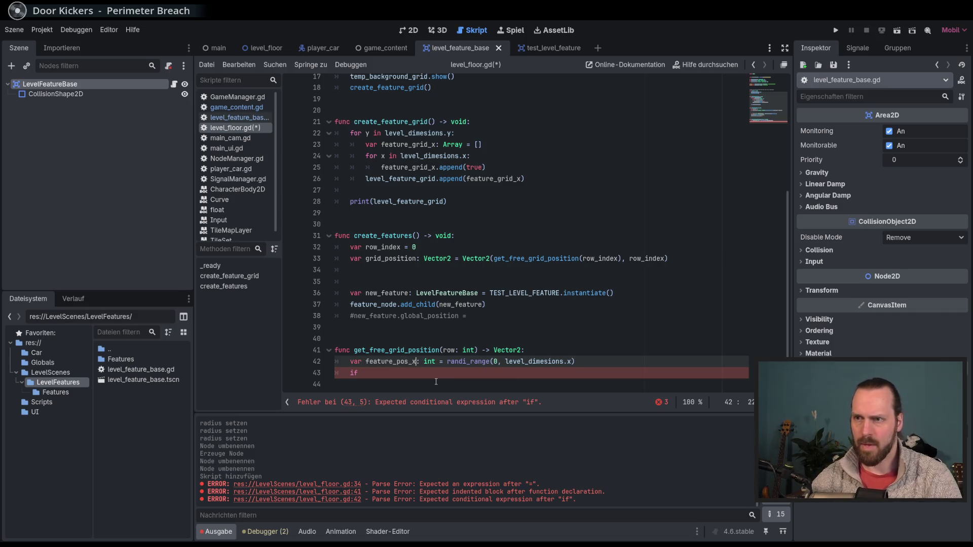
key("Down")
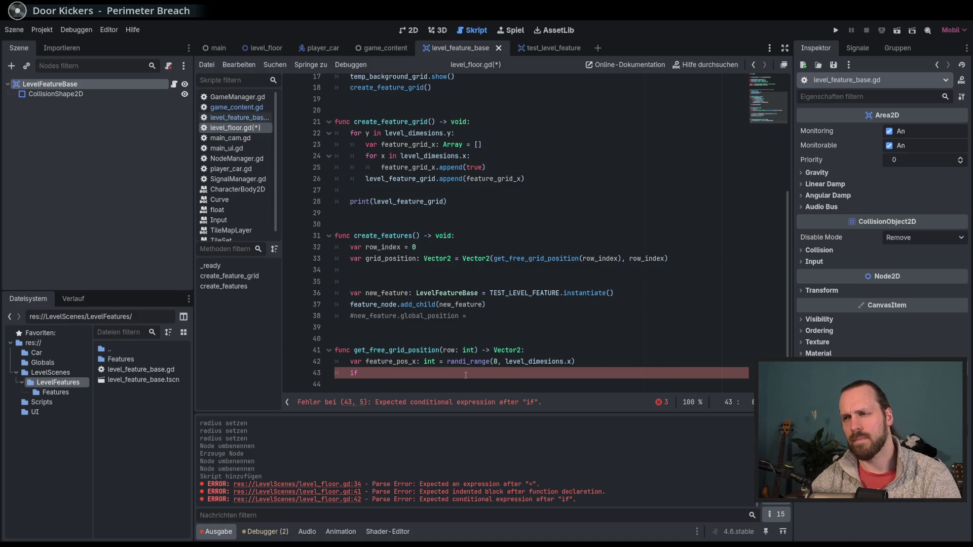
Insert a print(feature_pos_x) line between the variable and the if
double_click(569, 361)
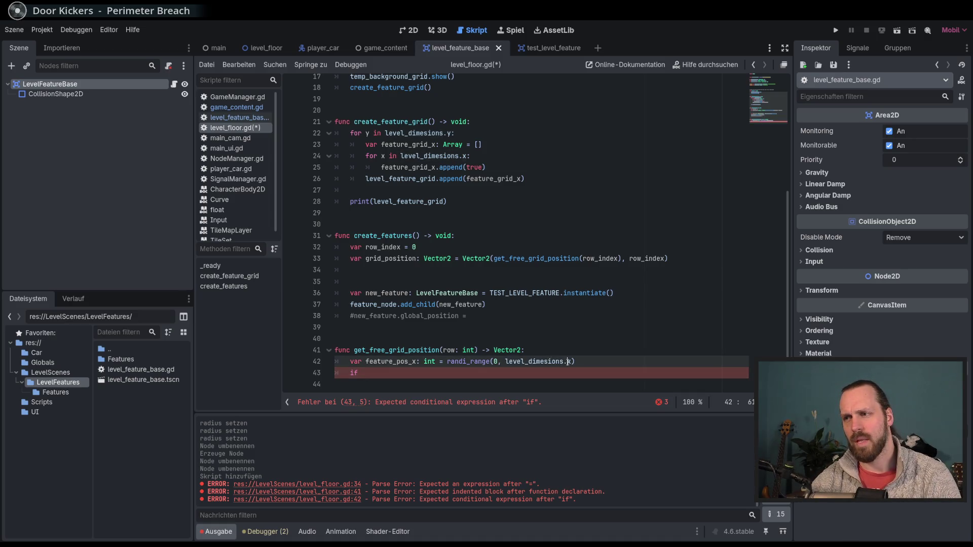
left_click(444, 373)
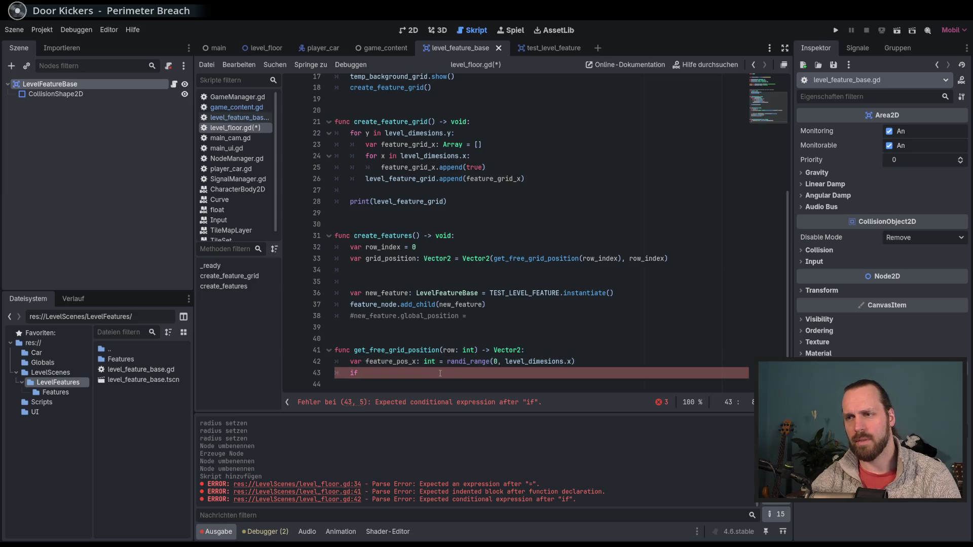
key("shift+Left")
key("shift+Left")
key("shift+Left")
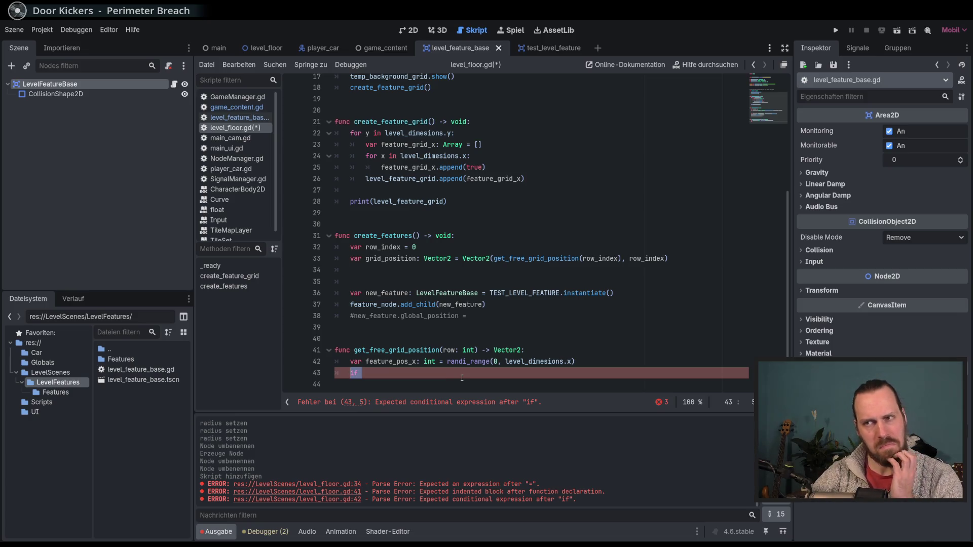
key("Left")
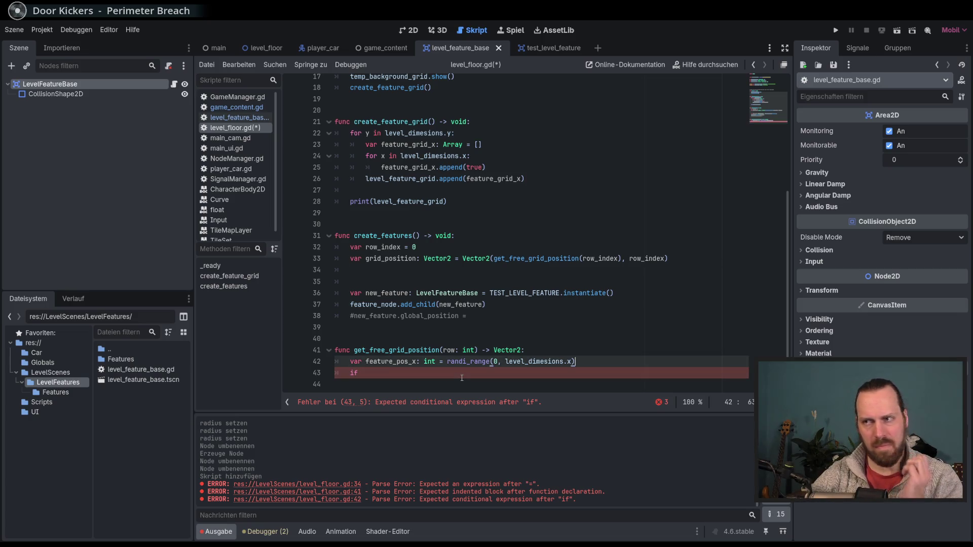
key("Return")
key("Up")
type("print/")
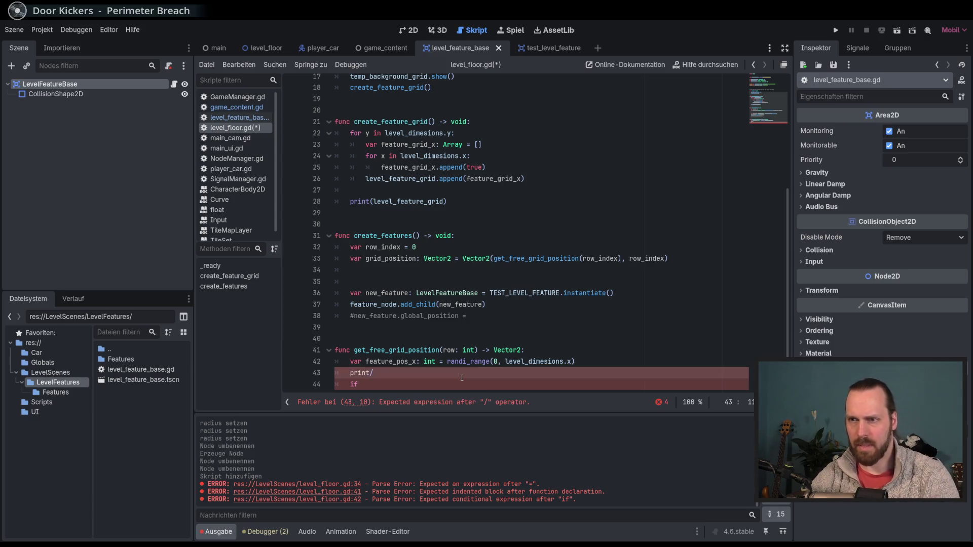
type("(fea")
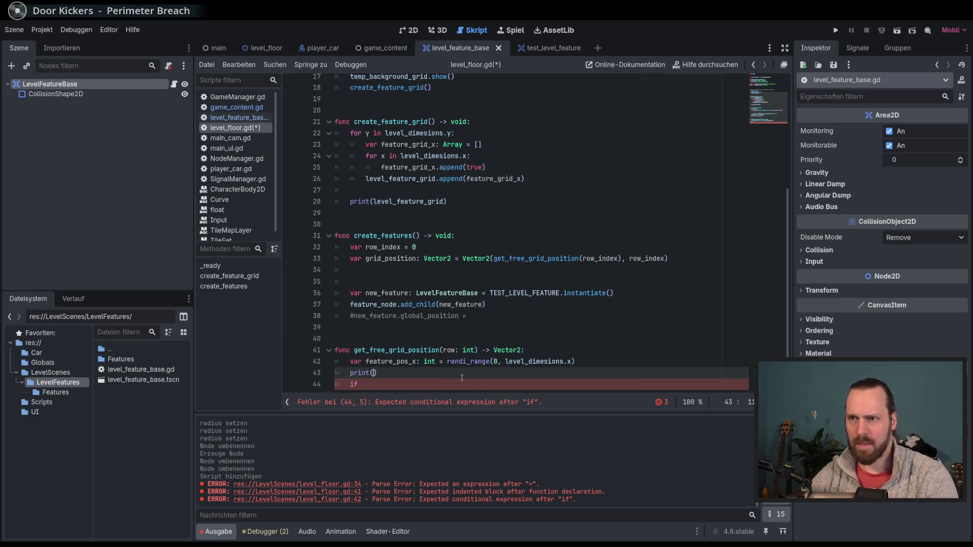
key("Down")
key("Down")
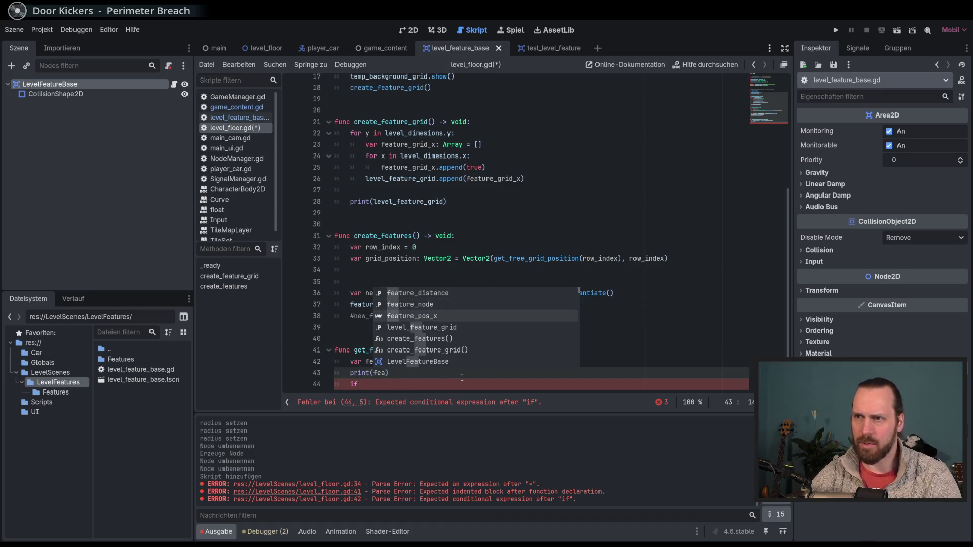
key("Return")
key("Down")
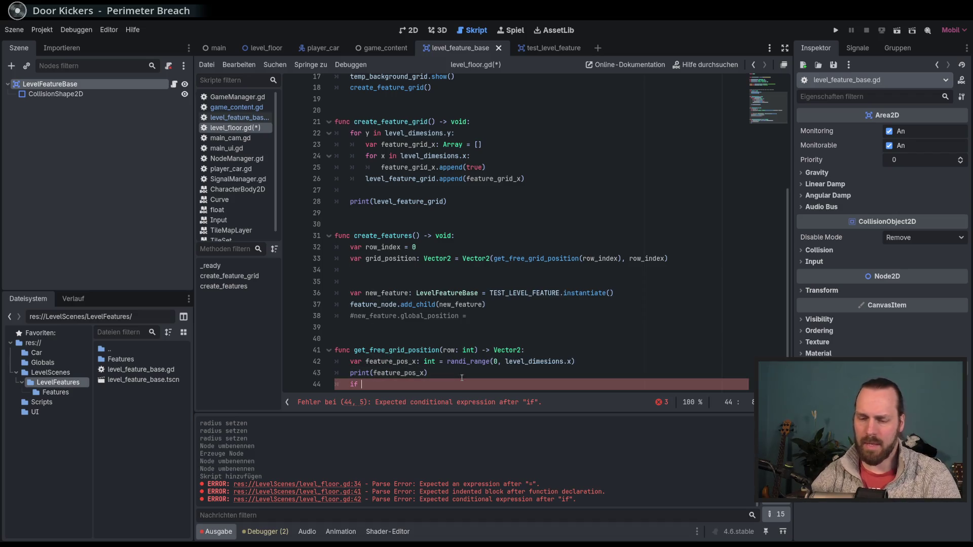
Complete the condition as 'if level_feature_grid[row][feature_pos_x]' using autocomplete
type("fea")
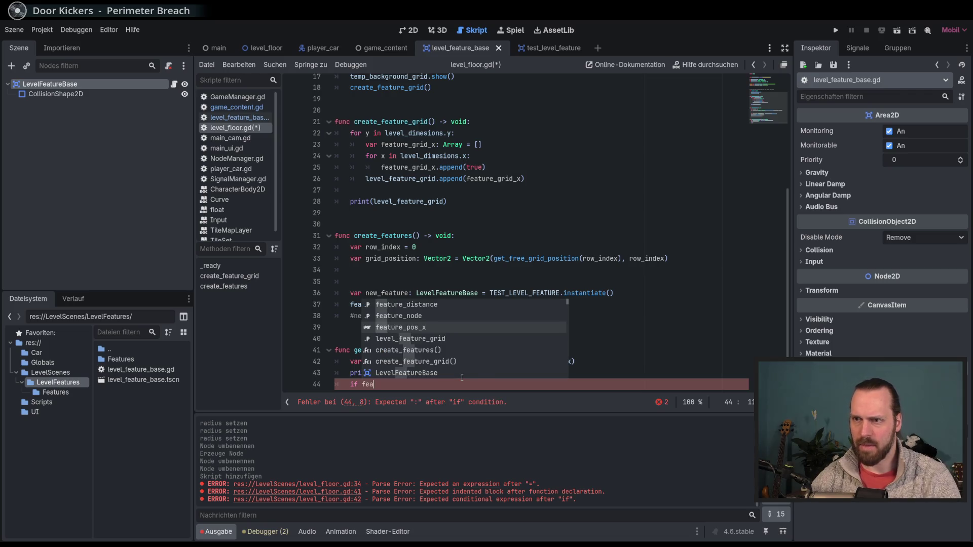
key("BackSpace")
key("BackSpace")
key("BackSpace")
type("grid")
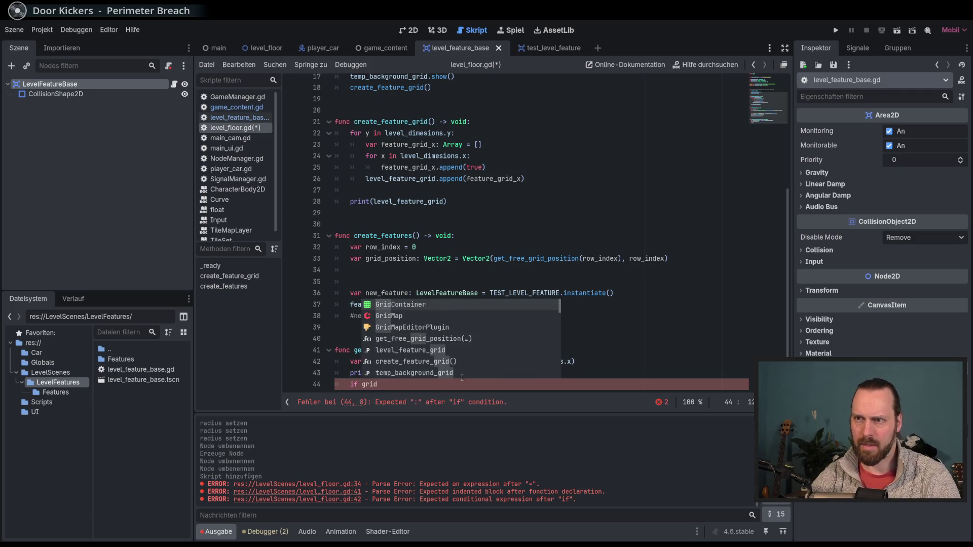
key("BackSpace")
key("BackSpace")
key("BackSpace")
type("feature")
key("Down")
key("Down")
key("Down")
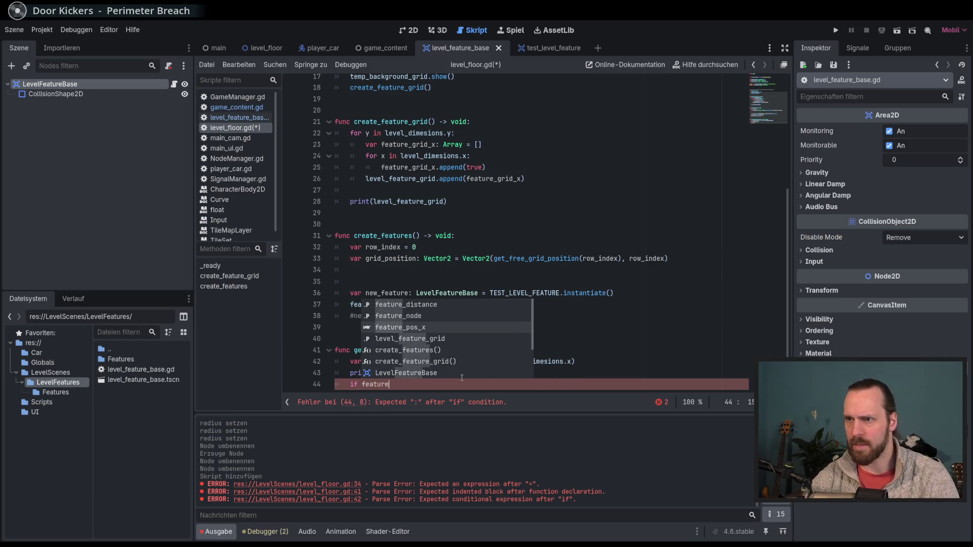
key("Return")
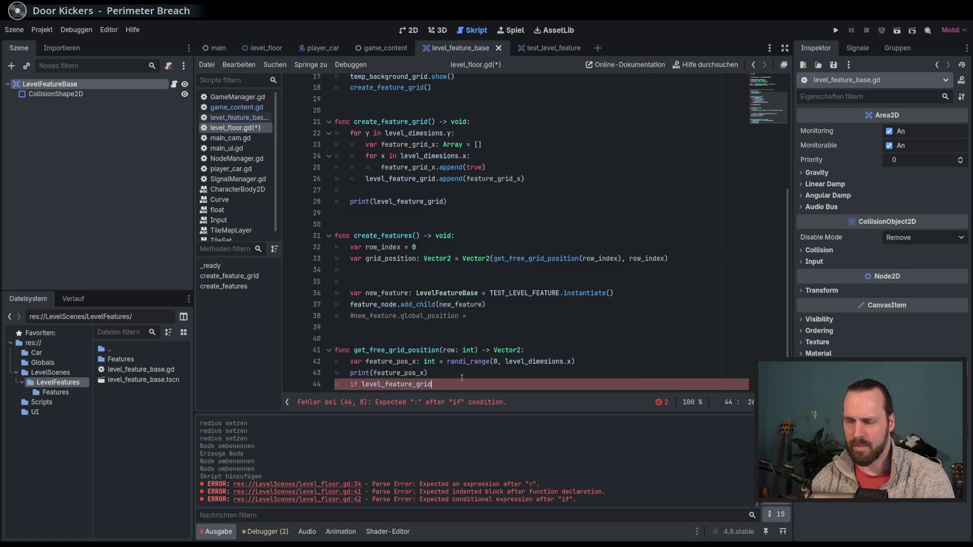
type("[row")
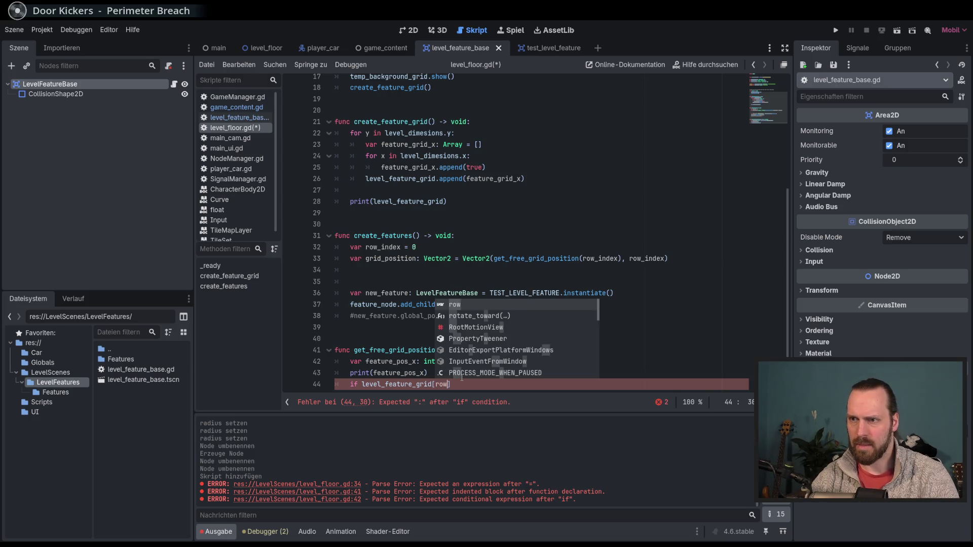
type("][fea")
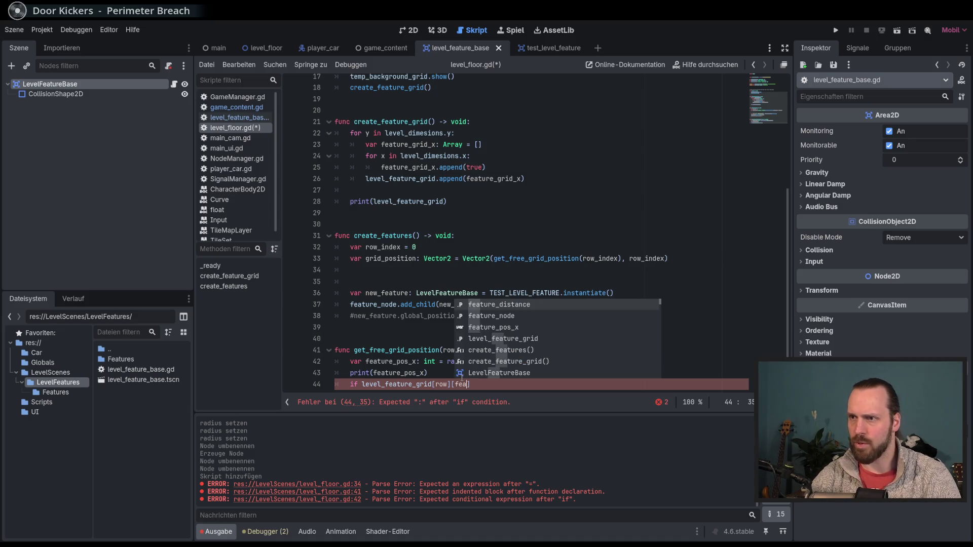
key("Down")
key("Down")
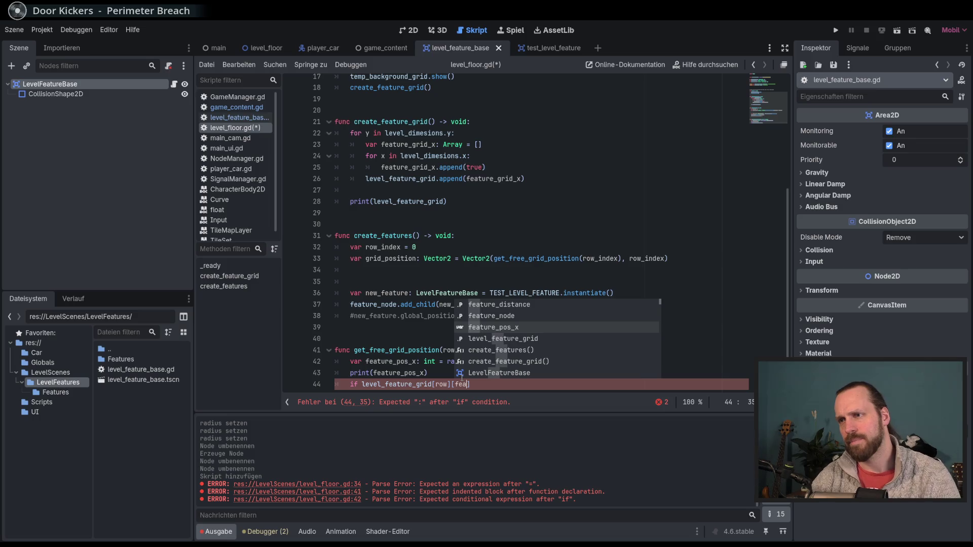
key("Return")
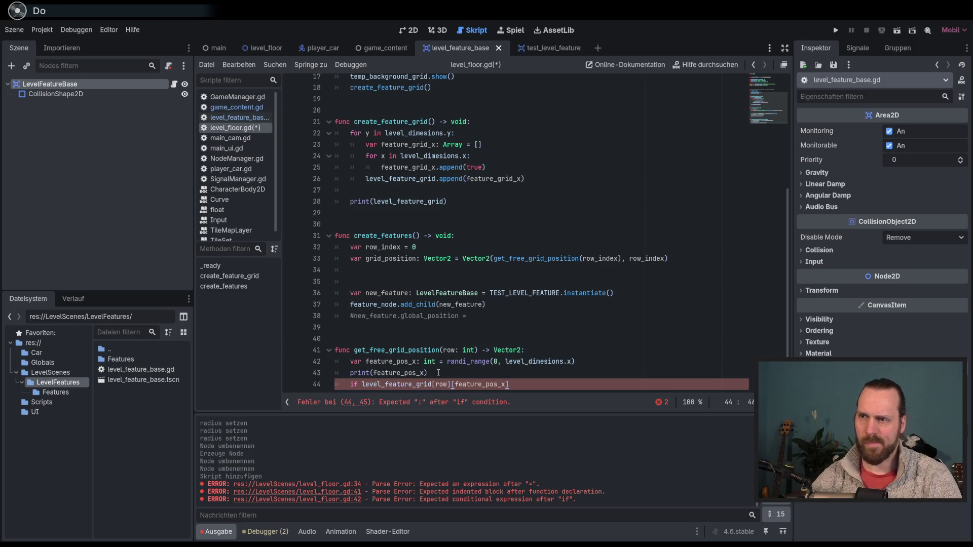
scroll(635, 381, "down", 1)
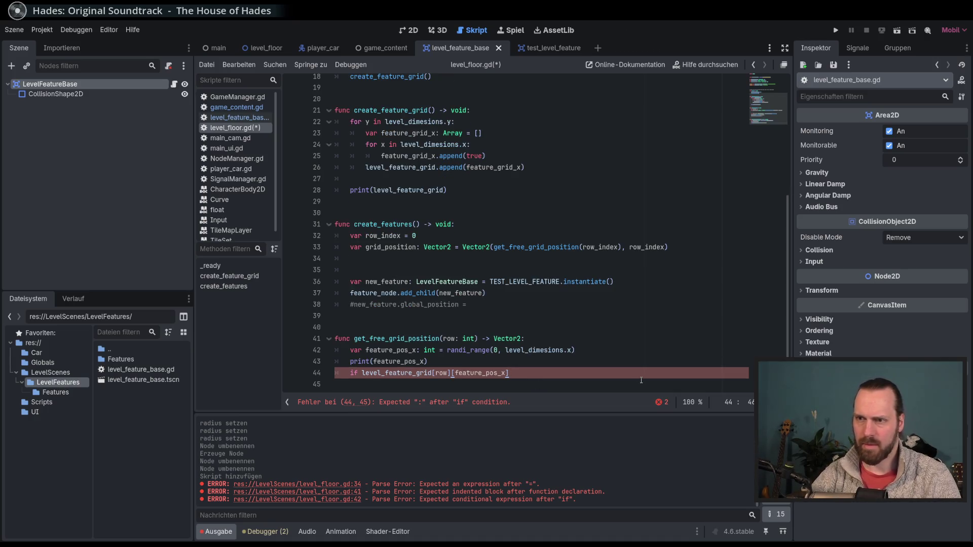
End the condition with ':' and set level_feature_grid[row][feature_pos_x] = false inside the if
type(":")
key("Return")
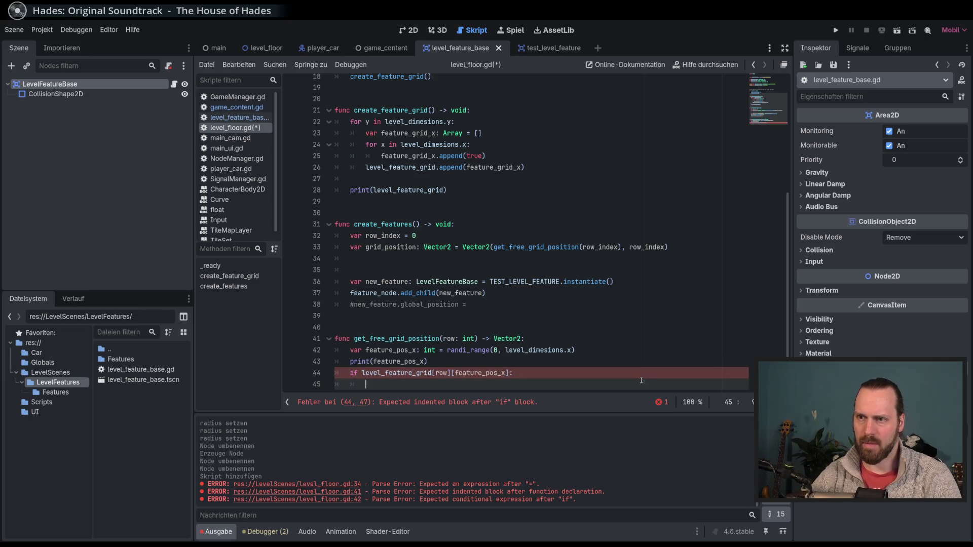
scroll(628, 380, "down", 1)
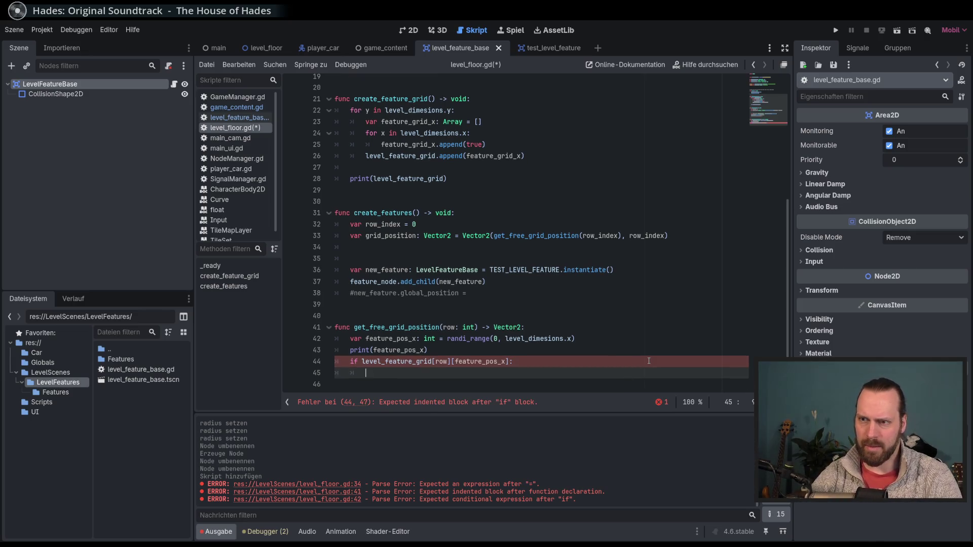
left_click(507, 362)
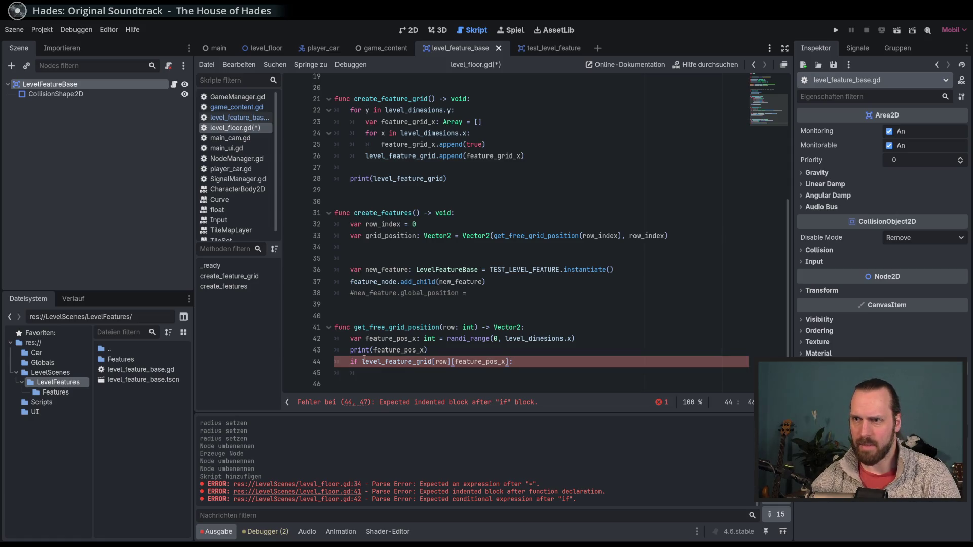
key("Down")
type("level_feature_grid[row][feature_pos_x] = false")
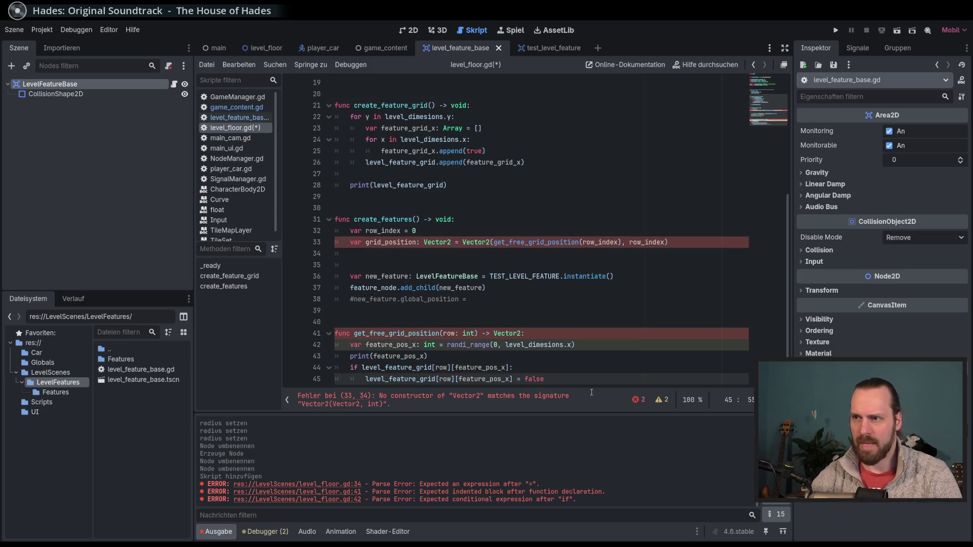
scroll(600, 377, "down", 1)
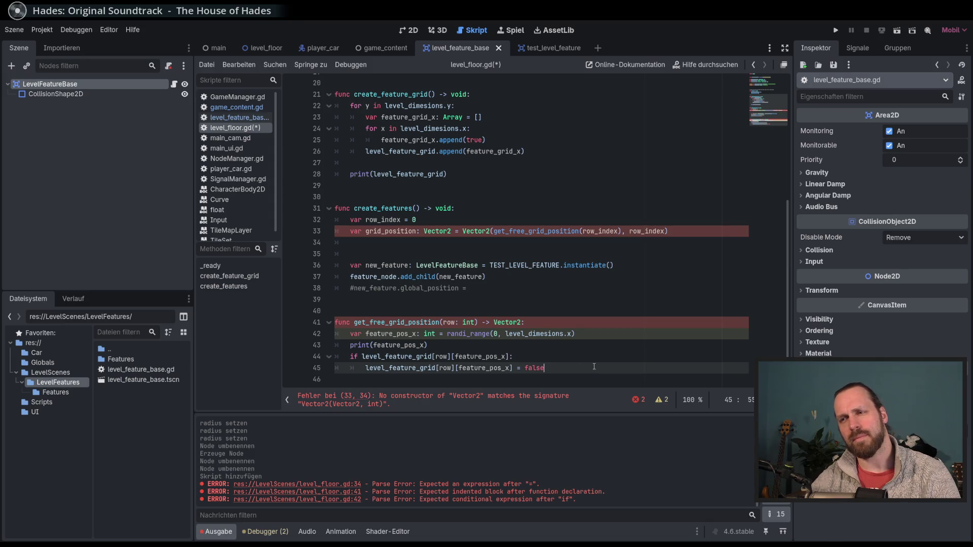
Add an unfinished 'return Vector2' line below the assignment
key("Return")
type("return")
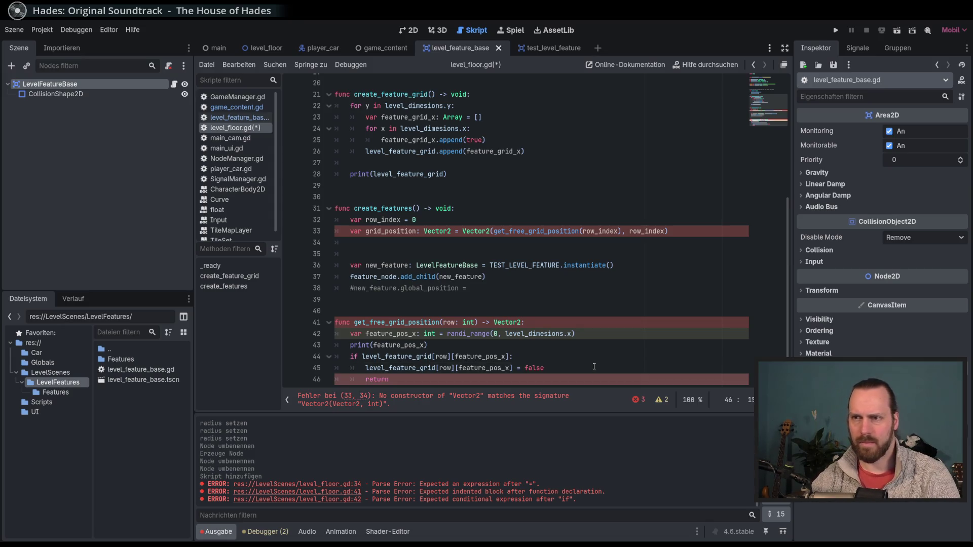
scroll(591, 367, "down", 1)
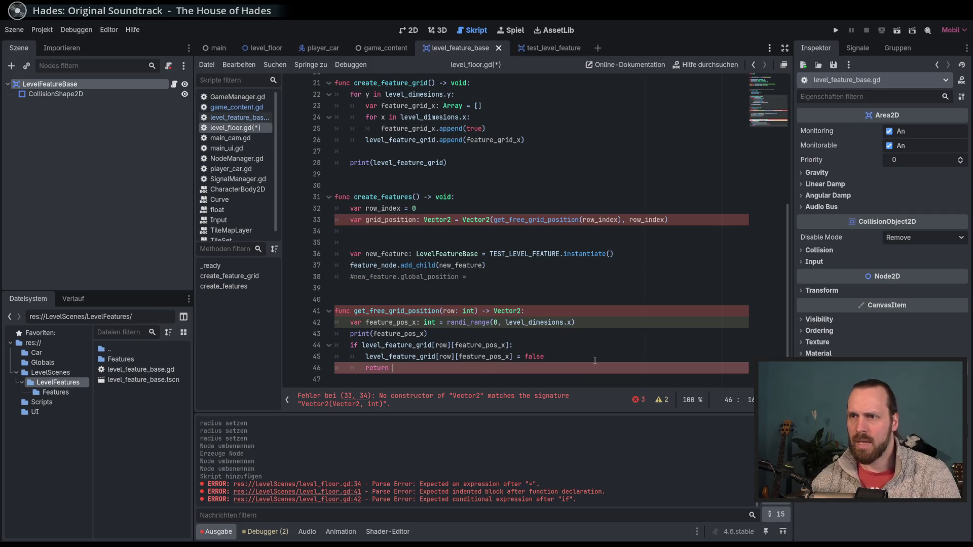
type("Vec")
key("Return")
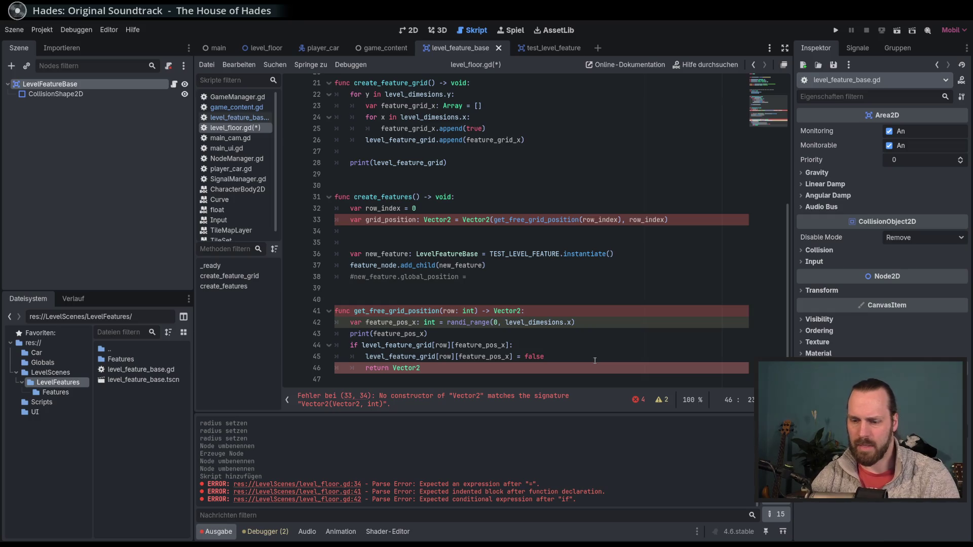
type("(row")
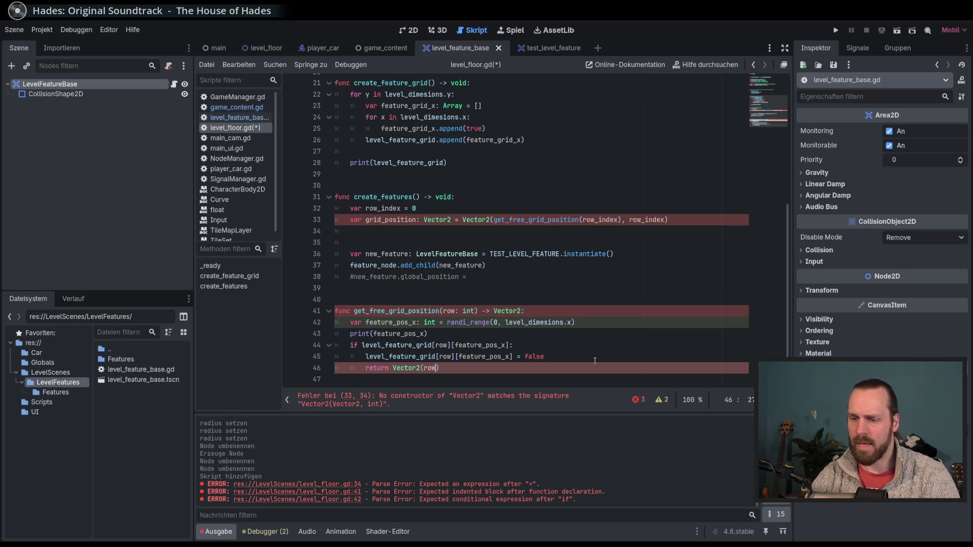
key("BackSpace")
key("BackSpace")
key("BackSpace")
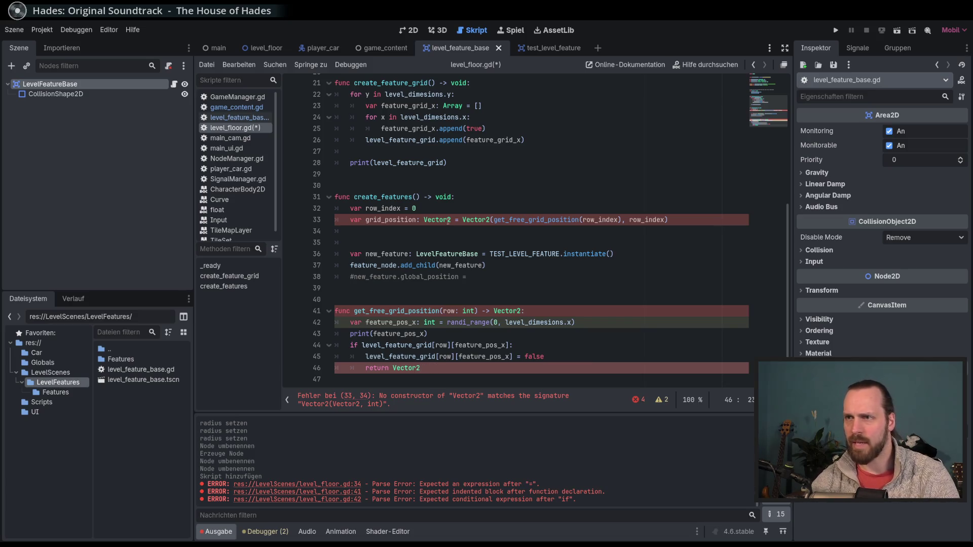
double_click(506, 311)
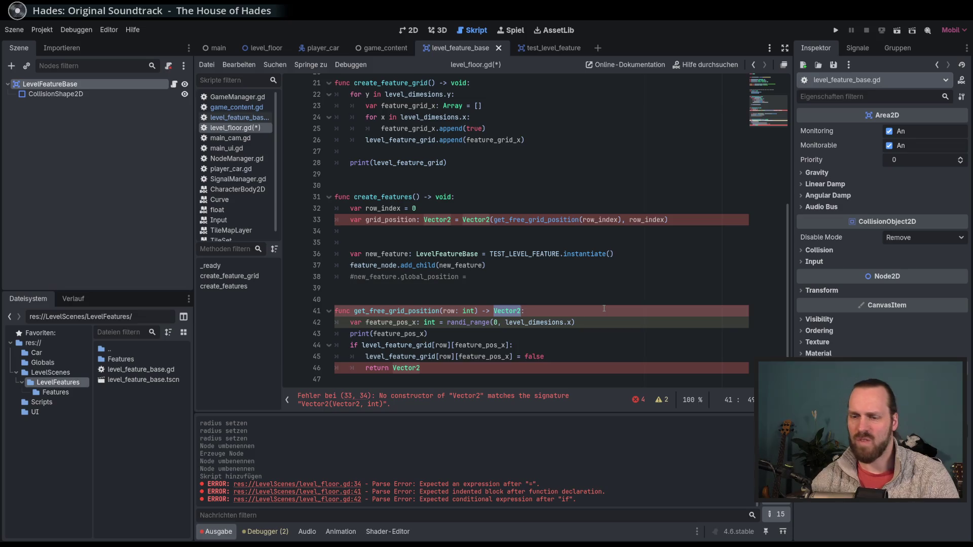
Change the function's return type to int and return feature_pos_x
type("int")
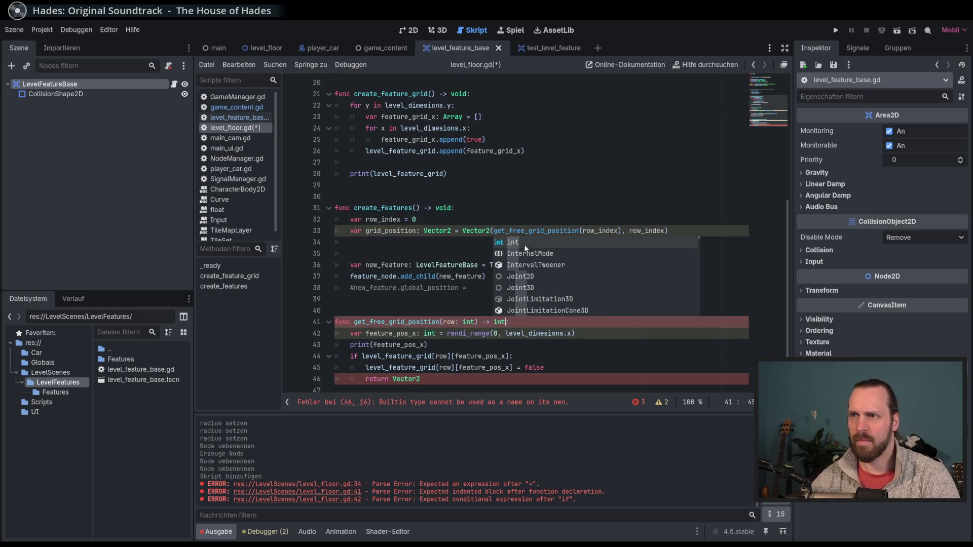
left_click(532, 402)
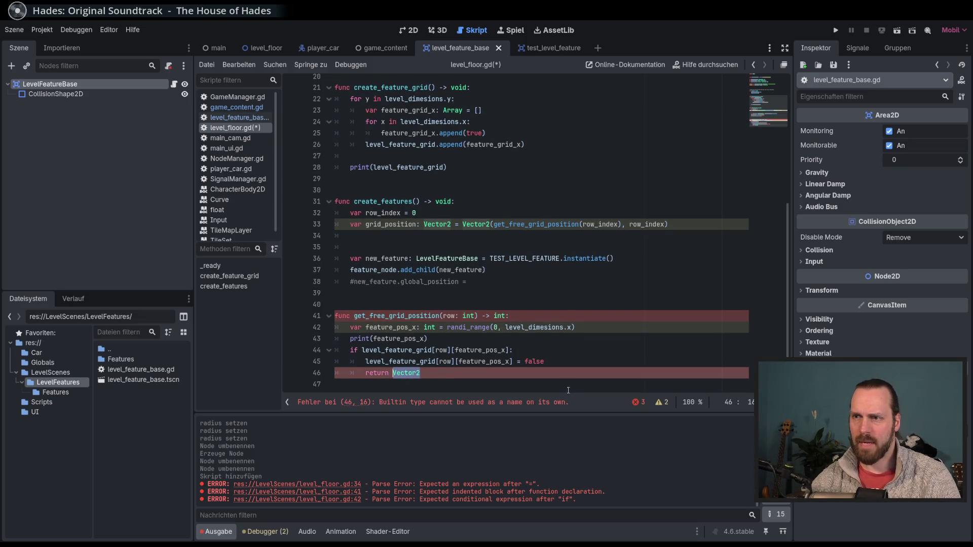
key("ctrl+Delete")
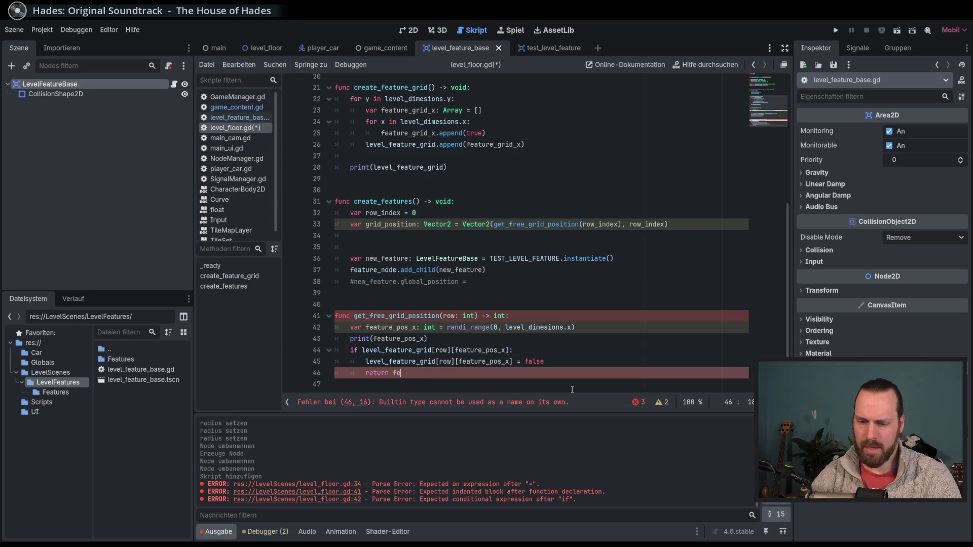
type("fea")
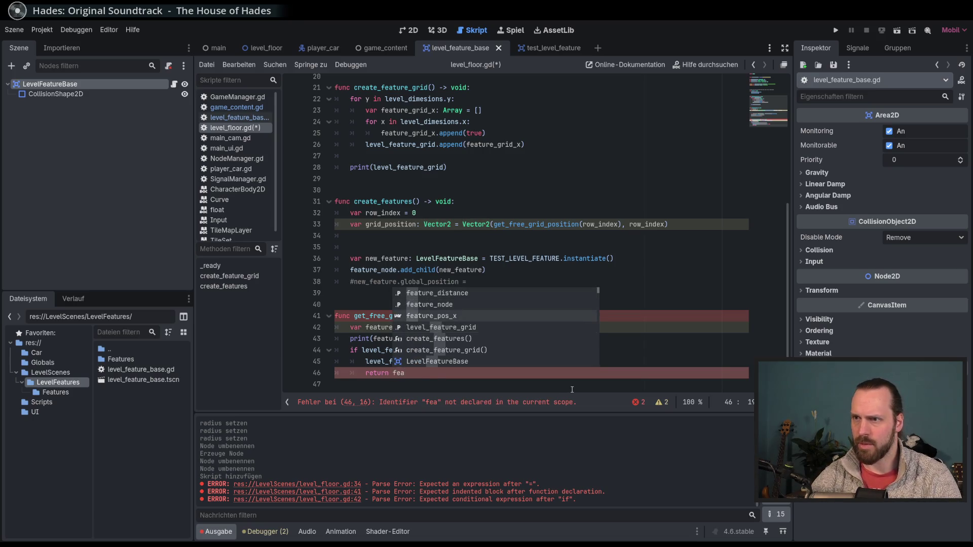
key("Return")
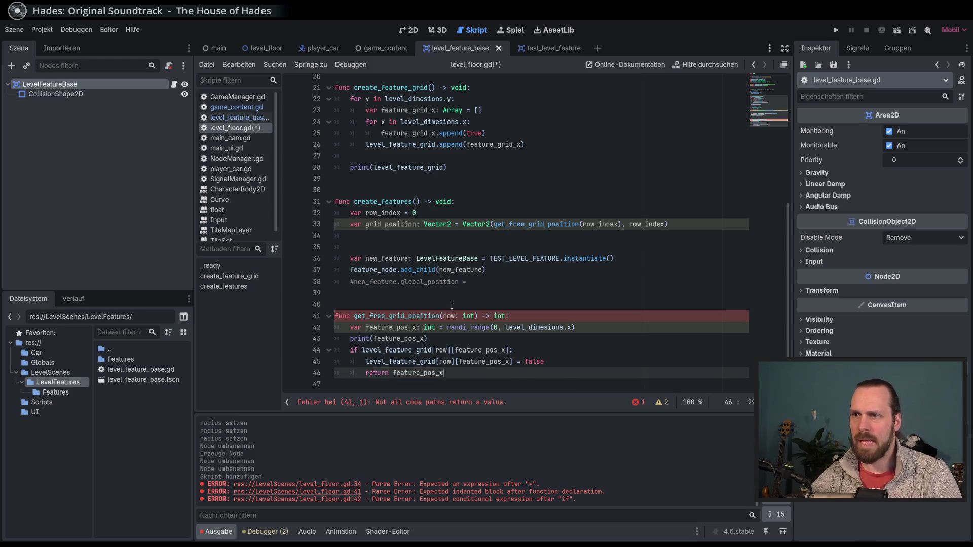
Dedent 'return feature_pos_x' out of the if block, clearing the parse error
double_click(449, 316)
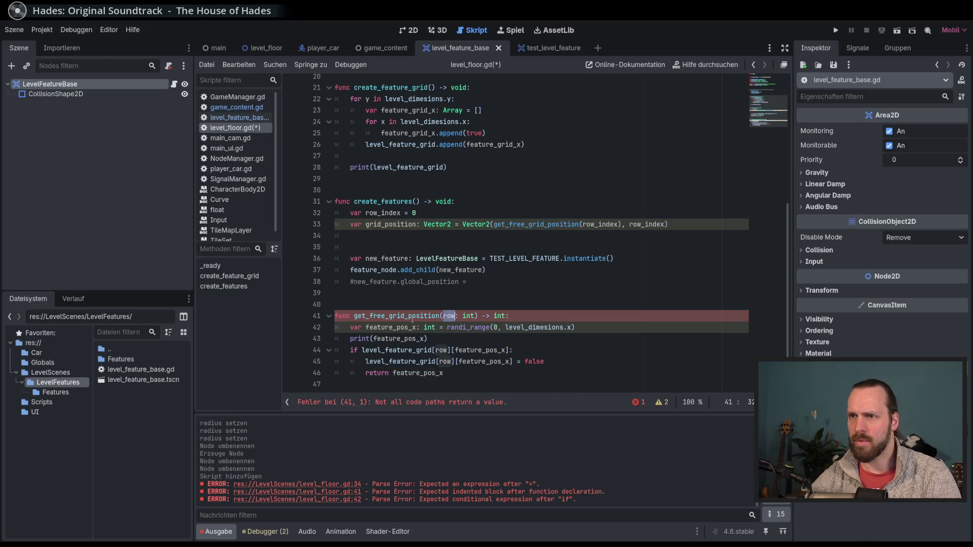
double_click(410, 317)
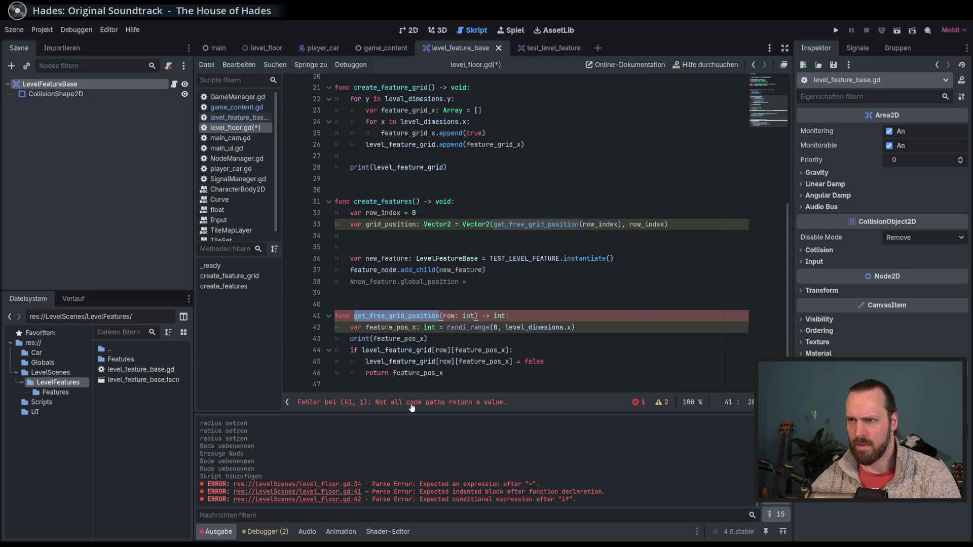
left_click(483, 374)
key("Return")
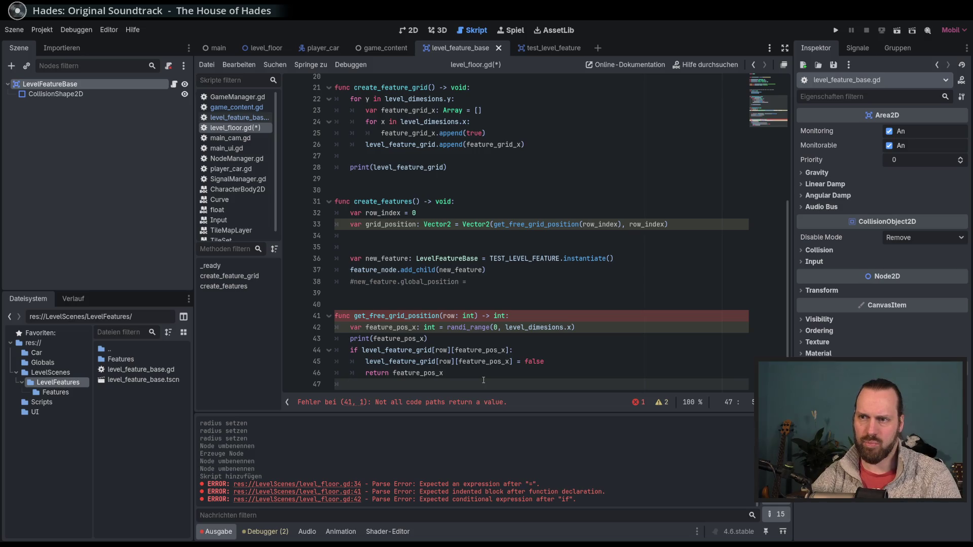
key("BackSpace")
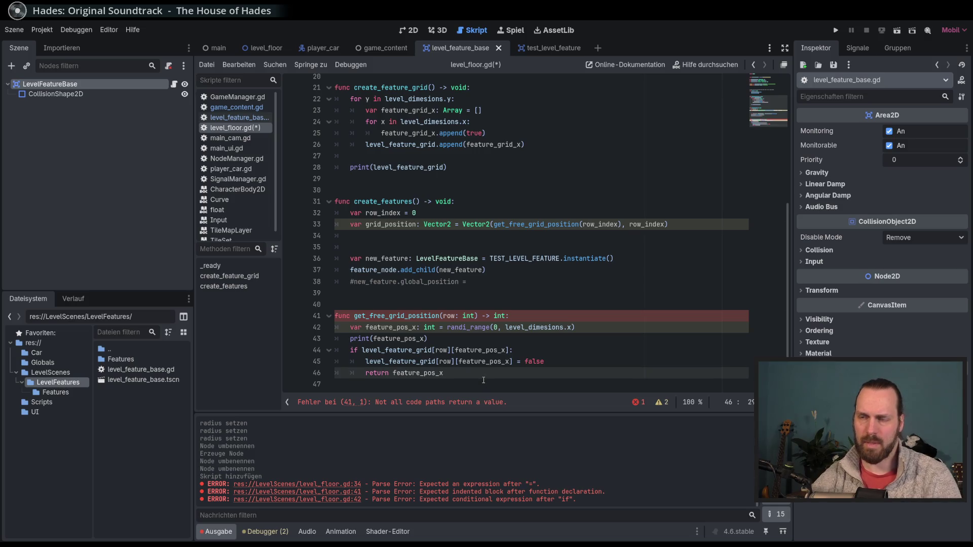
key("BackSpace")
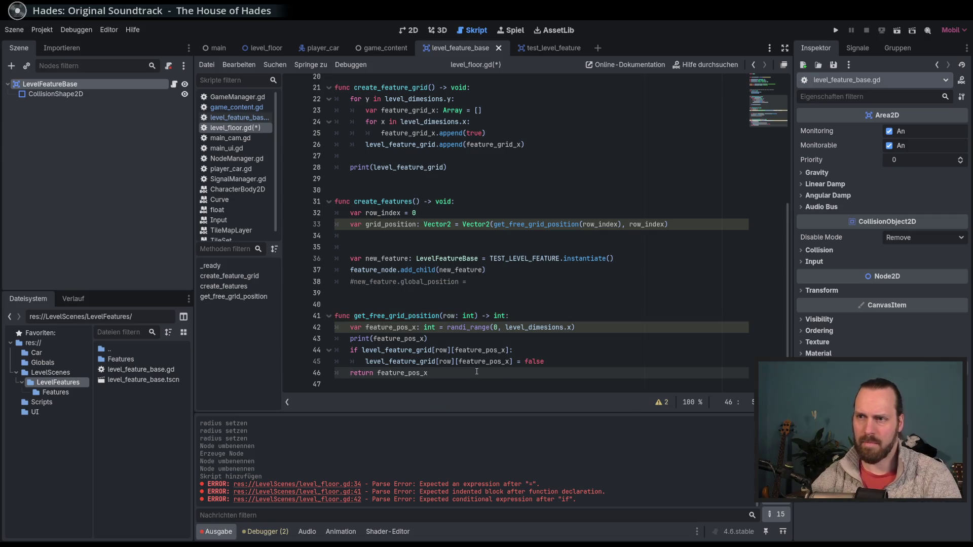
left_click(572, 362)
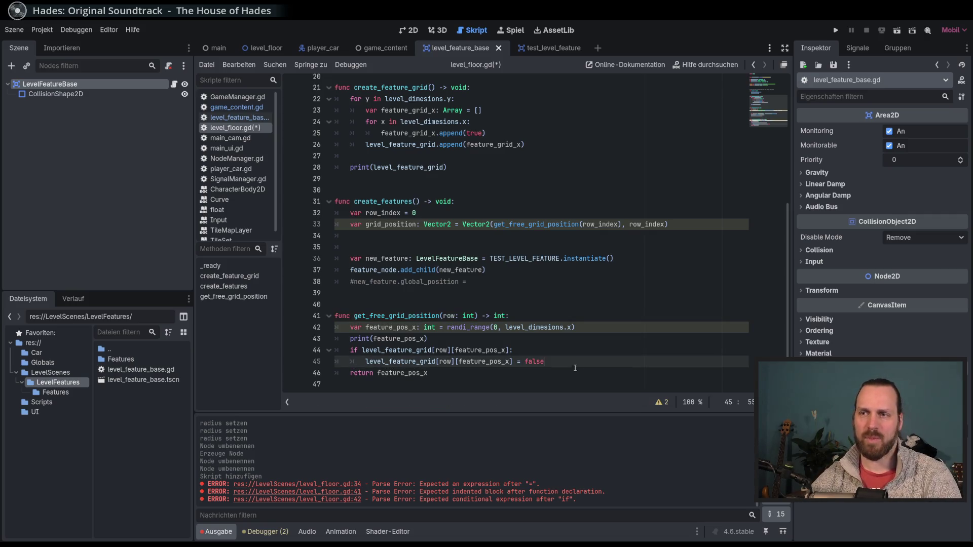
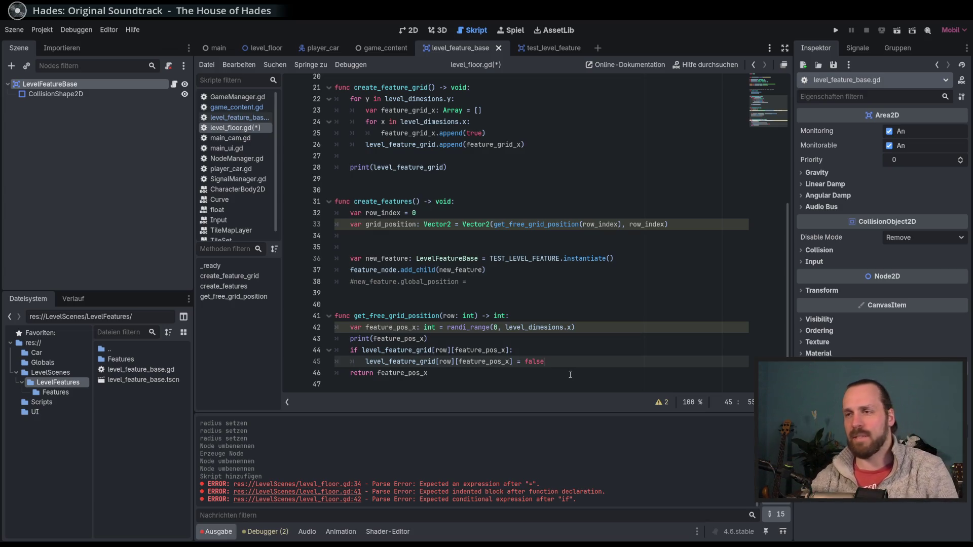
Delete the old get_free_grid_position body and remove its row: int parameter
left_click_drag(523, 316, 526, 375)
key("BackSpace")
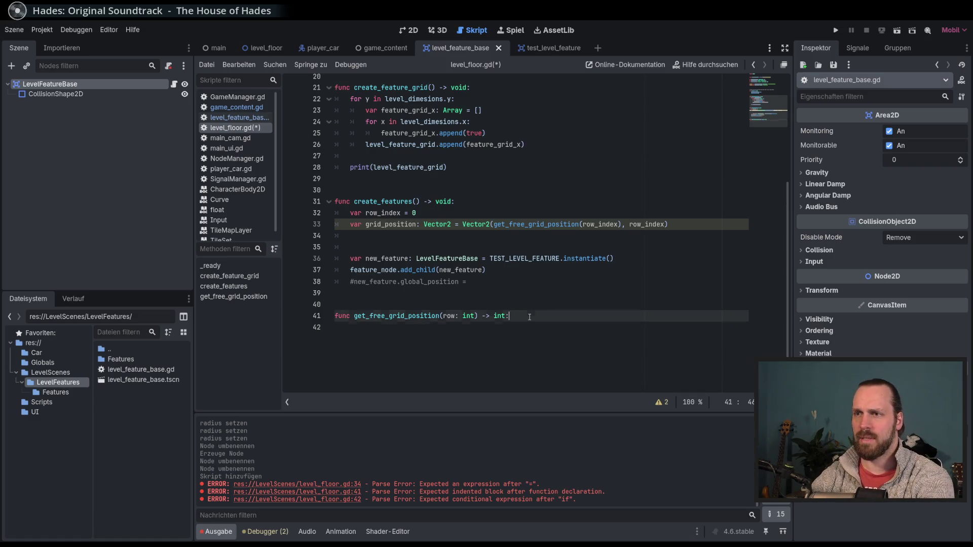
left_click_drag(475, 316, 443, 316)
key("BackSpace")
double_click(468, 315)
type("Vec")
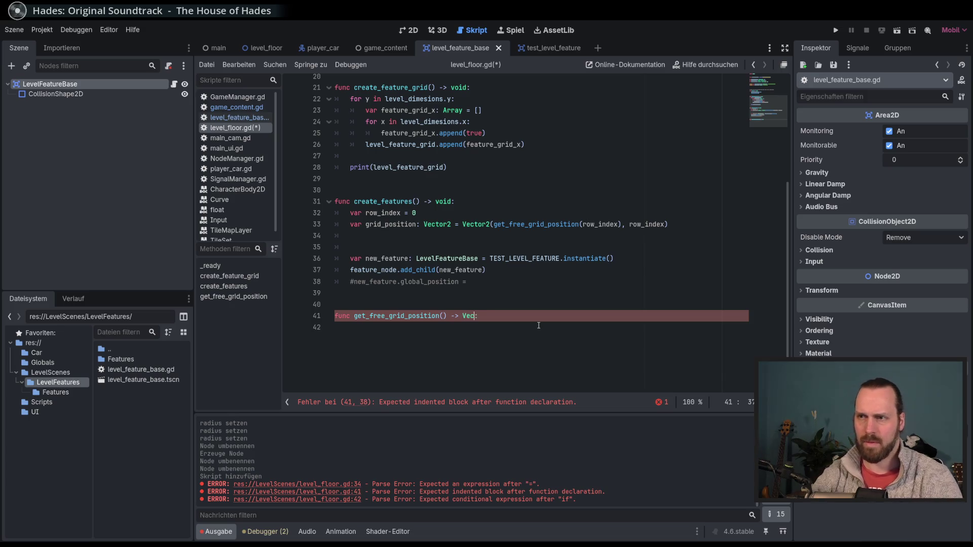
key("BackSpace")
key("BackSpace")
key("BackSpace")
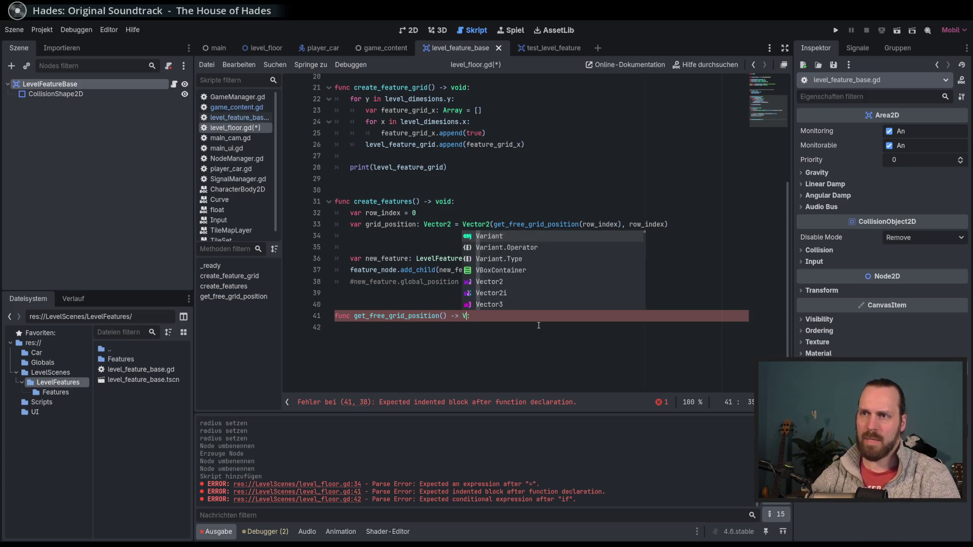
Rename the helper to get_free_grid_index() -> int with a pass placeholder body
double_click(409, 316)
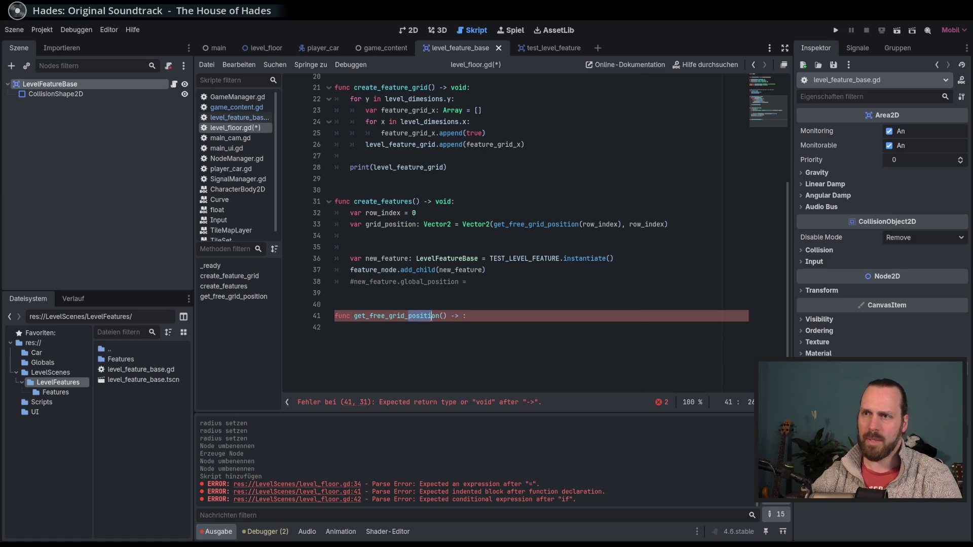
type("index() -> ")
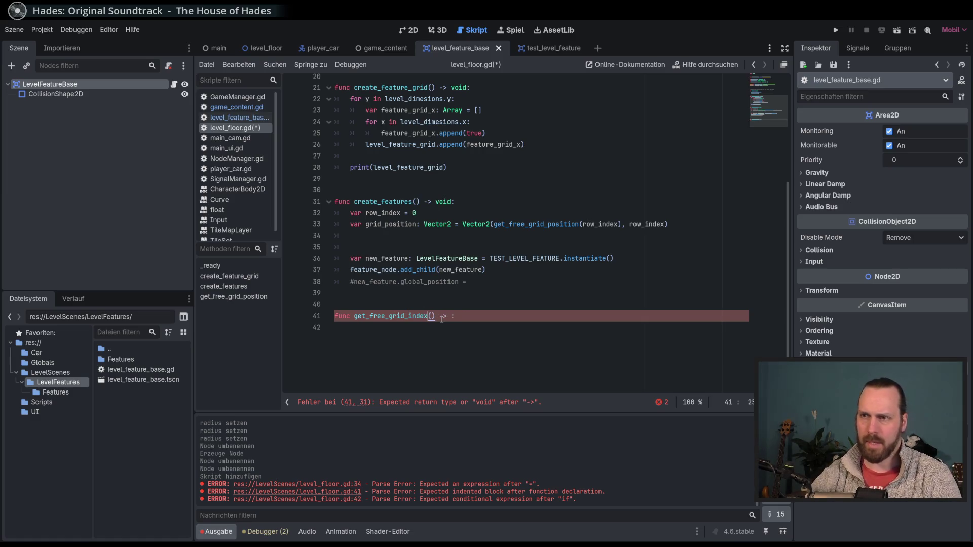
type("int")
key("End")
key("Return")
type("ass")
key("Up")
key("Up")
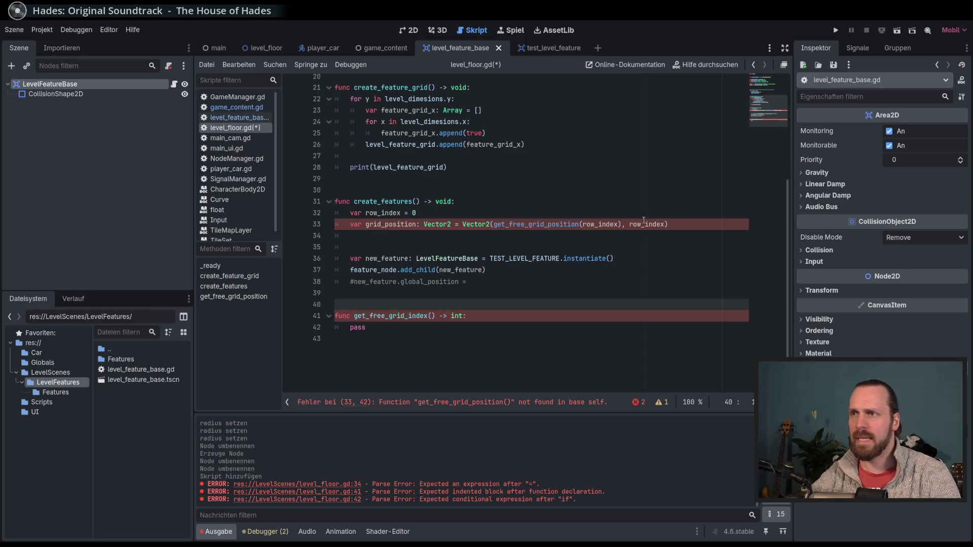
Delete the row_index and grid_position lines from create_features
left_click(676, 223)
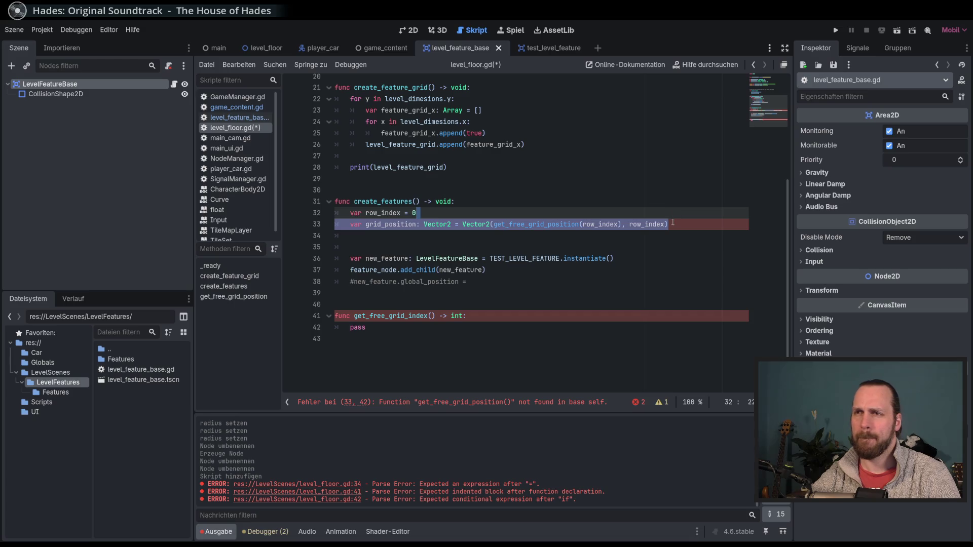
left_click_drag(672, 226, 653, 207)
key("BackSpace")
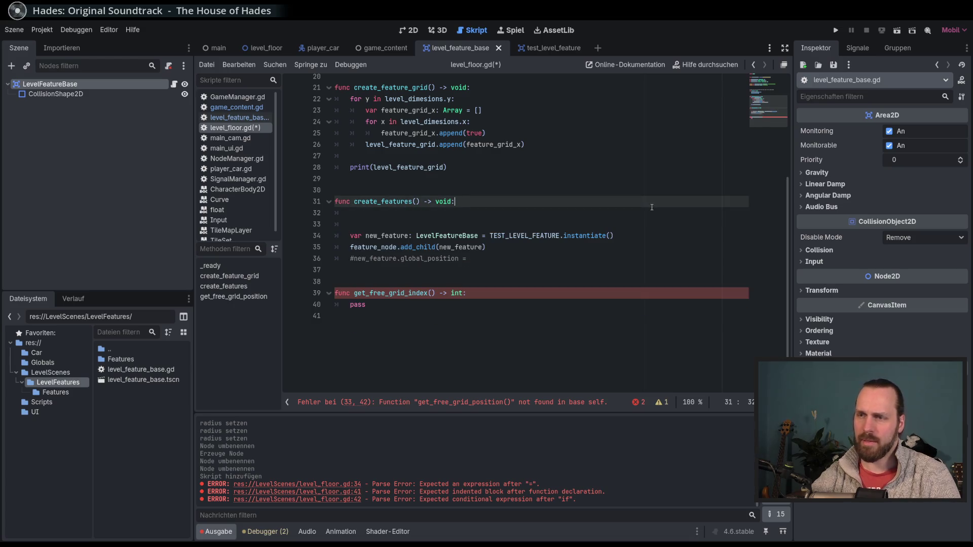
Add a var feature_grid_index declaration at the start of create_features
key("Return")
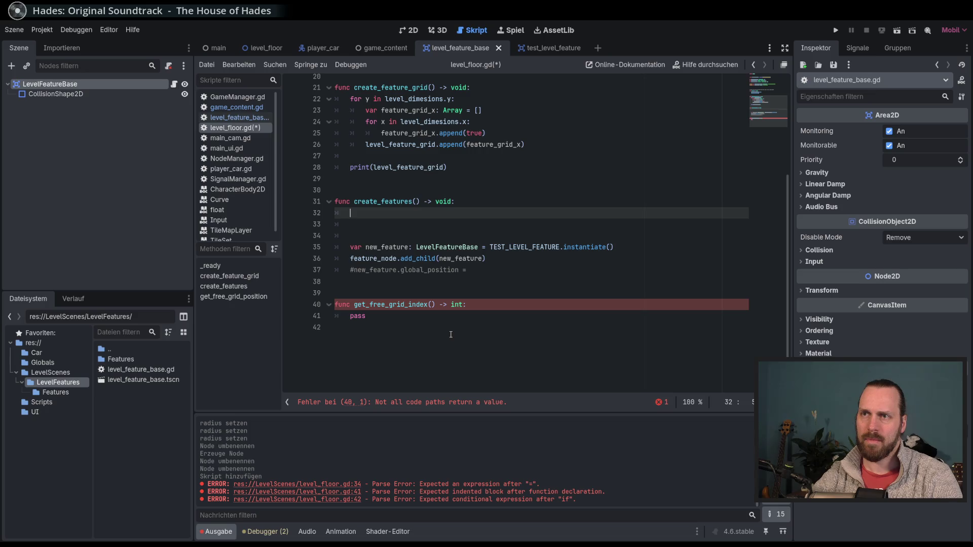
type("var")
key("BackSpace")
key("BackSpace")
key("BackSpace")
type("var new_fe")
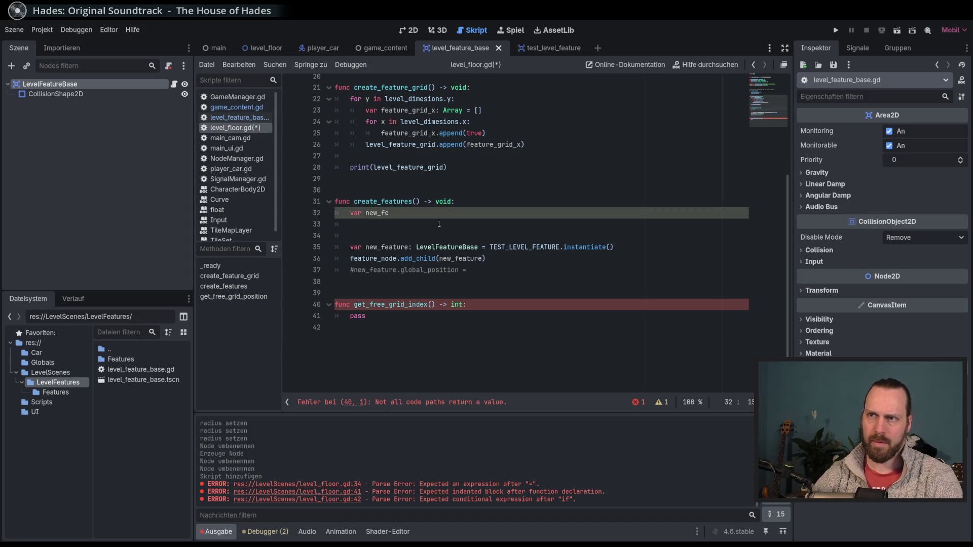
key("BackSpace")
key("BackSpace")
key("BackSpace")
type("feature")
type("_grod")
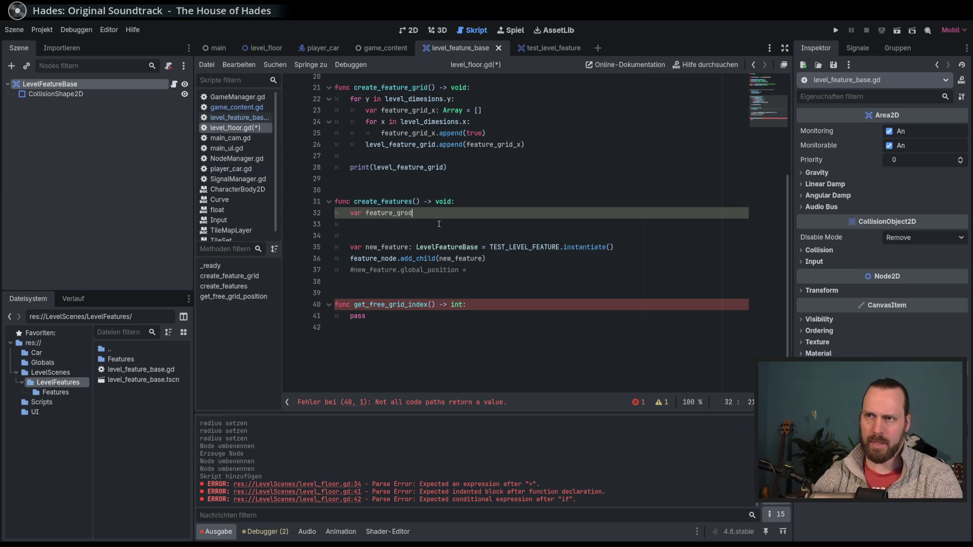
key("BackSpace")
key("BackSpace")
type("id_index")
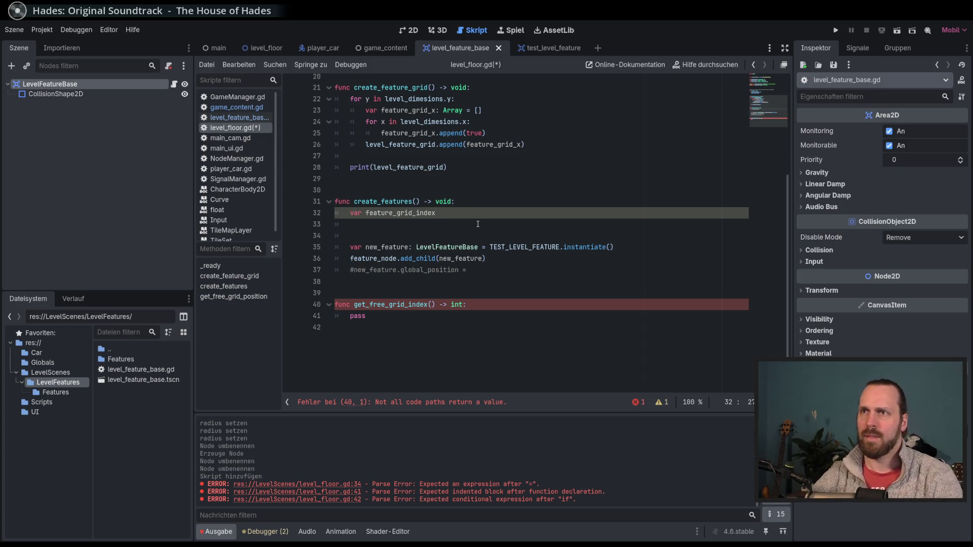
Review the feature_grid_x array line and the get_free_grid_index stub
scroll(477, 223, "up", 4)
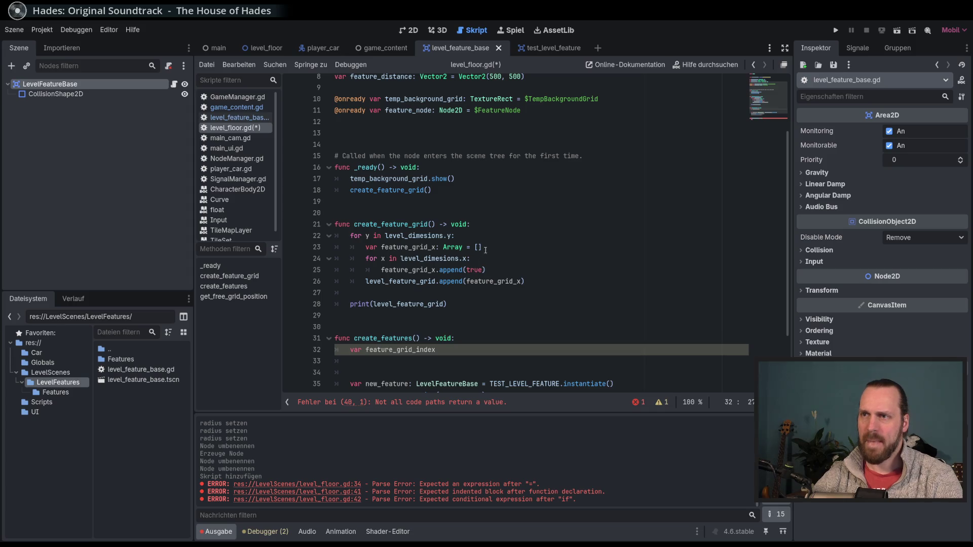
left_click(487, 248)
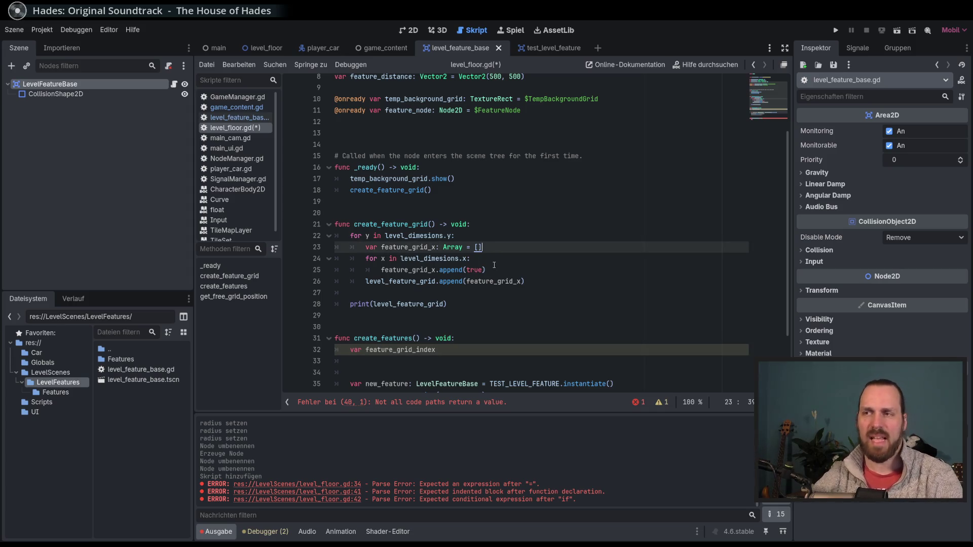
scroll(555, 294, "down", 2)
left_click(439, 370)
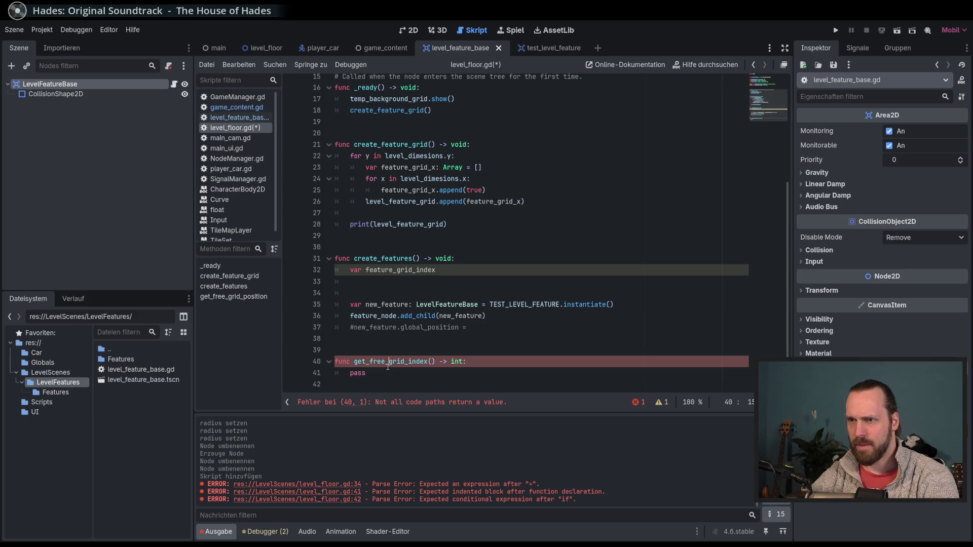
double_click(405, 361)
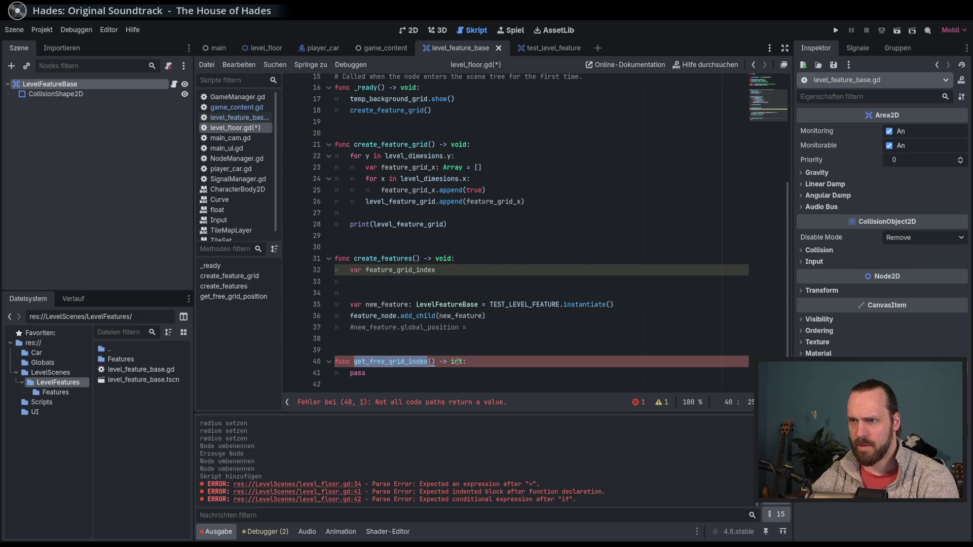
double_click(456, 361)
left_click(411, 370)
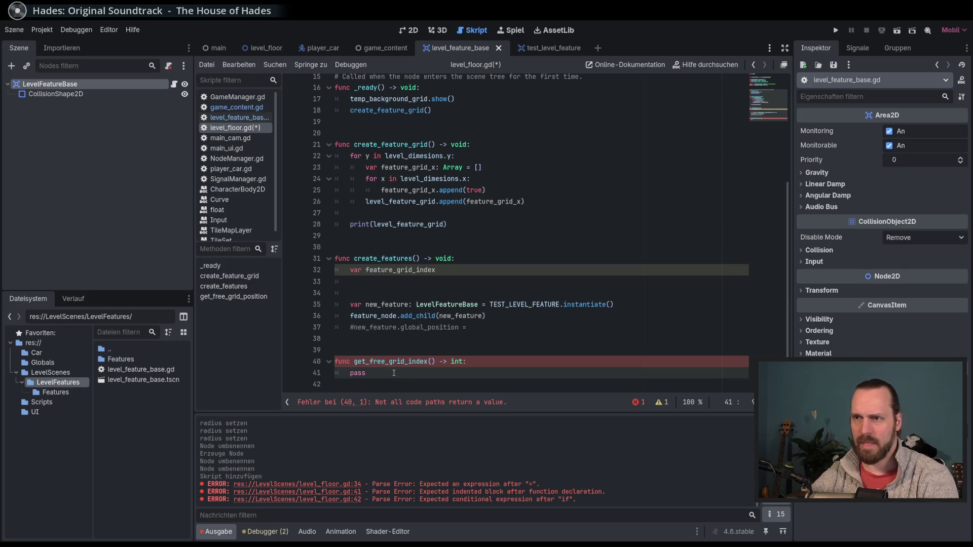
Change the stub's return type to void, then back to int
double_click(358, 373)
left_click_drag(462, 361, 450, 361)
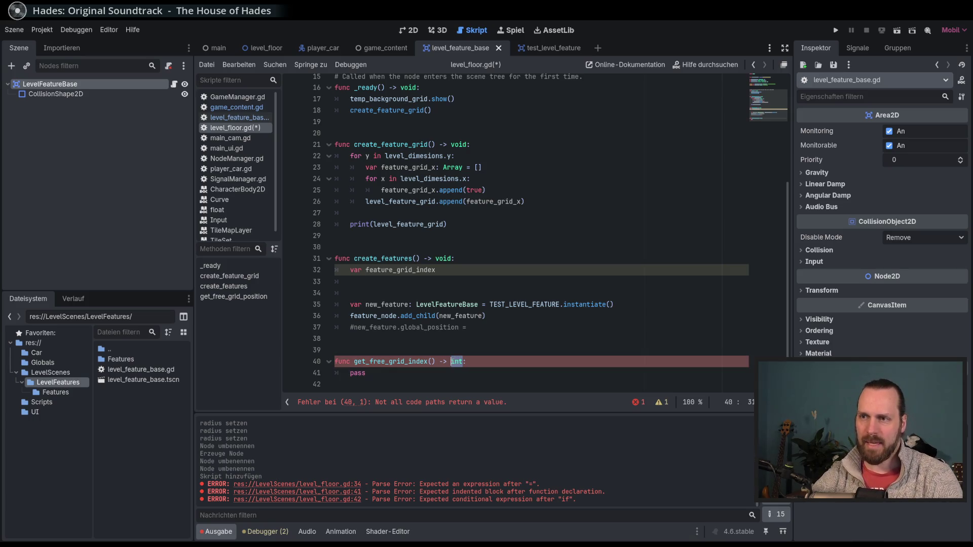
type("void")
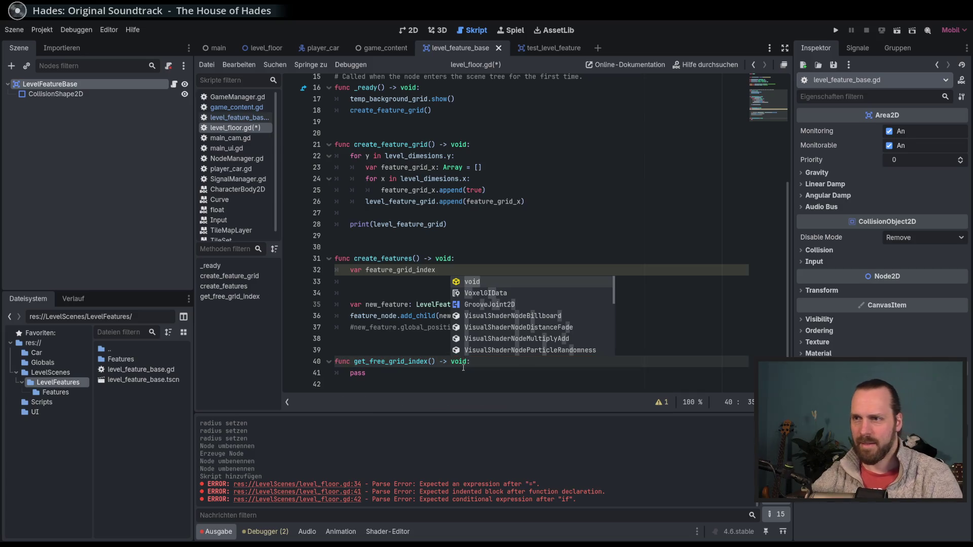
key("Down")
left_click_drag(467, 361, 450, 362)
type("int")
Comment out both get_free_grid_index lines with Ctrl+K
key("shift+Up")
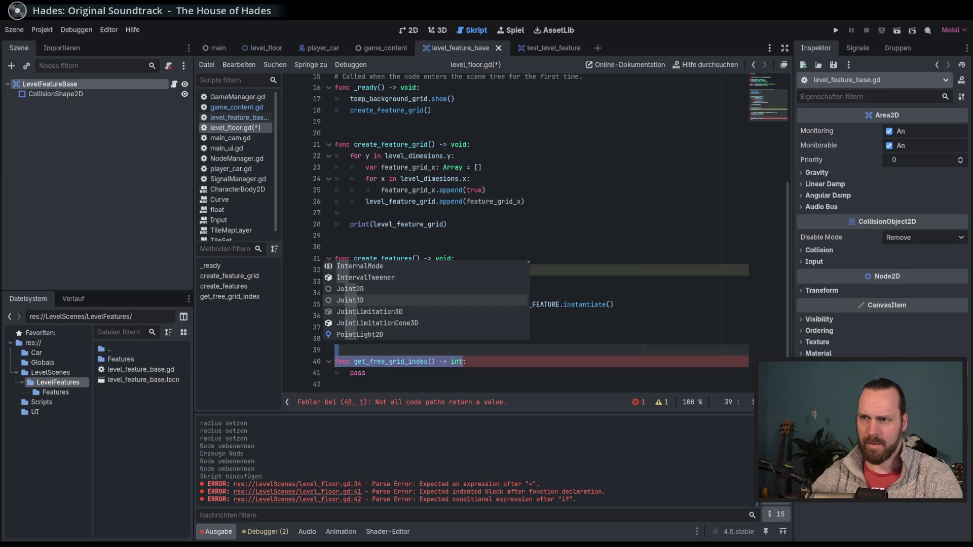
key("Escape")
key("shift+Down")
key("shift+Down")
key("ctrl+k")
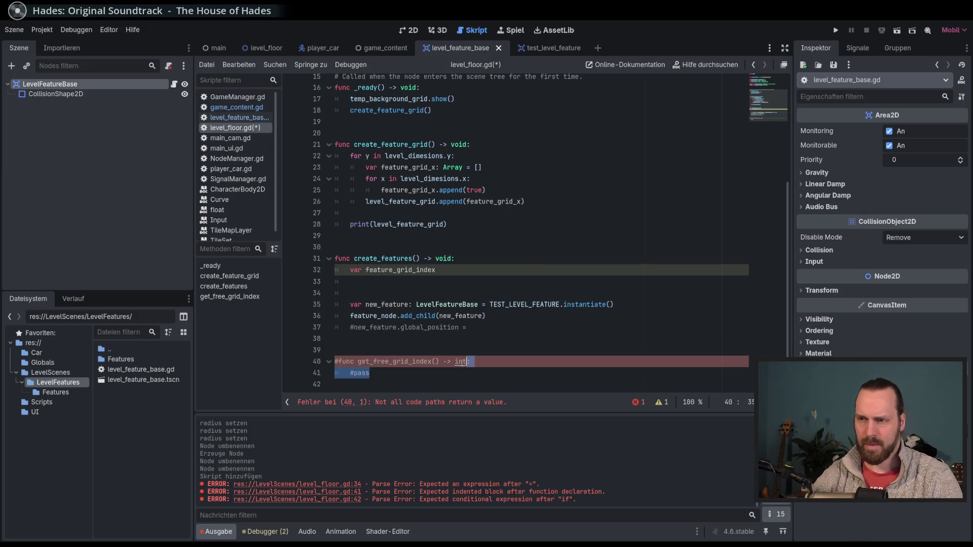
Move back up to the grid append on line 26
left_click(464, 272)
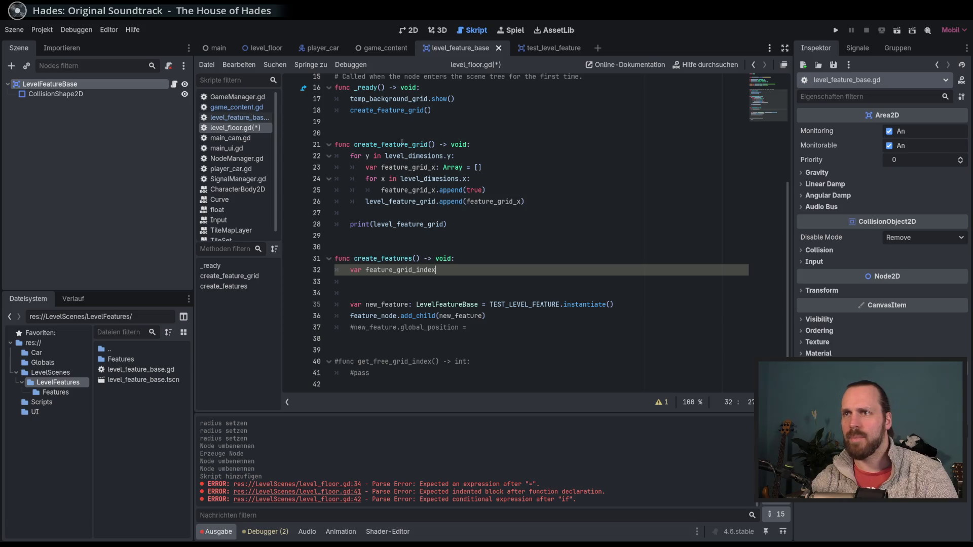
left_click(433, 155)
left_click(476, 178)
left_click(543, 203)
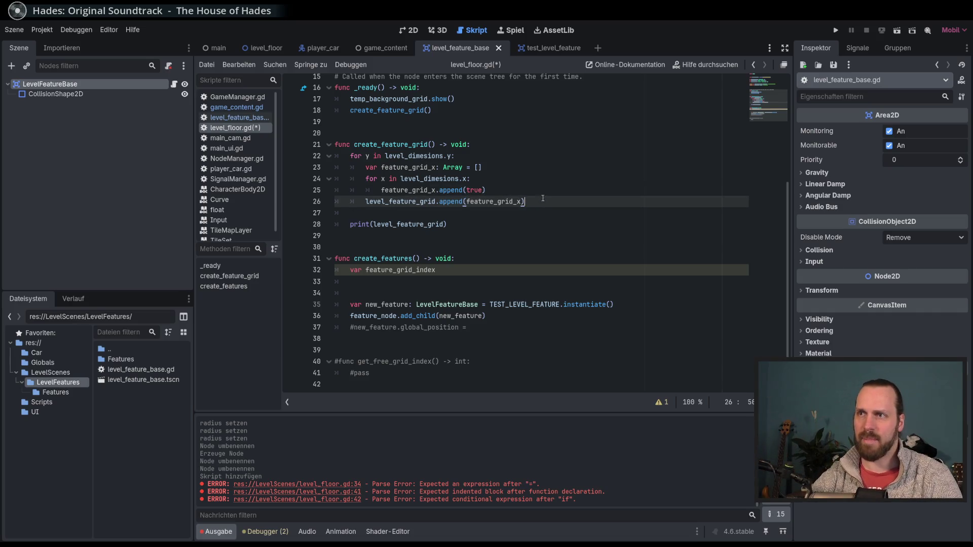
scroll(542, 204, "up", 5)
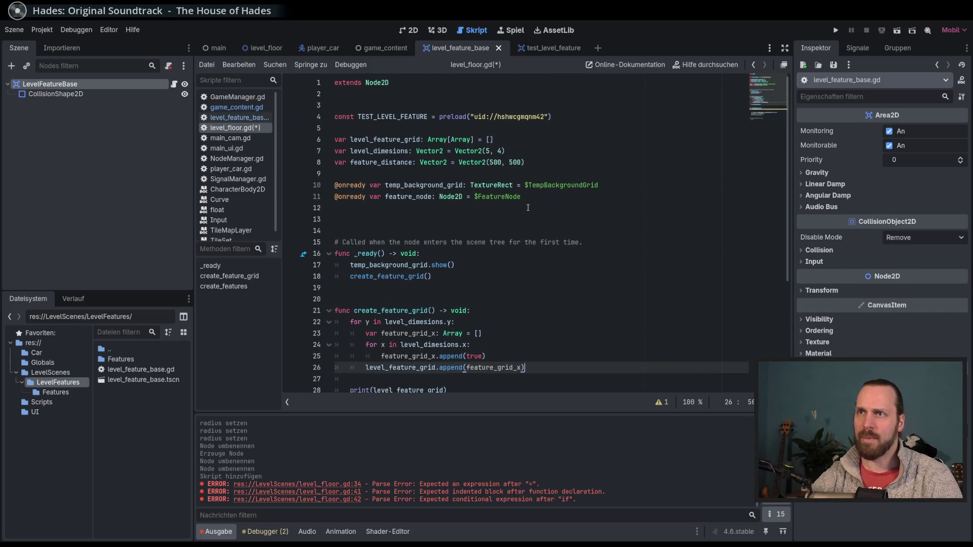
Change line 6 to declare var level_feature_index: Array = []
left_click(382, 151)
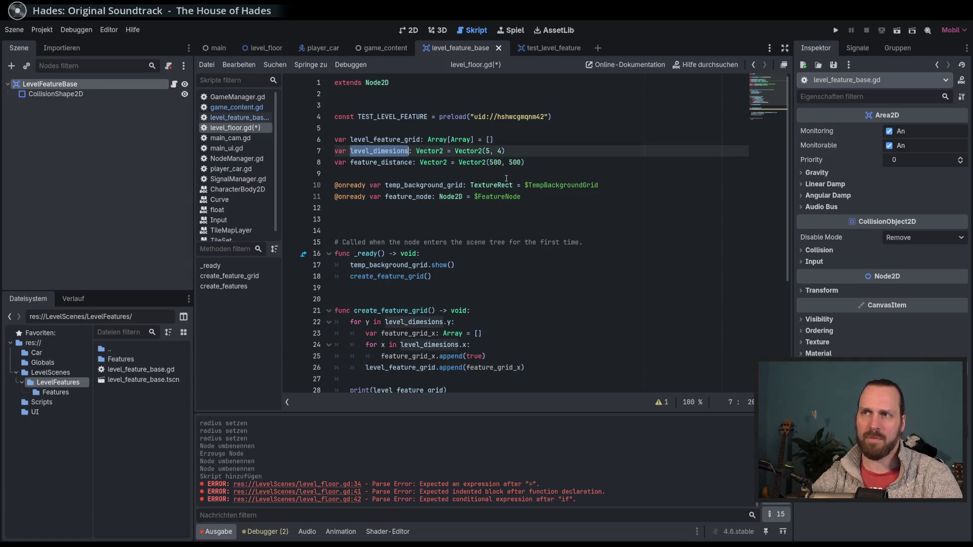
double_click(377, 140)
left_click(461, 151)
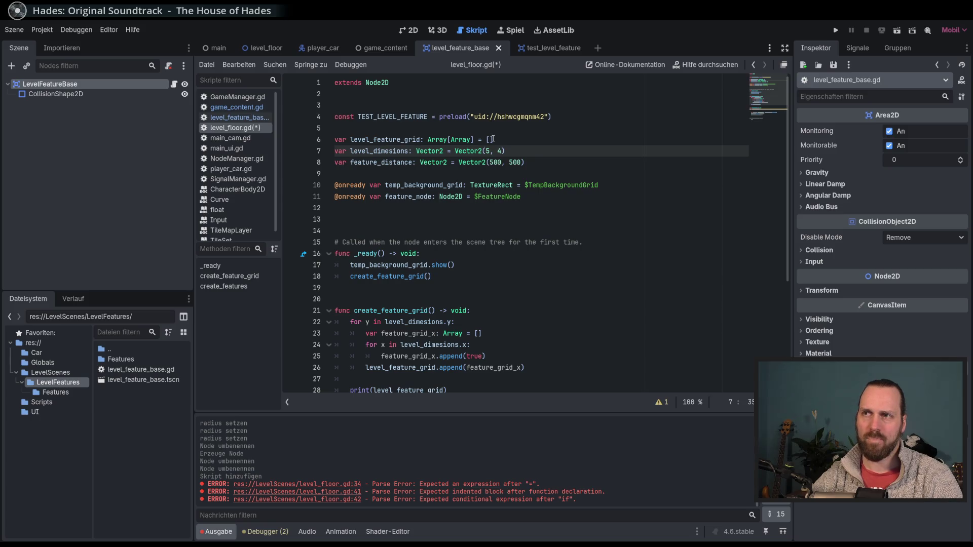
left_click_drag(496, 139, 406, 140)
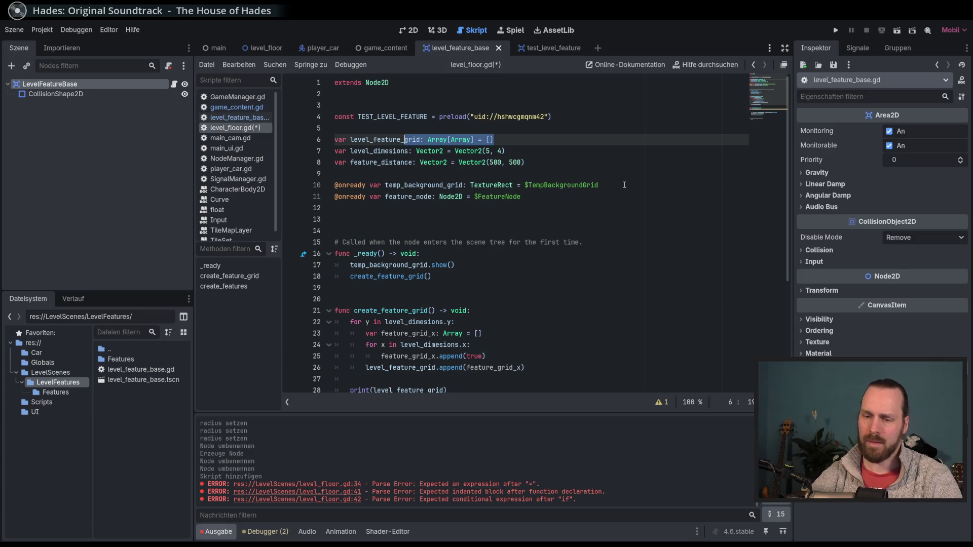
type("index")
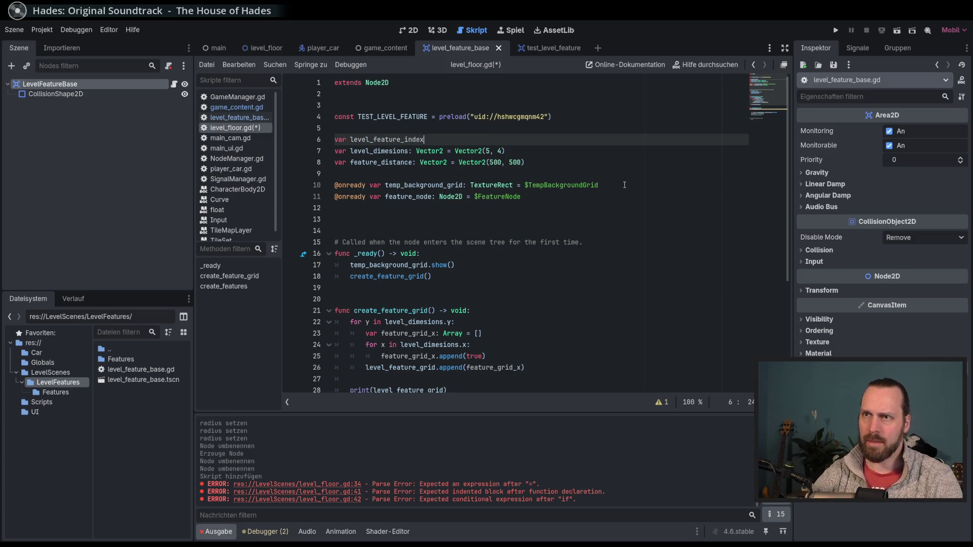
type(": Array =")
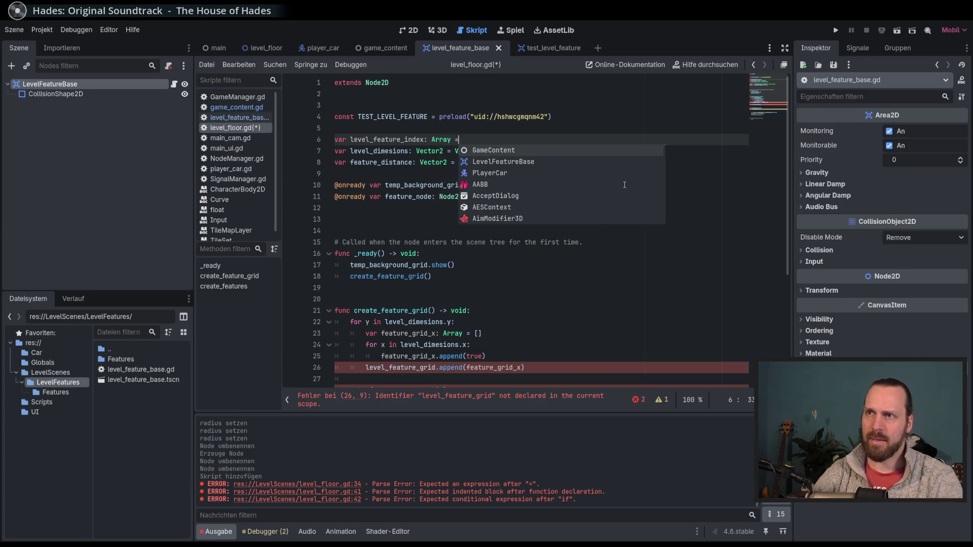
type(" []")
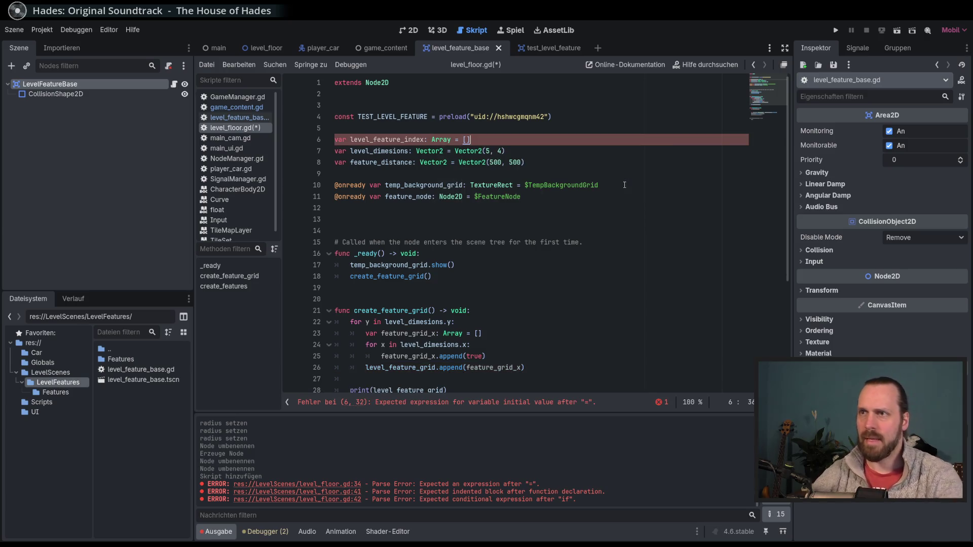
left_click(527, 367)
Review the create_feature_grid loop and the level_dimesions declaration on line 7
scroll(458, 279, "down", 3)
mouse_move(459, 288)
left_mouse_down()
mouse_move(377, 225)
mouse_move(346, 222)
left_mouse_up()
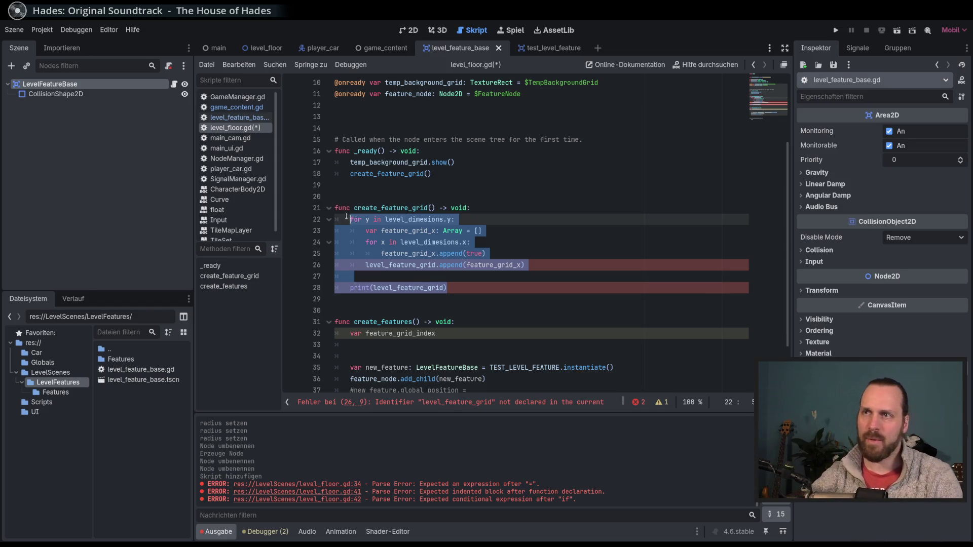
scroll(492, 215, "up", 3)
left_click(488, 151)
left_click(499, 151)
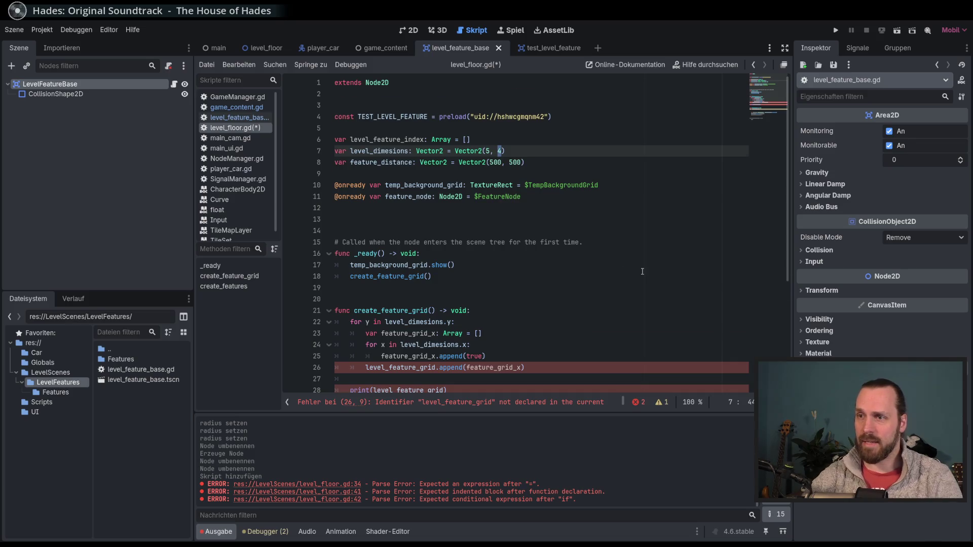
Check the grid height value 4 and revisit the failing append on line 26
scroll(642, 272, "down", 5)
scroll(608, 278, "up", 5)
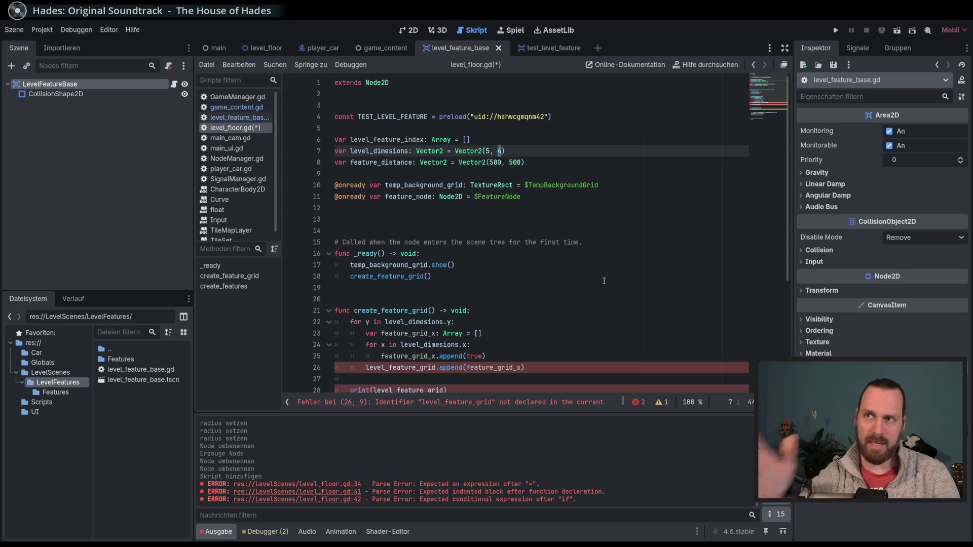
left_click(499, 162)
left_click(497, 151)
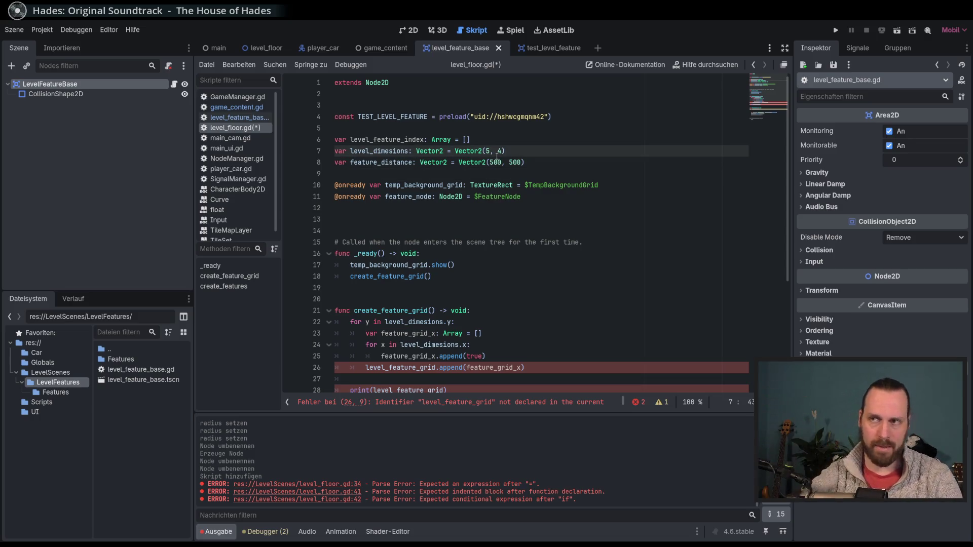
scroll(541, 244, "down", 2)
left_click(564, 294)
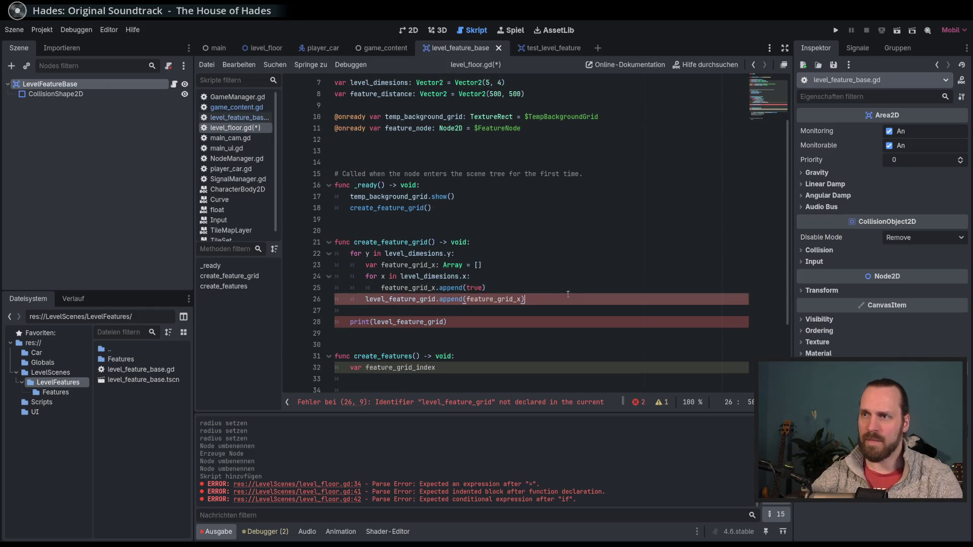
scroll(568, 253, "up", 2)
scroll(573, 254, "down", 4)
scroll(571, 293, "up", 3)
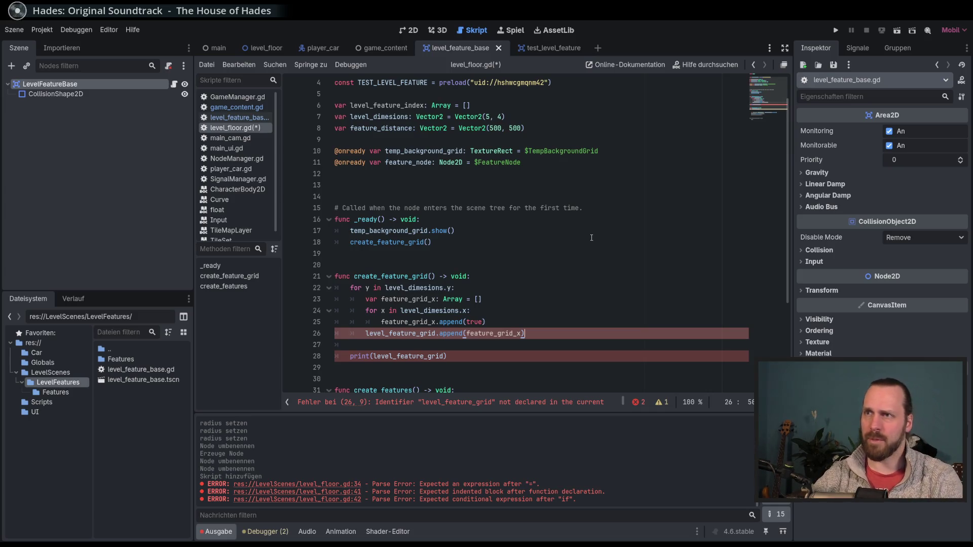
scroll(581, 232, "down", 3)
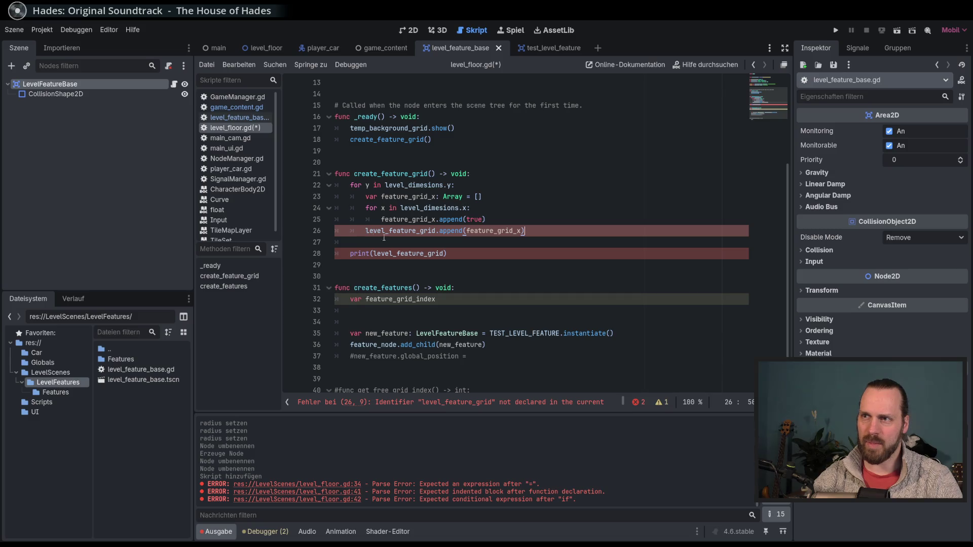
left_click(365, 230, "shift")
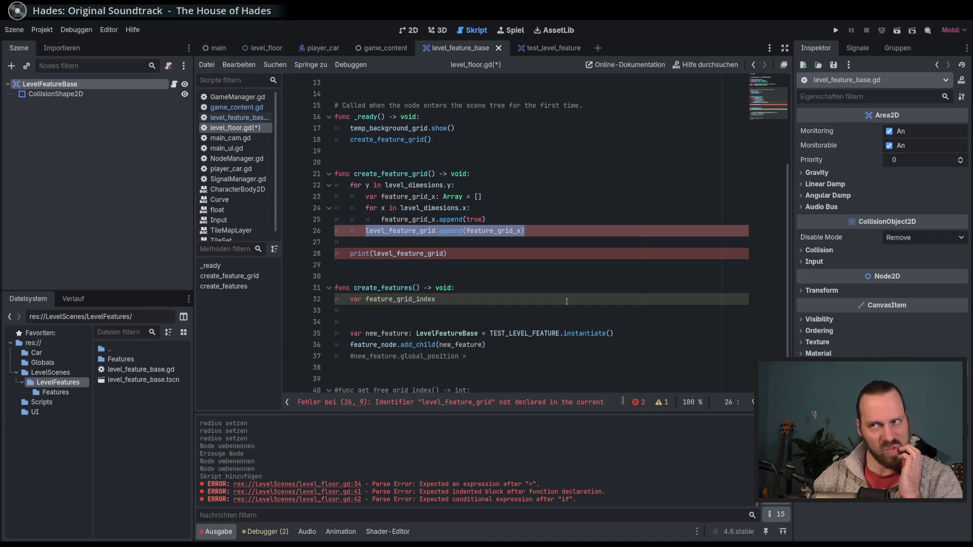
left_click(550, 231)
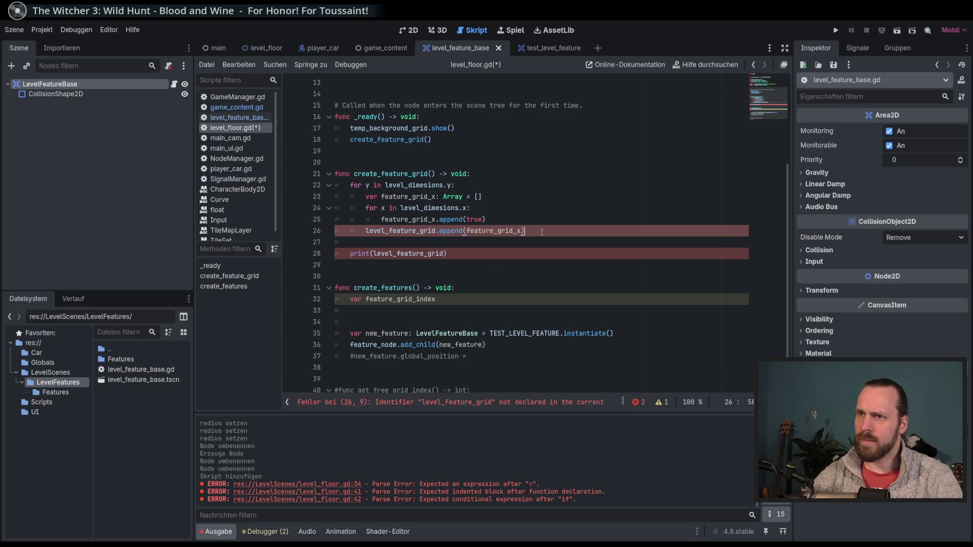
left_click_drag(462, 254, 346, 185)
Rename the create_feature_grid function to create_feature_index
scroll(593, 266, "up", 3)
scroll(647, 268, "down", 1)
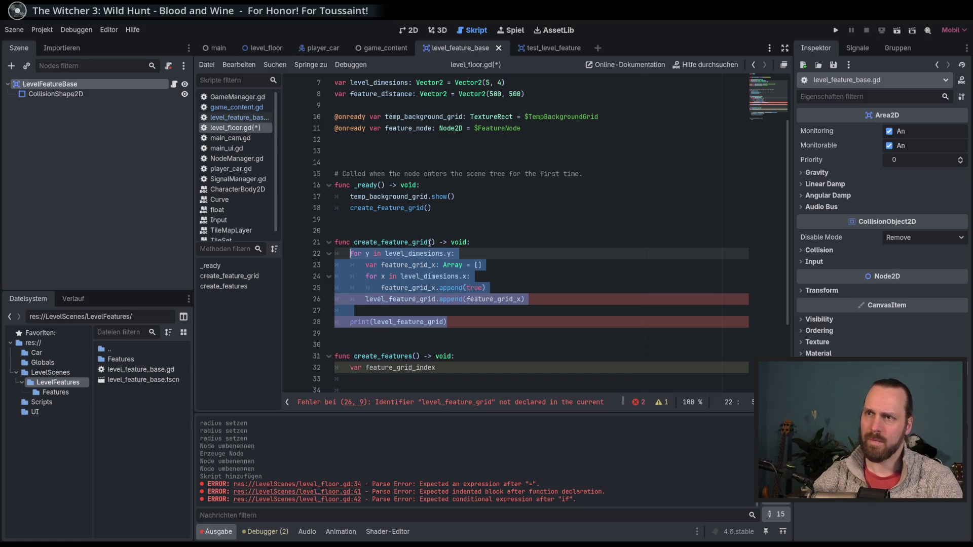
left_click(430, 243)
left_click(412, 243, "shift")
type("iu")
key("BackSpace")
type("ndex")
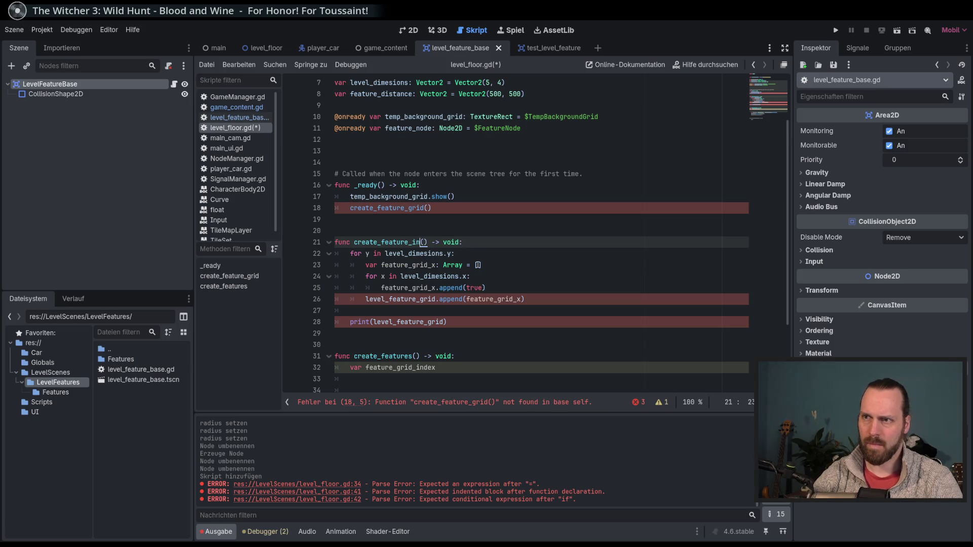
Update the _ready call on line 18 to create_feature_index
double_click(421, 207)
double_click(395, 242)
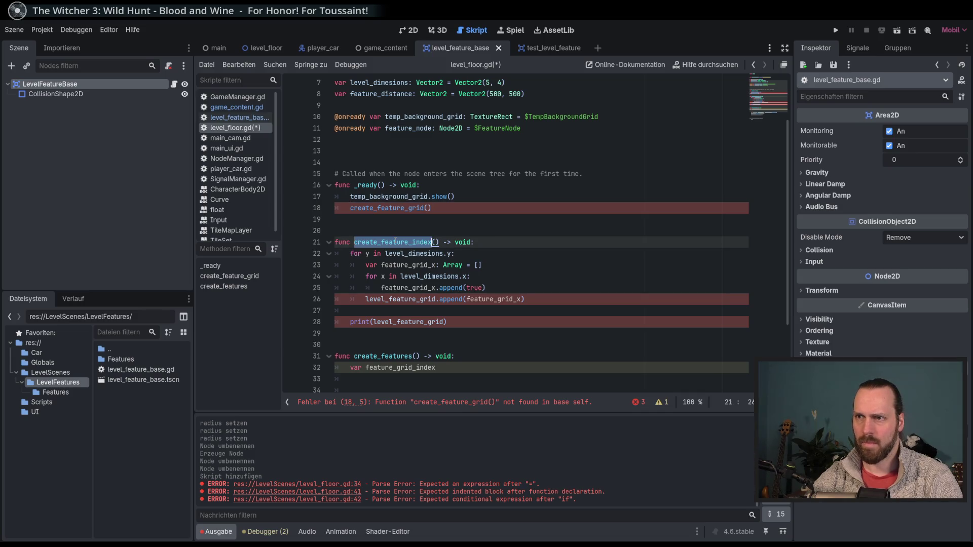
key("ctrl+c")
double_click(400, 207)
key("ctrl+v")
left_click(471, 310)
Replace the old body with a loop over index in level_dimesions.x * level_dimensions.y
scroll(470, 312, "down", 2)
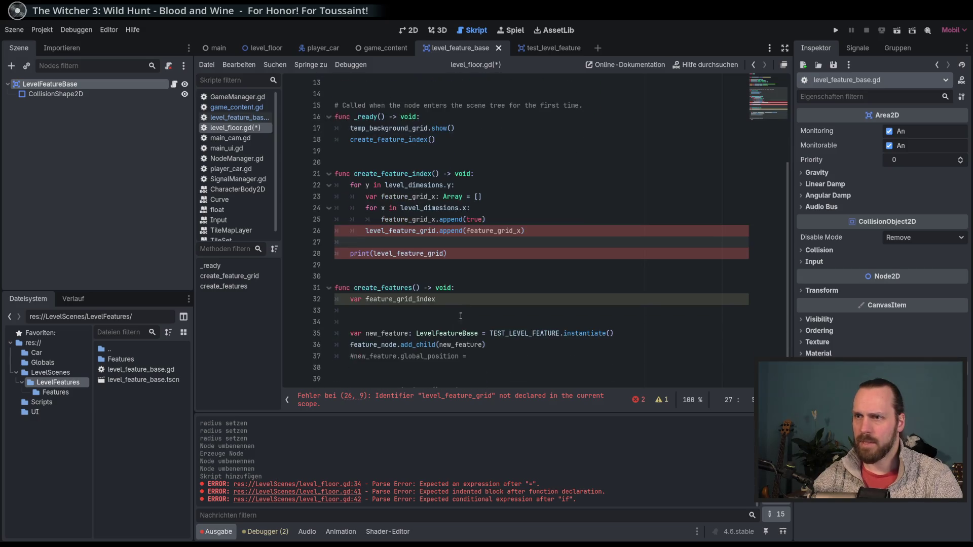
mouse_move(462, 256)
left_mouse_down()
mouse_move(508, 223)
mouse_move(482, 240)
mouse_move(350, 219)
left_mouse_up()
scroll(508, 223, "up", 5)
scroll(509, 223, "down", 4)
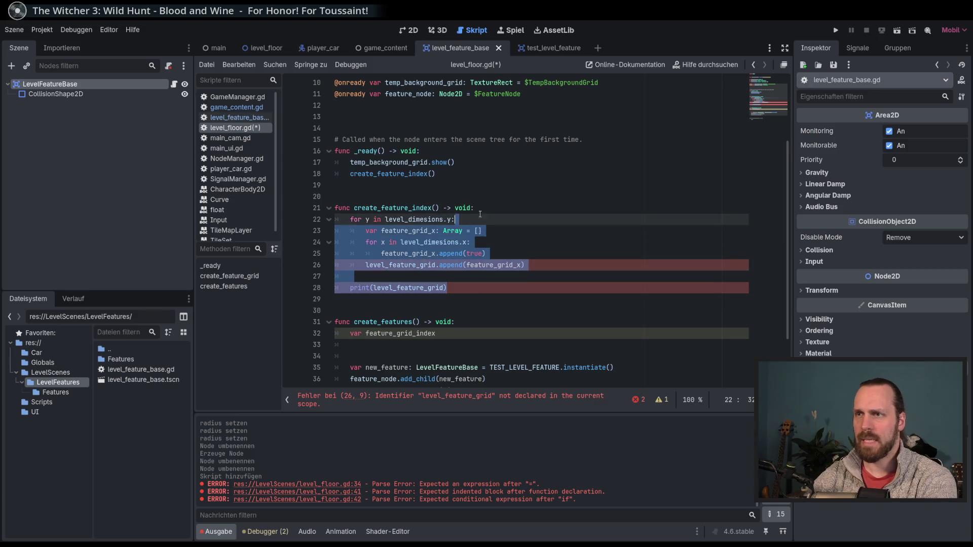
key("BackSpace")
scroll(584, 259, "up", 2)
type("or ")
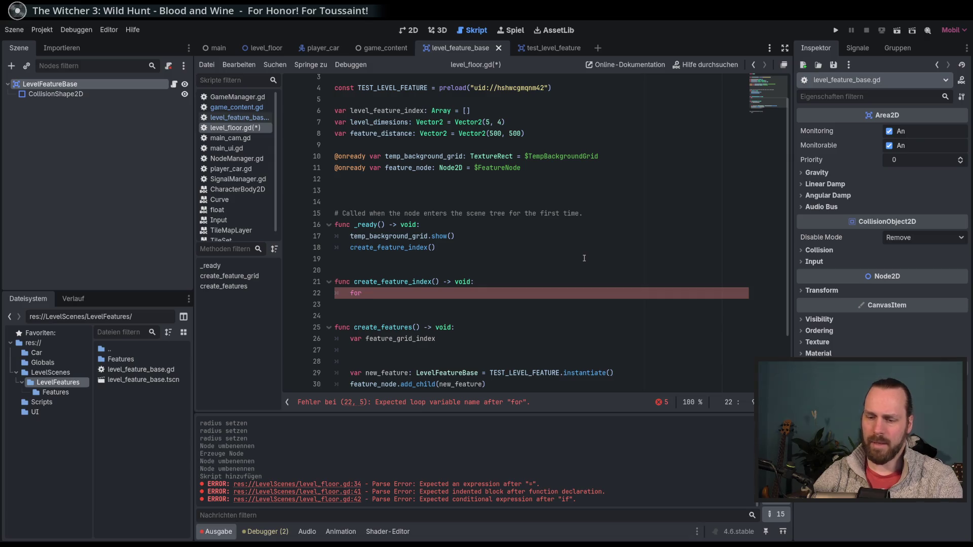
type("index in")
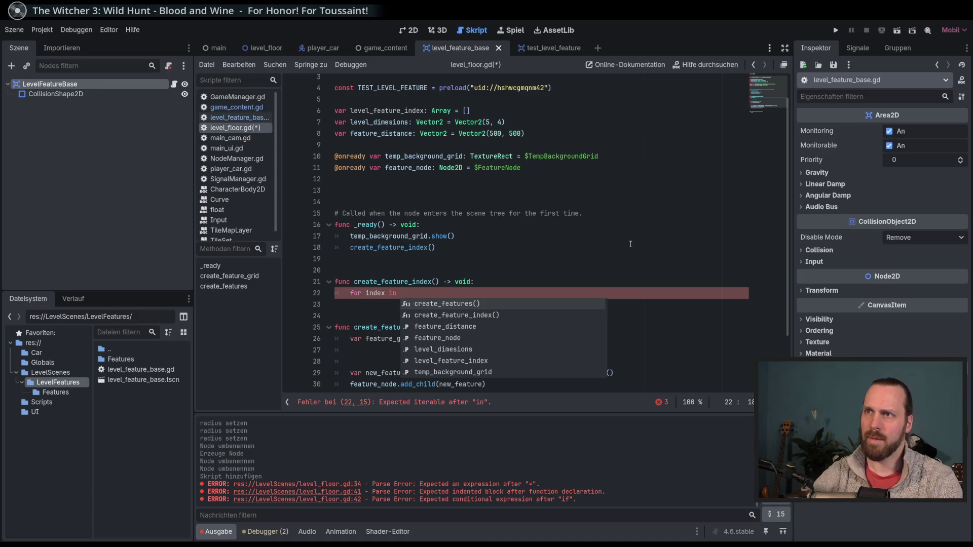
type(" level_dimesions.")
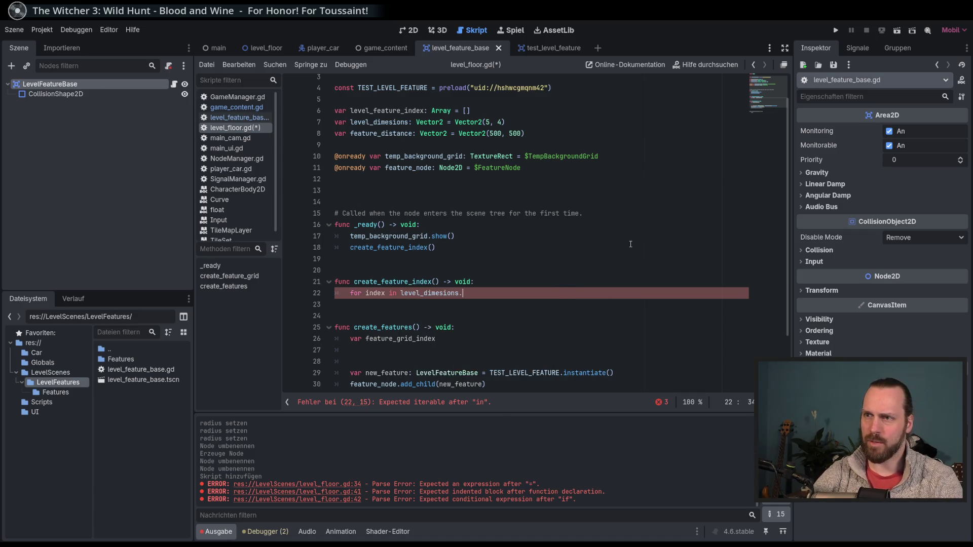
type("x")
type("* ")
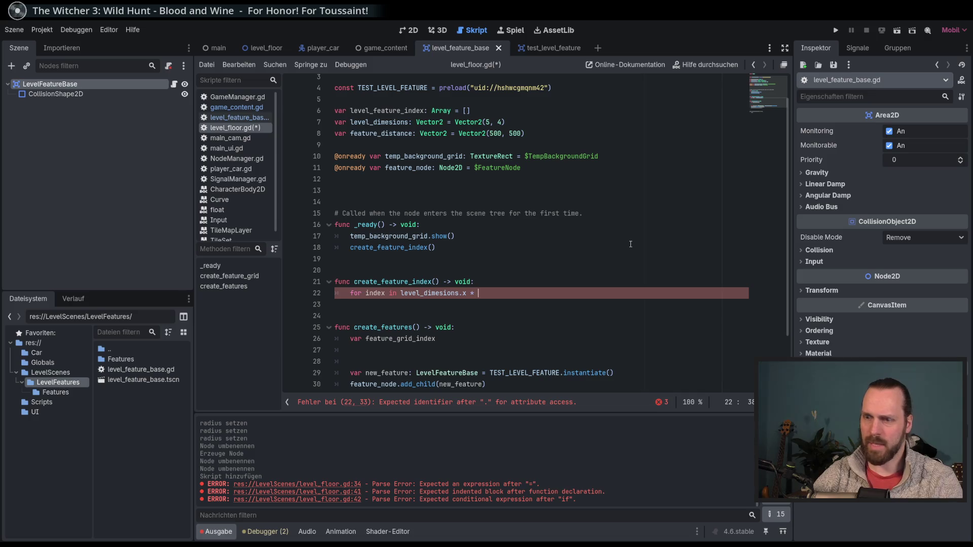
type("level_dimensions.y")
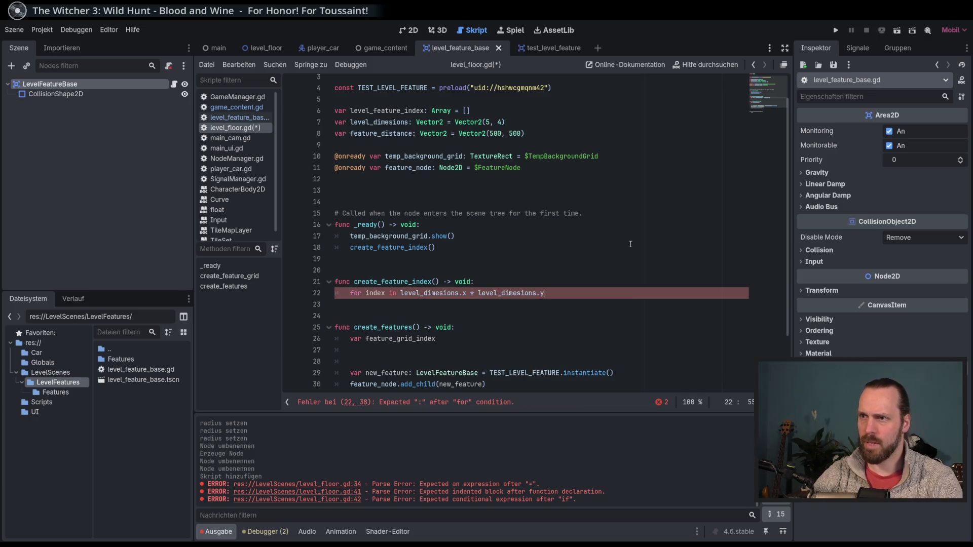
type(":")
Append each index to level_feature_index, print the array, and run the game
key("Return")
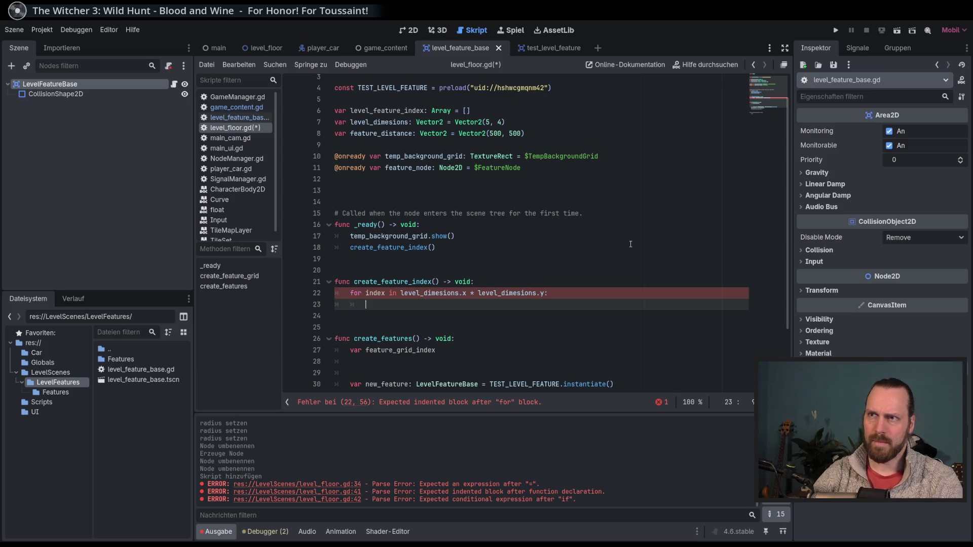
type("level")
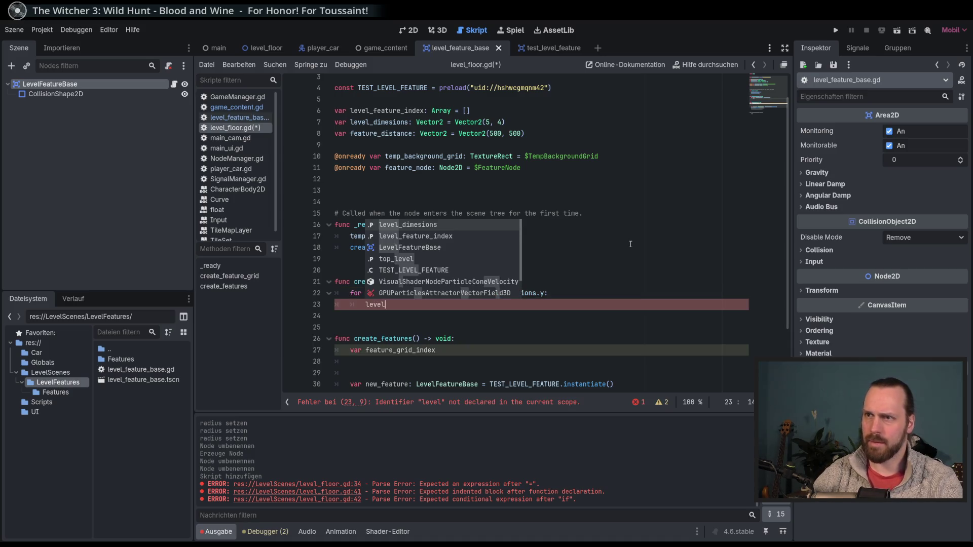
key("Down")
key("Return")
type(".a")
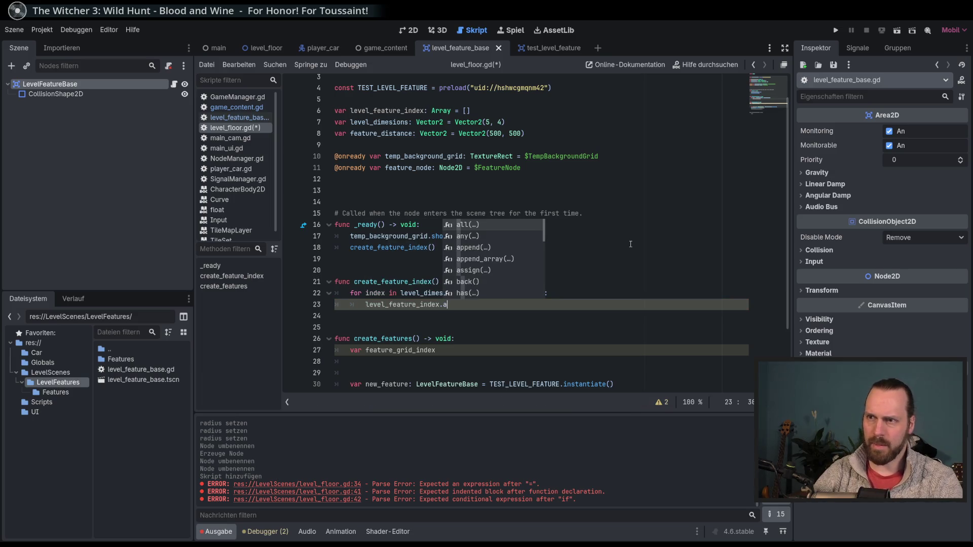
type("ppend(")
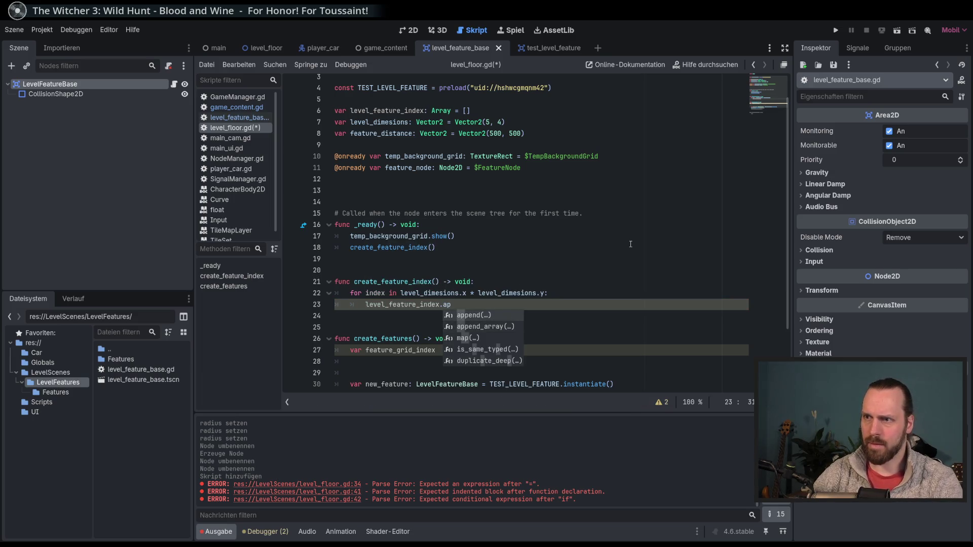
key("Return")
type("index")
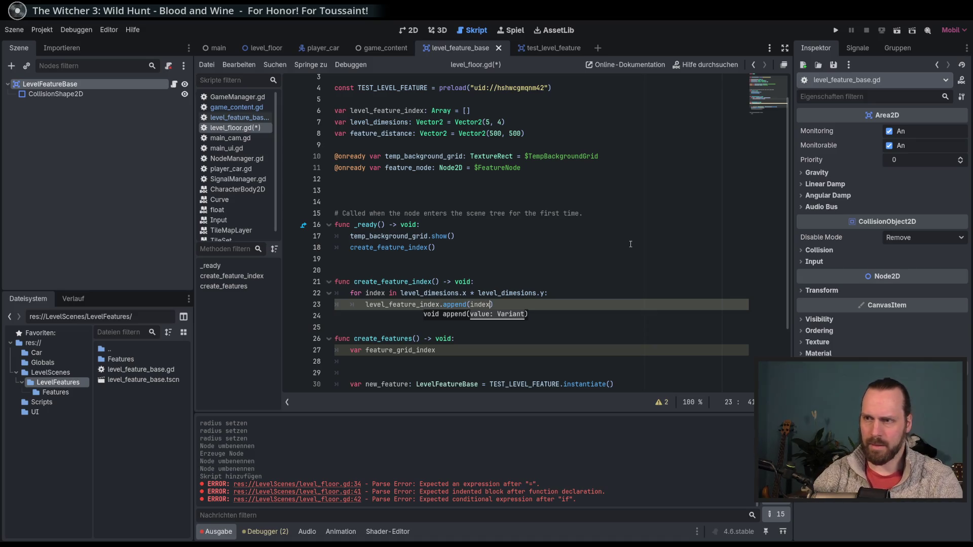
key("Return")
type("print(level")
key("Return")
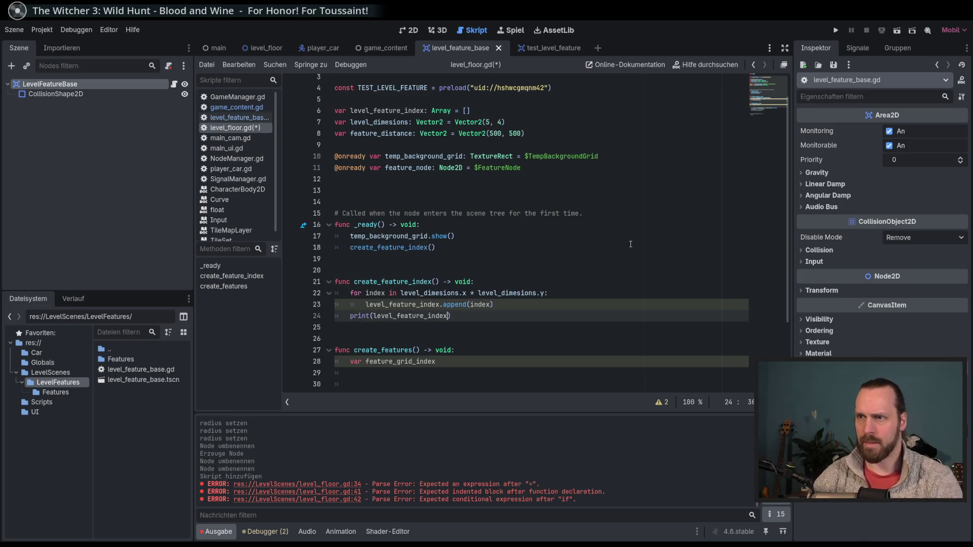
key("F5")
key("F8")
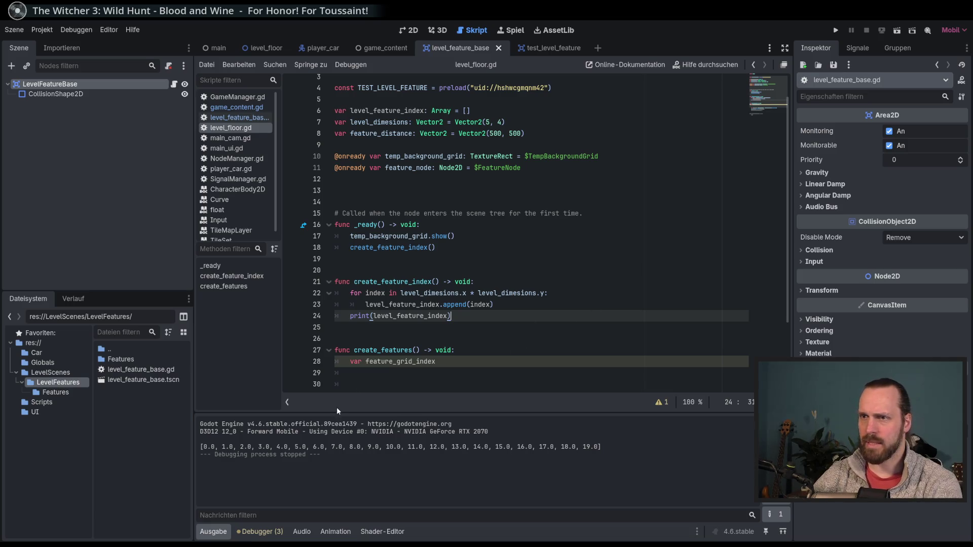
Type the loop variable as index: int and run the game to print 0 to 19
left_click(386, 293)
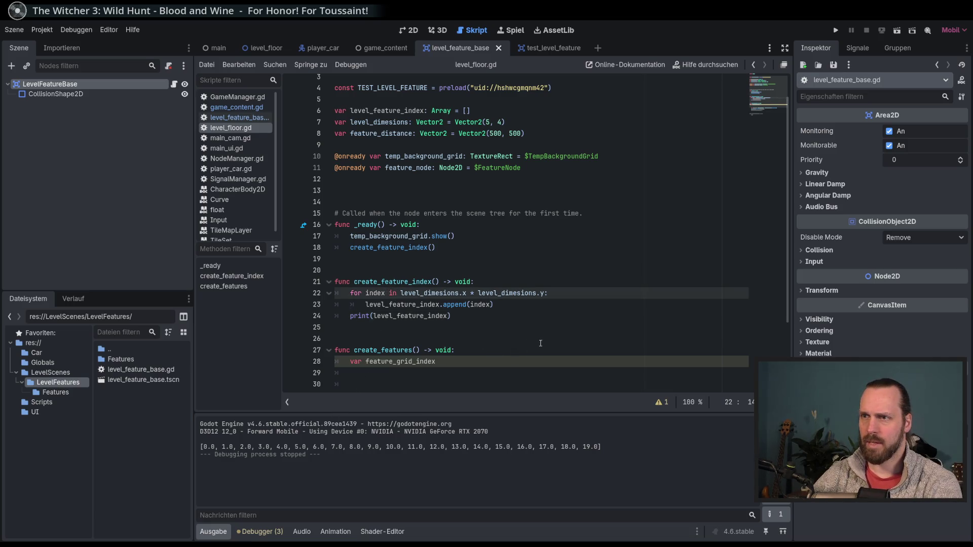
type(": int")
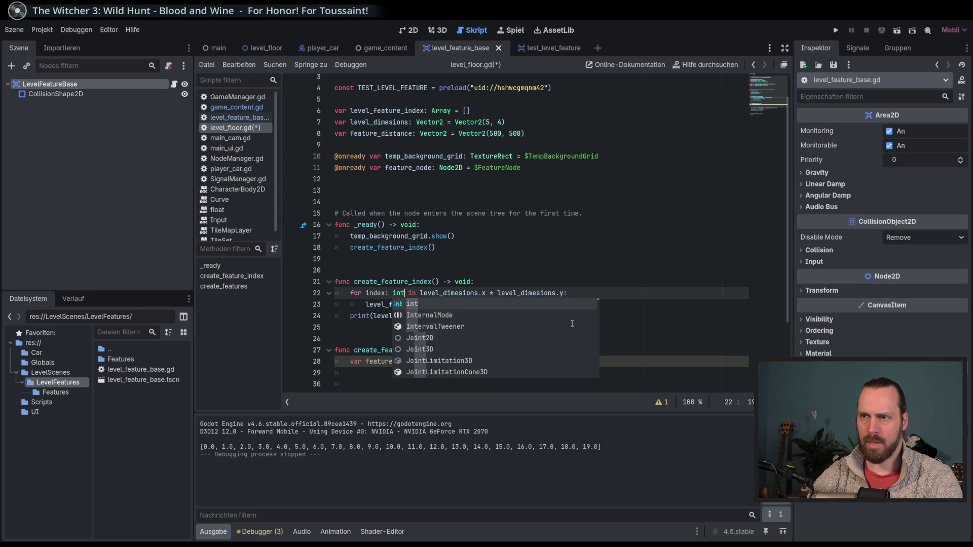
key("F5")
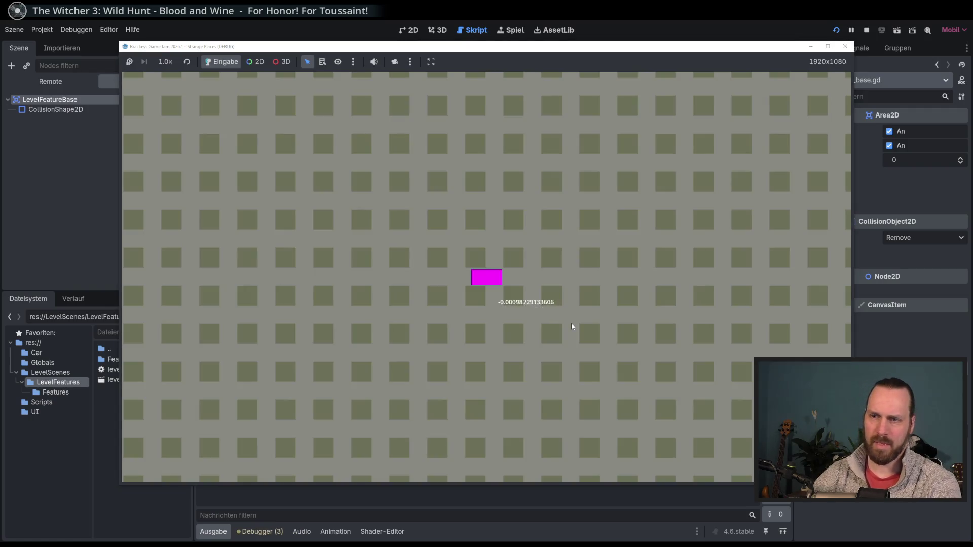
key("F8")
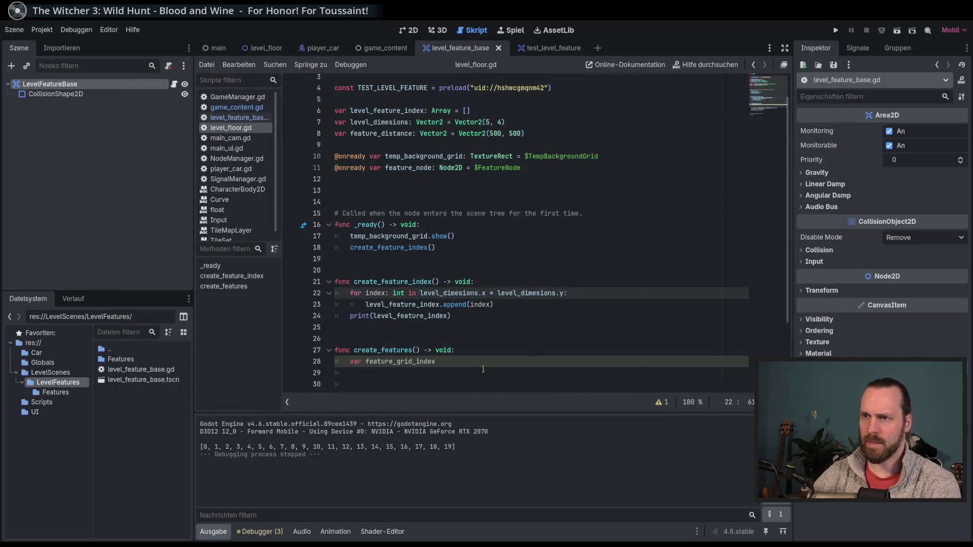
Review the printed index list and the feature_grid_index declaration
left_click(482, 367)
left_click_drag(203, 447, 438, 447)
left_click(457, 431)
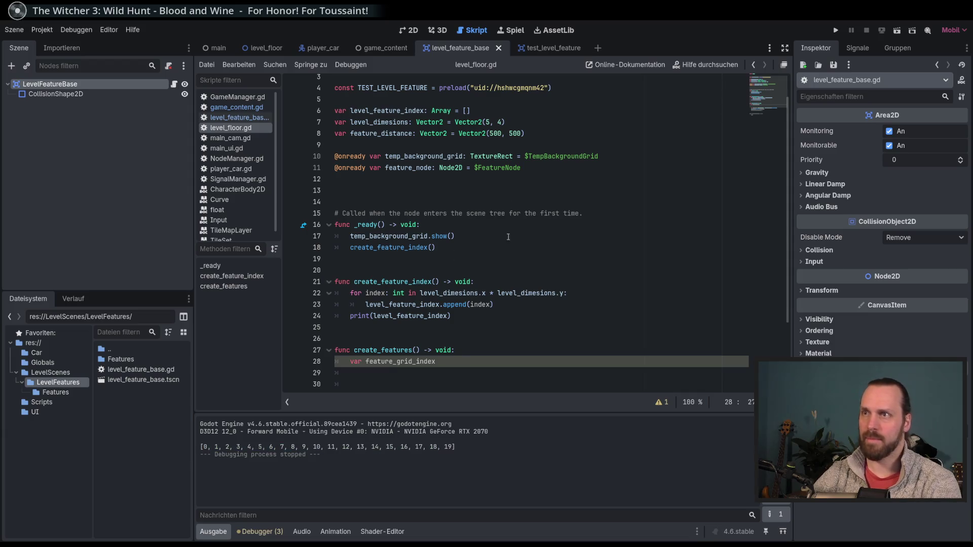
left_click(482, 312)
scroll(476, 314, "down", 1)
left_click(463, 318)
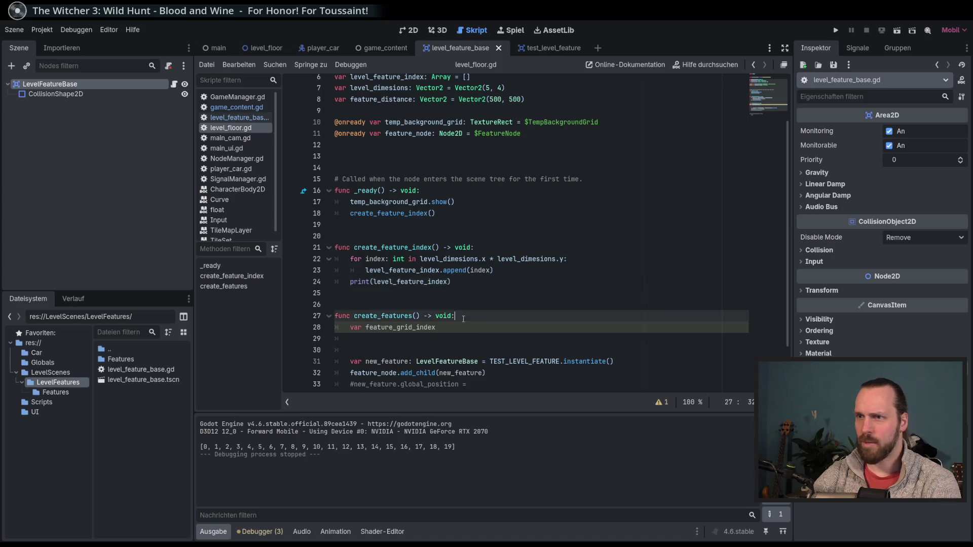
left_click(462, 327)
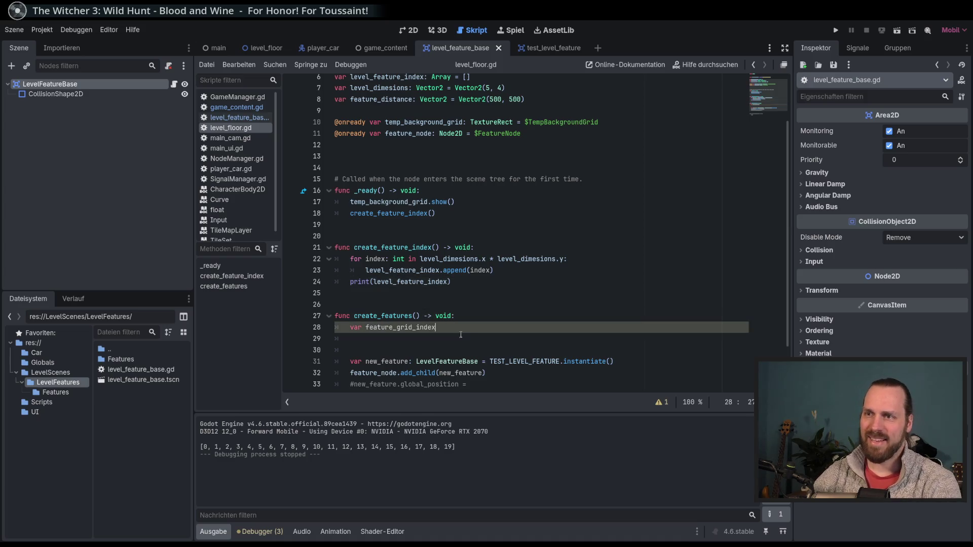
scroll(464, 329, "down", 2)
left_click_drag(437, 269, 350, 270)
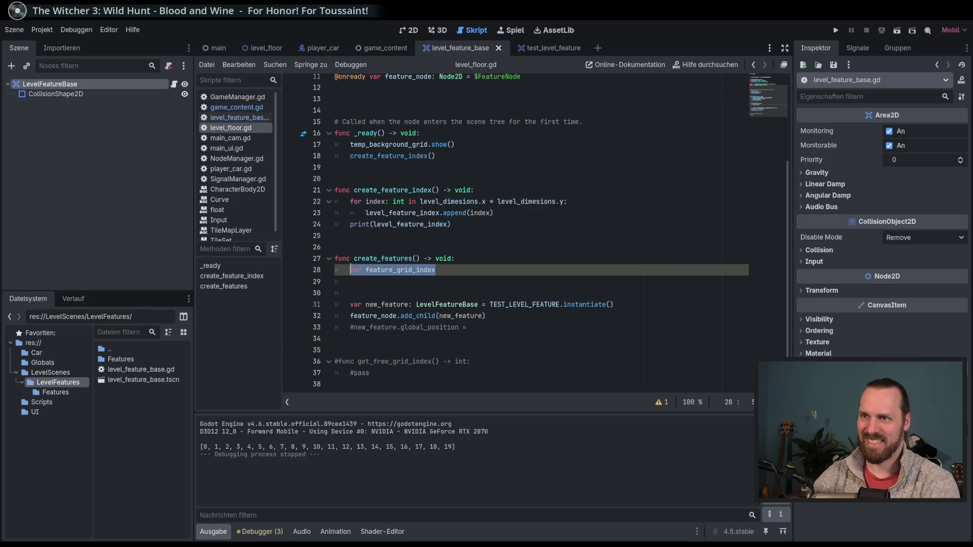
Delete the commented-out get_free_grid_index stub and its leftover empty lines
left_click(377, 350)
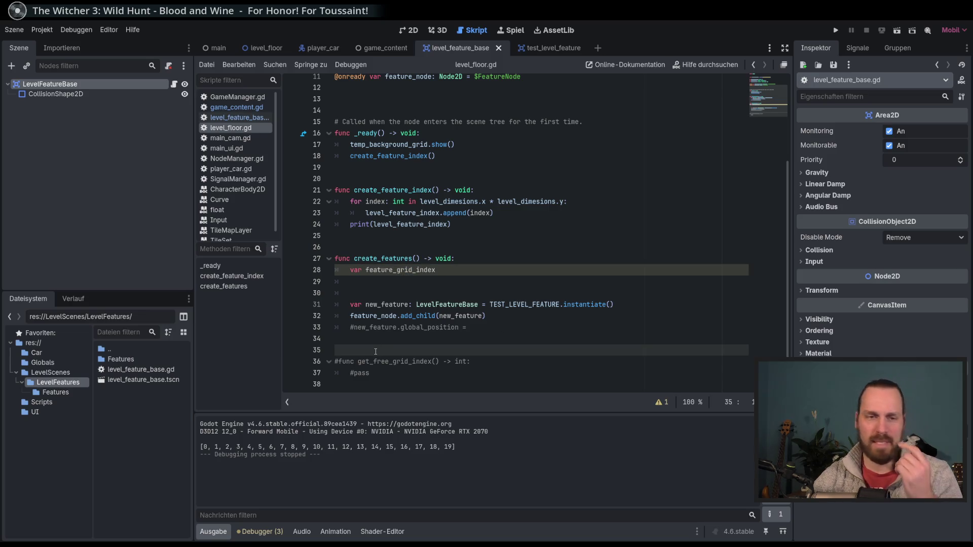
left_click_drag(361, 344, 357, 376)
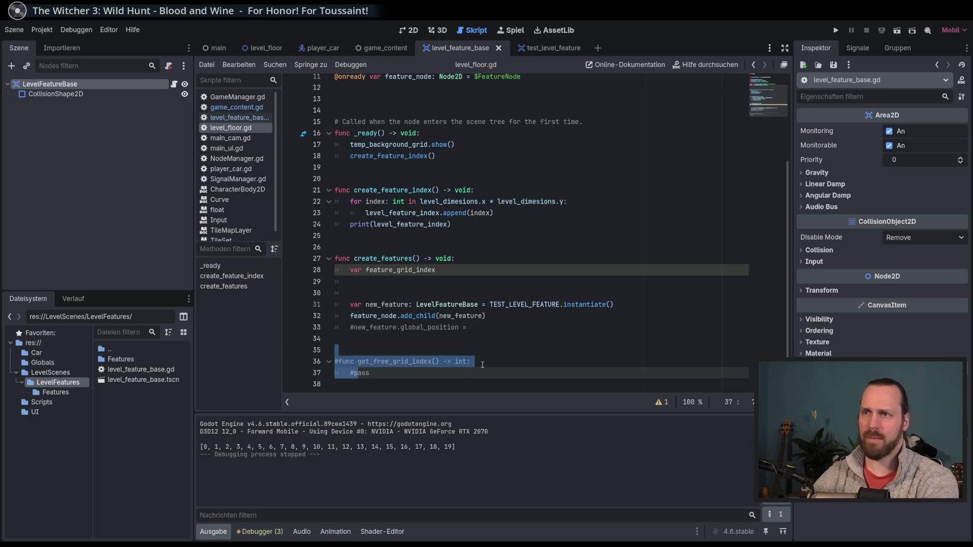
key("ctrl+shift+k")
key("BackSpace")
key("BackSpace")
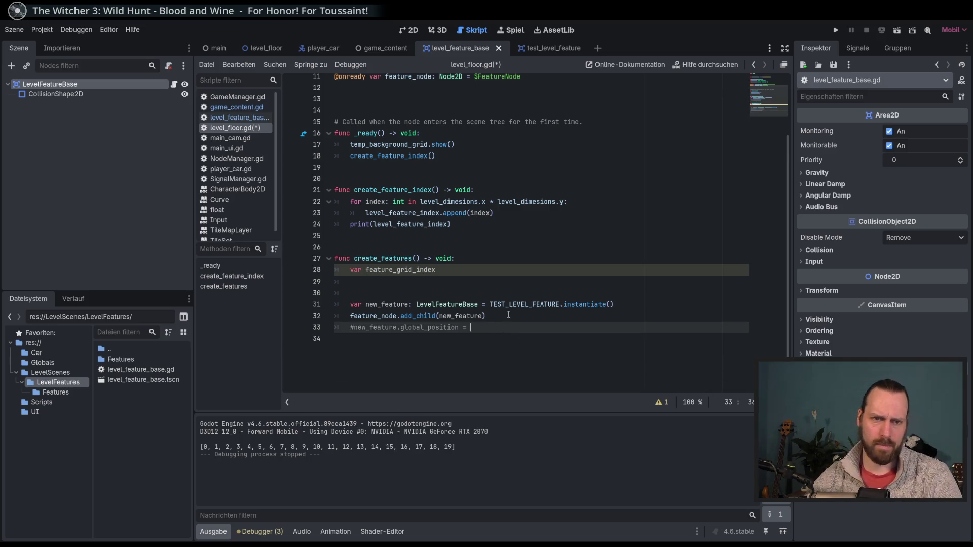
left_click(474, 267)
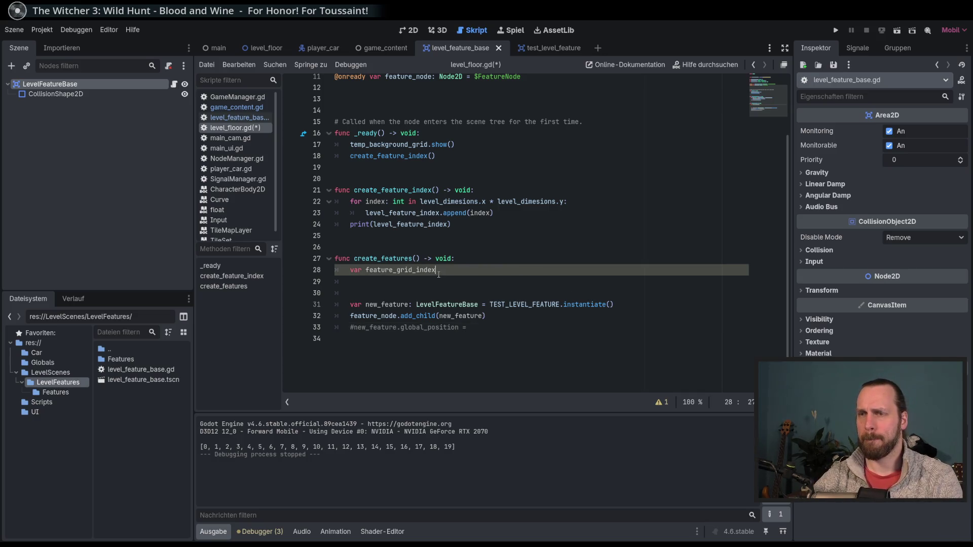
type("=")
Assign level_feature_index.pick_random() to feature_grid_index
key("ctrl+space")
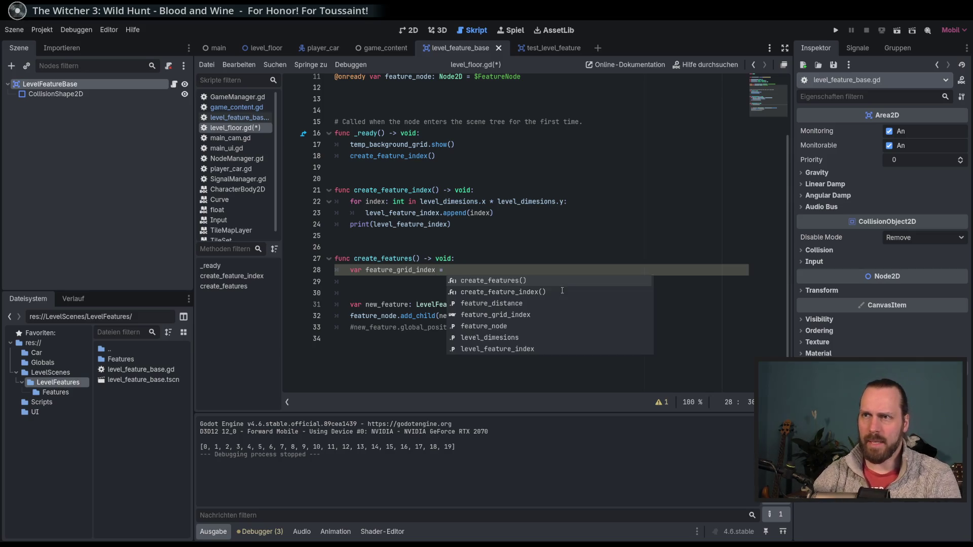
type("fea")
double_click(562, 292)
type(".")
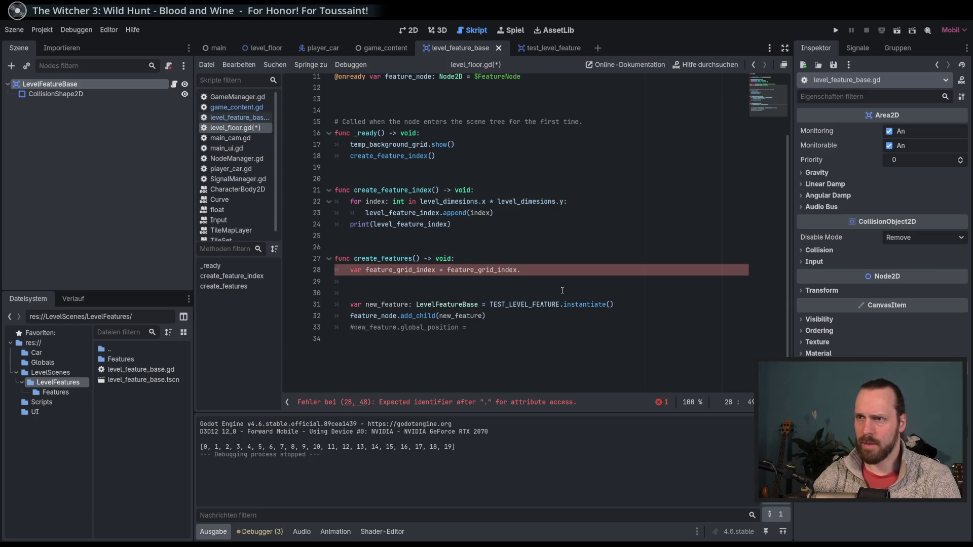
type("ge")
key("BackSpace")
key("BackSpace")
key("BackSpace")
scroll(562, 291, "up", 1)
scroll(562, 291, "up", 2)
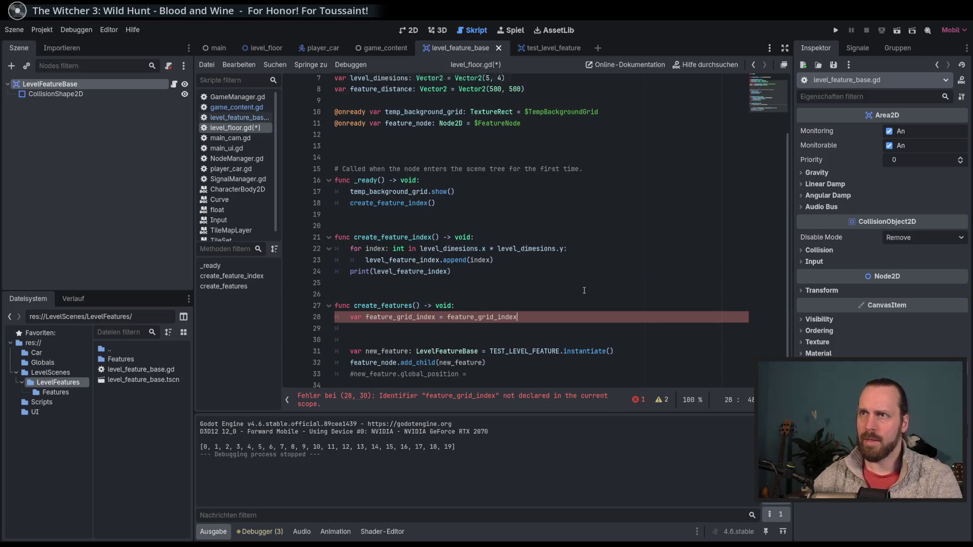
scroll(630, 297, "down", 2)
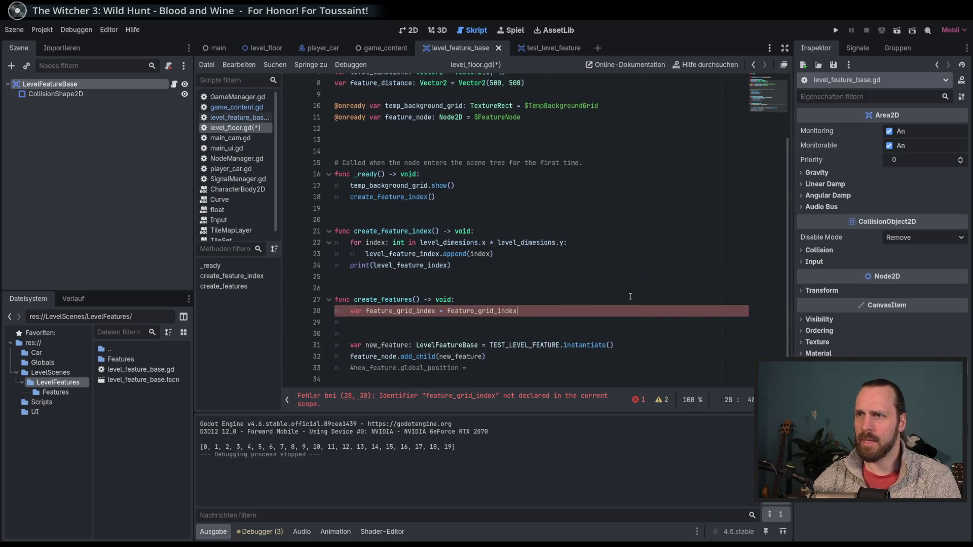
key("shift+Left")
key("shift+Left")
key("shift+Left")
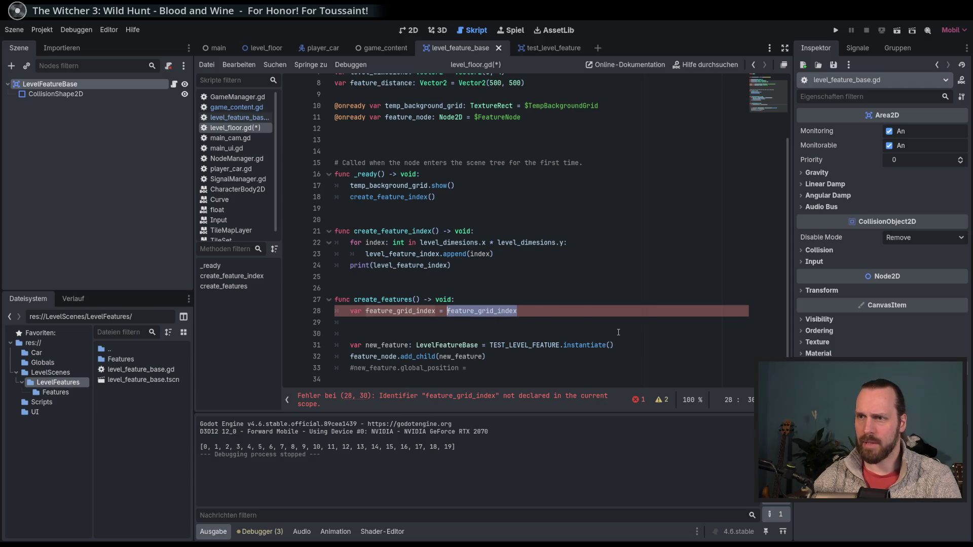
type("level")
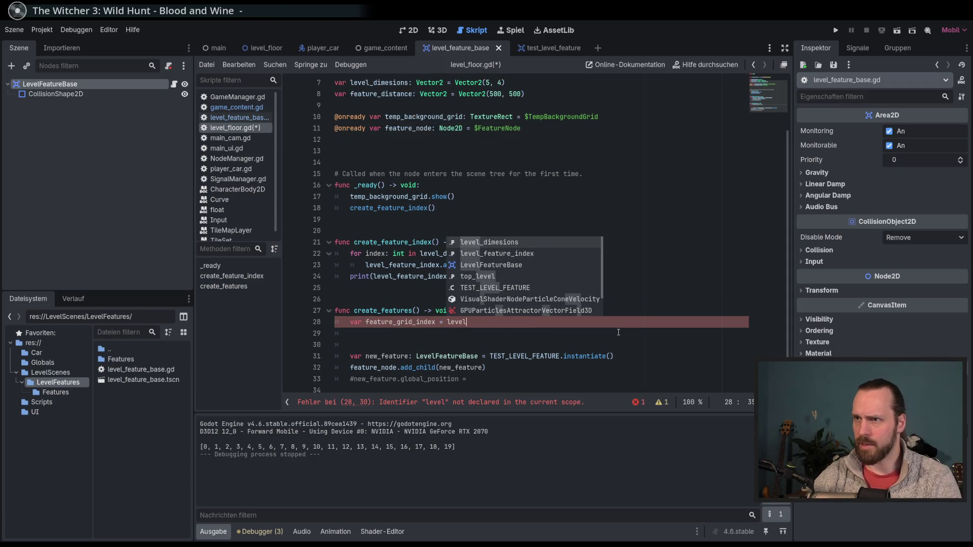
key("Return")
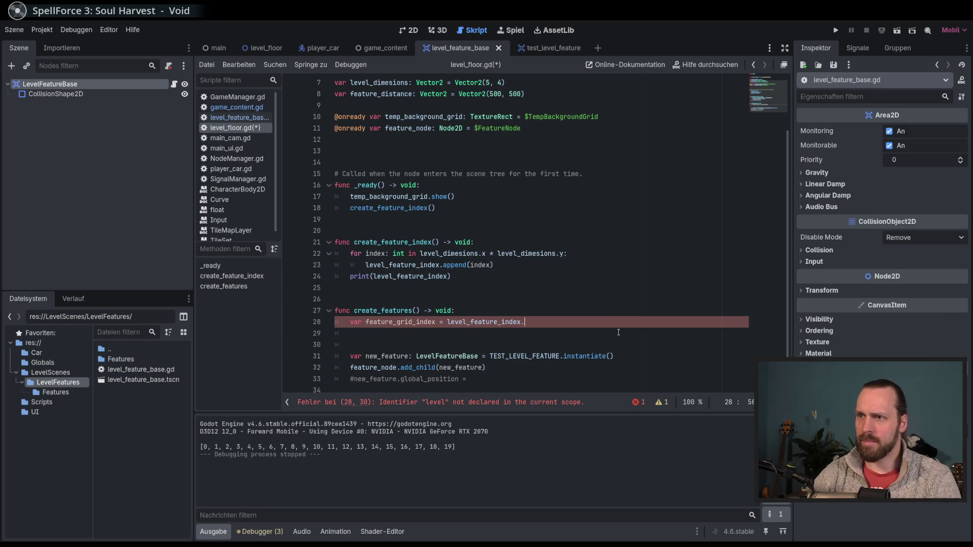
type(".rand")
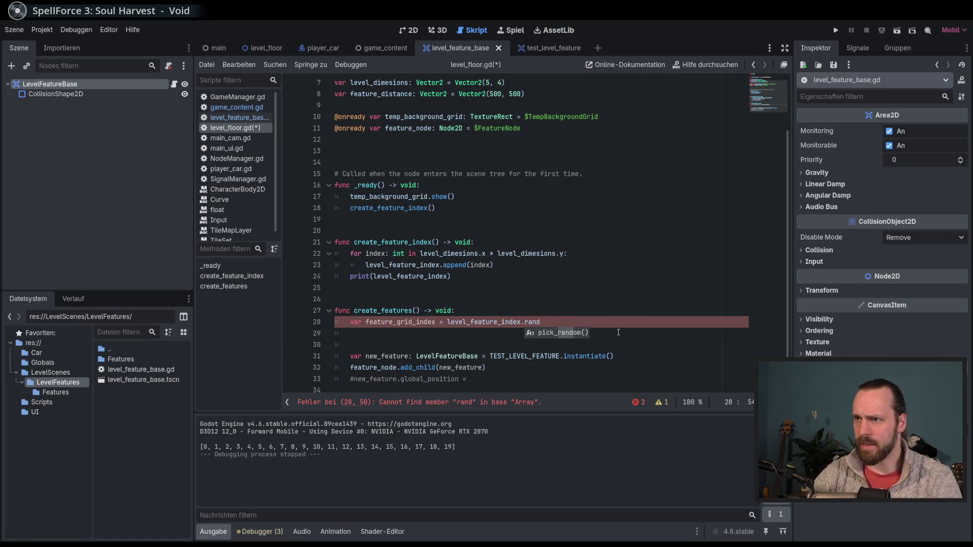
key("Return")
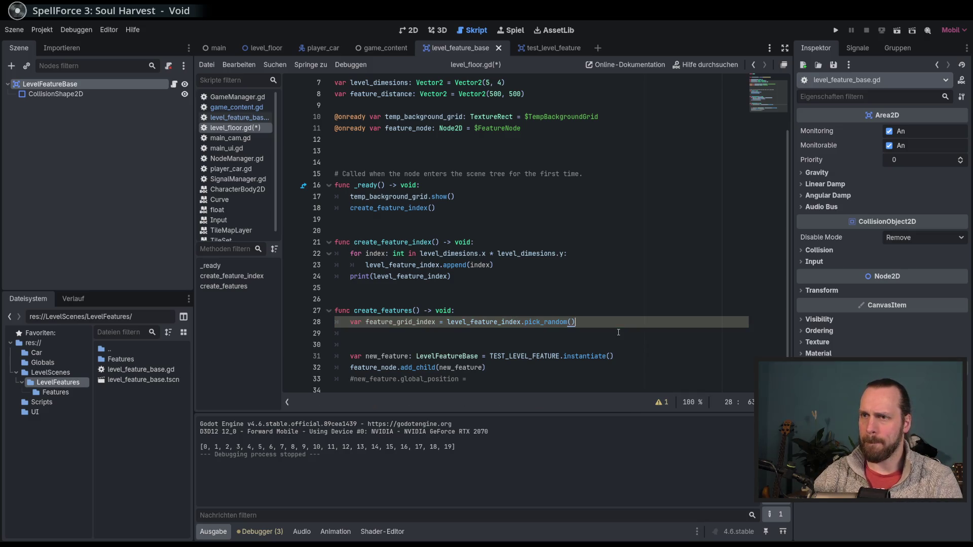
Add print(feature_grid_index) below the assignment, then save and run the game
key("Return")
type("pri")
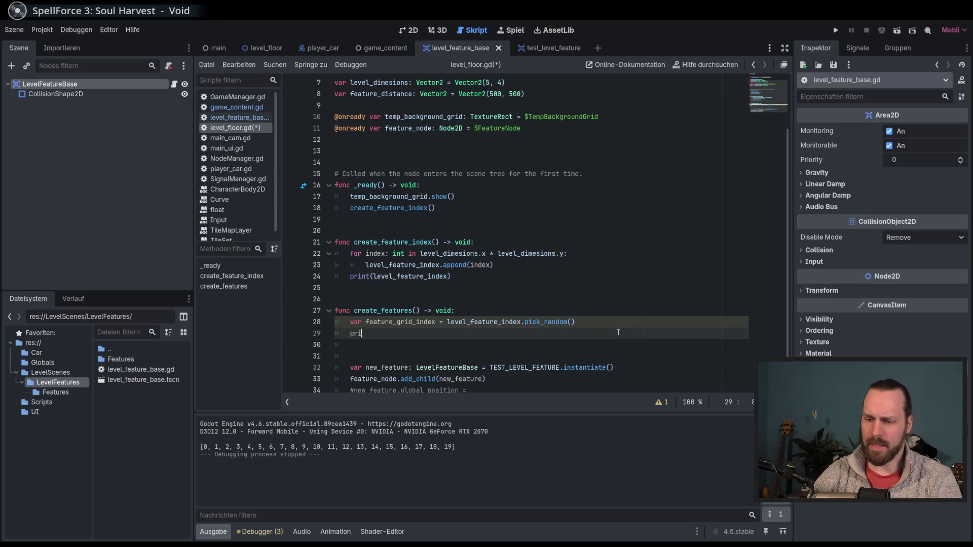
type("nt(fea")
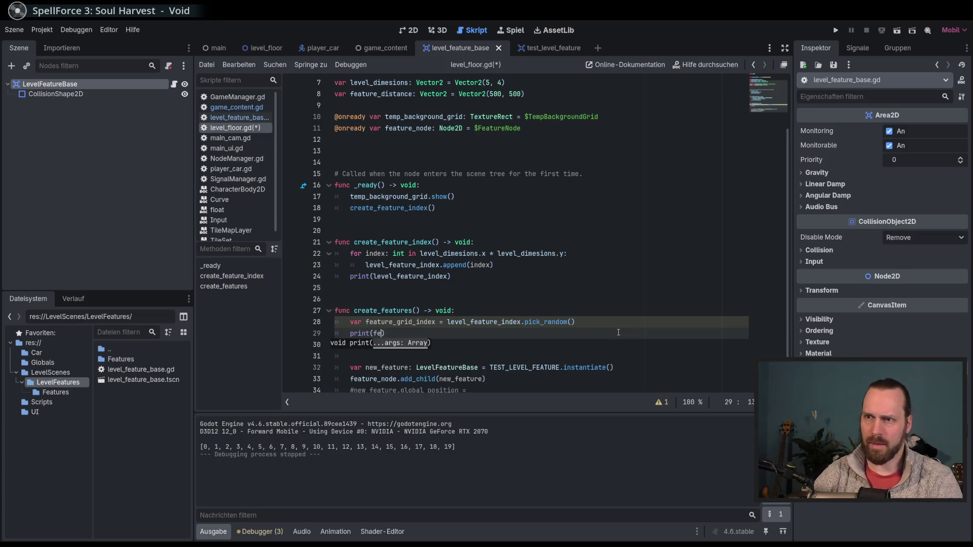
key("Down")
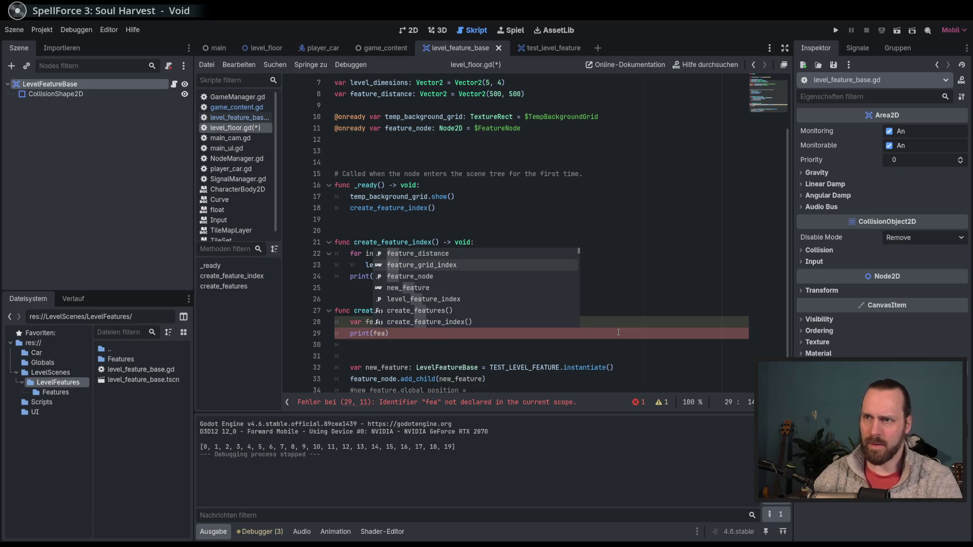
key("Return")
key("F5")
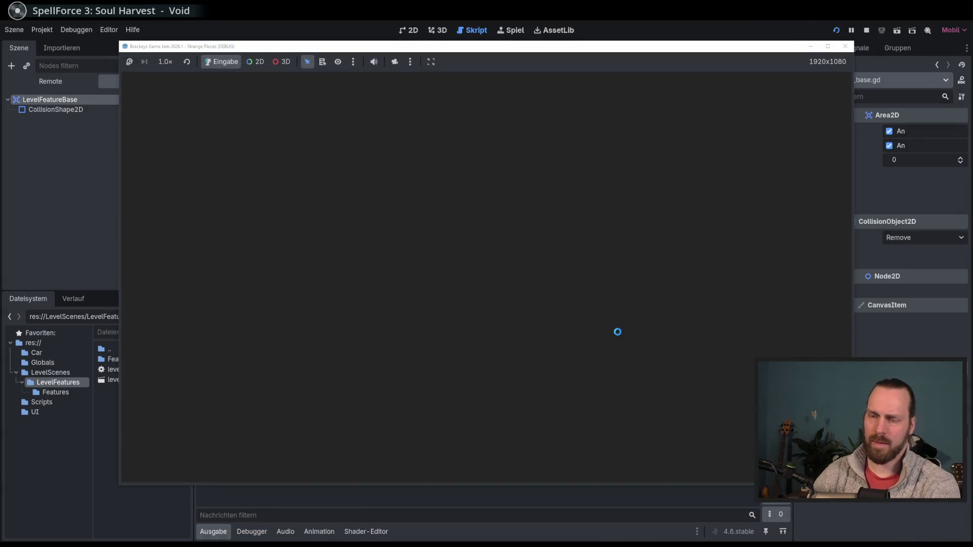
key("F8")
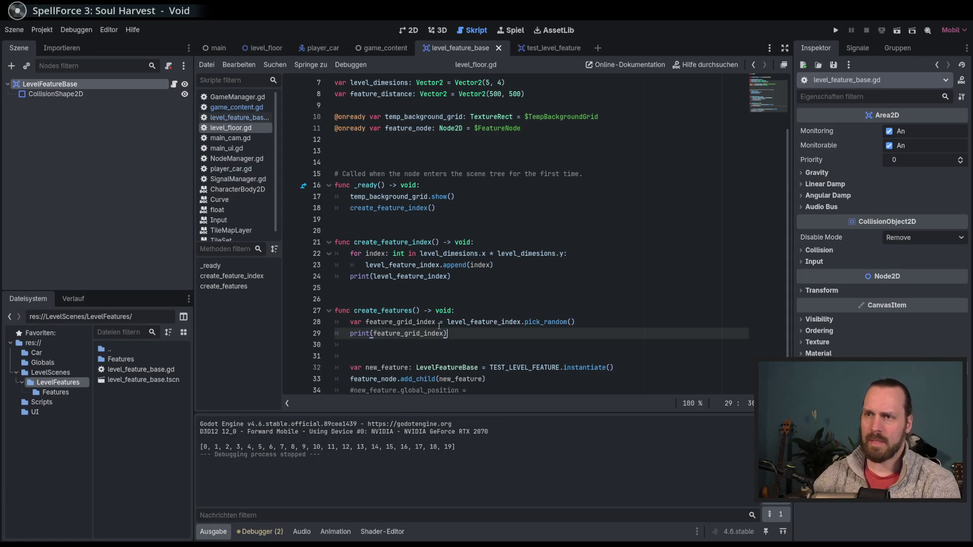
double_click(383, 311)
key("ctrl+c")
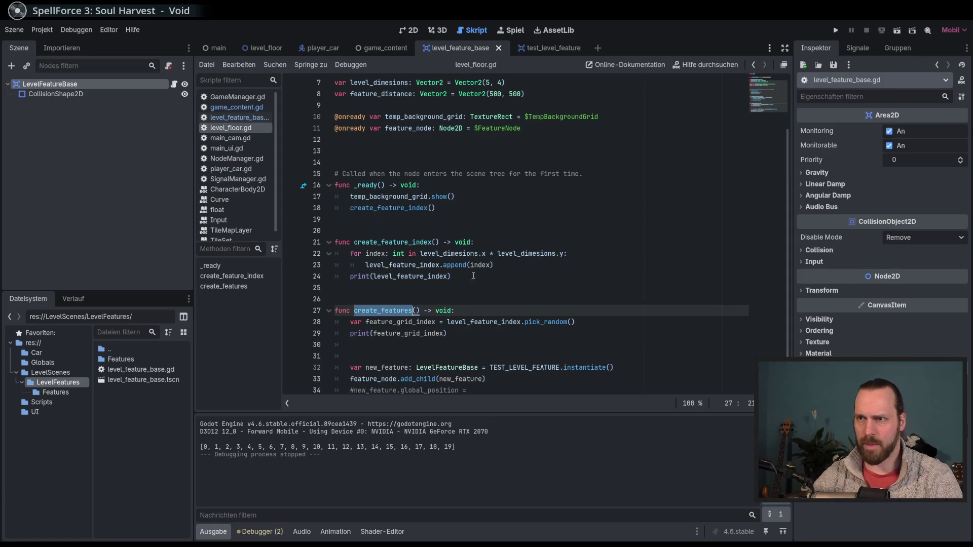
Call create_features() on a new line in _ready
left_click(451, 206)
key("Return")
key("ctrl+v")
type("(")
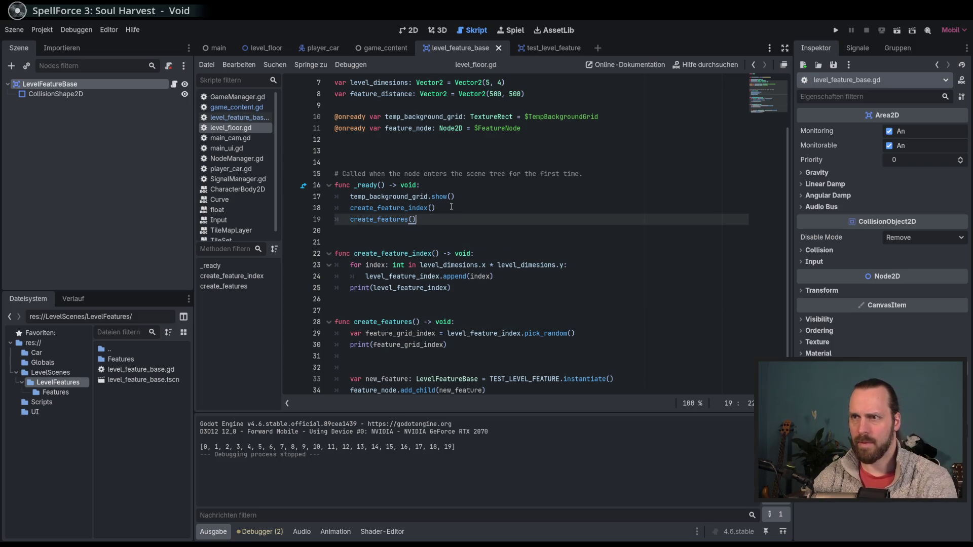
Run and stop the game several times to see different random grid indices
key("F5")
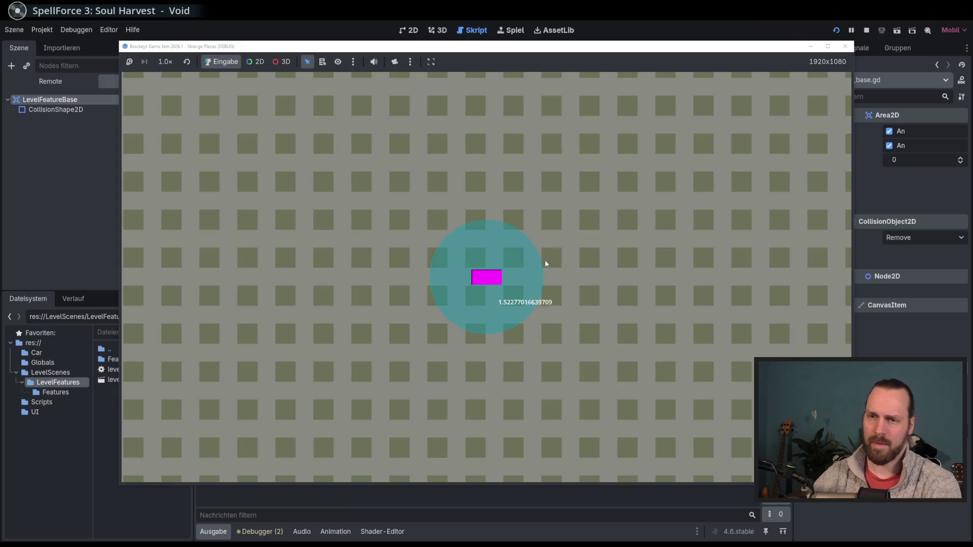
key("F8")
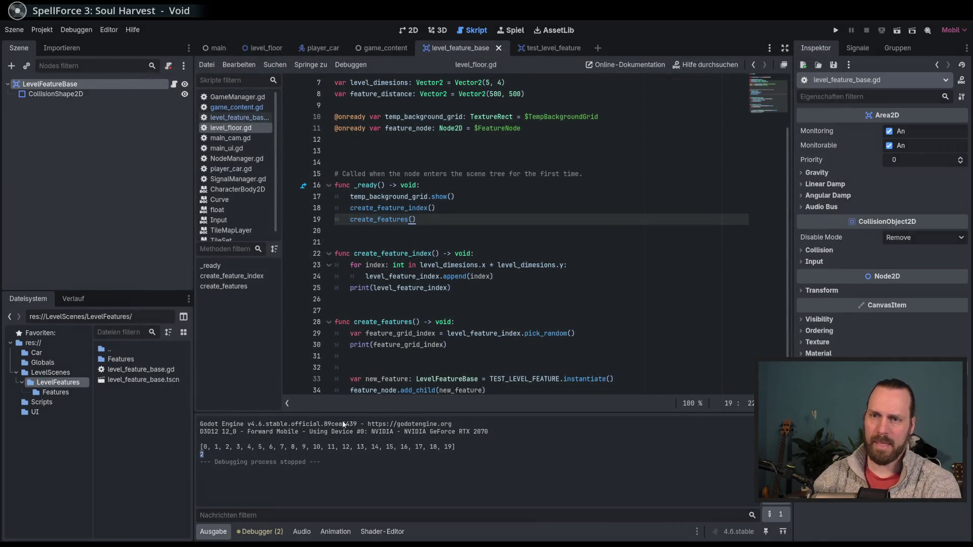
left_click(485, 323)
key("F5")
key("F8")
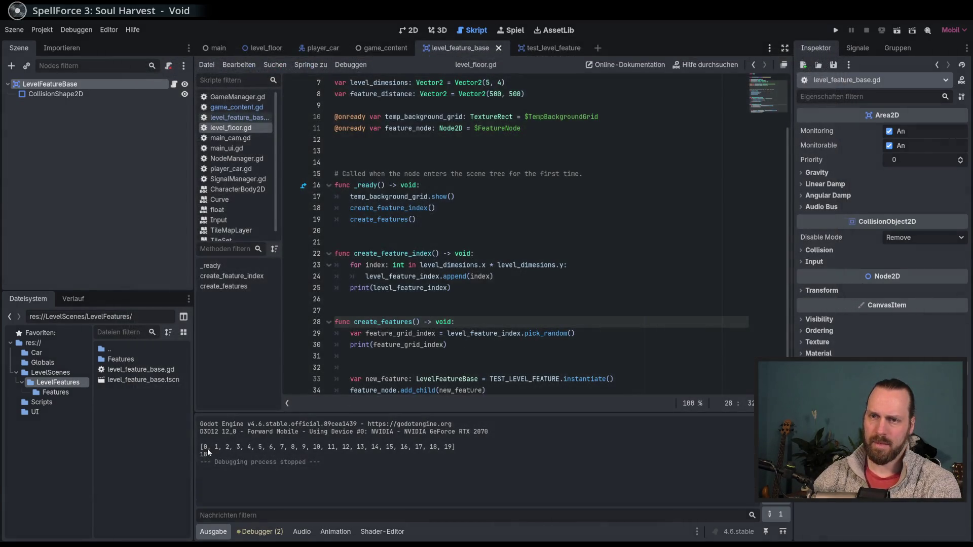
key("F5")
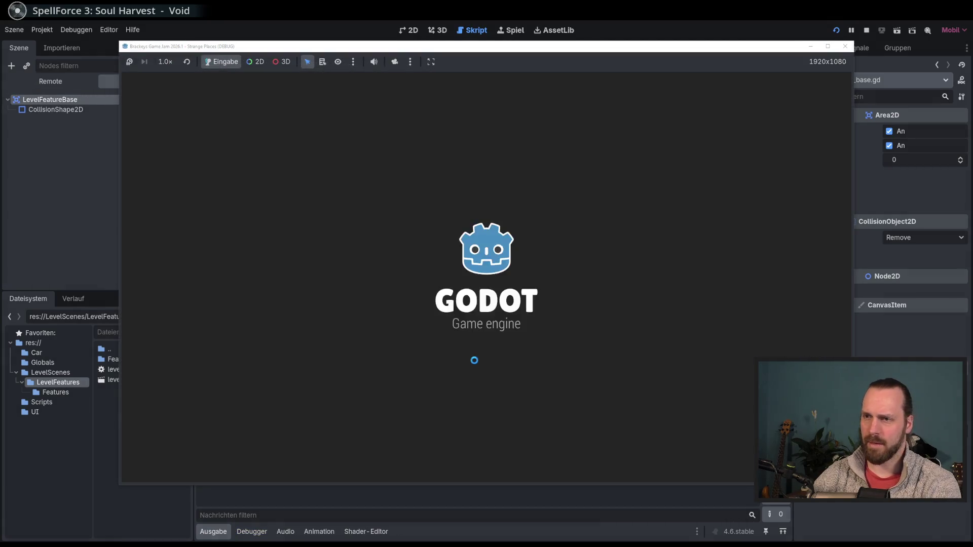
key("F8")
Uncomment the new_feature.global_position line on line 35
left_click(487, 287)
scroll(487, 288, "down", 1)
left_click(489, 310)
left_click(491, 324)
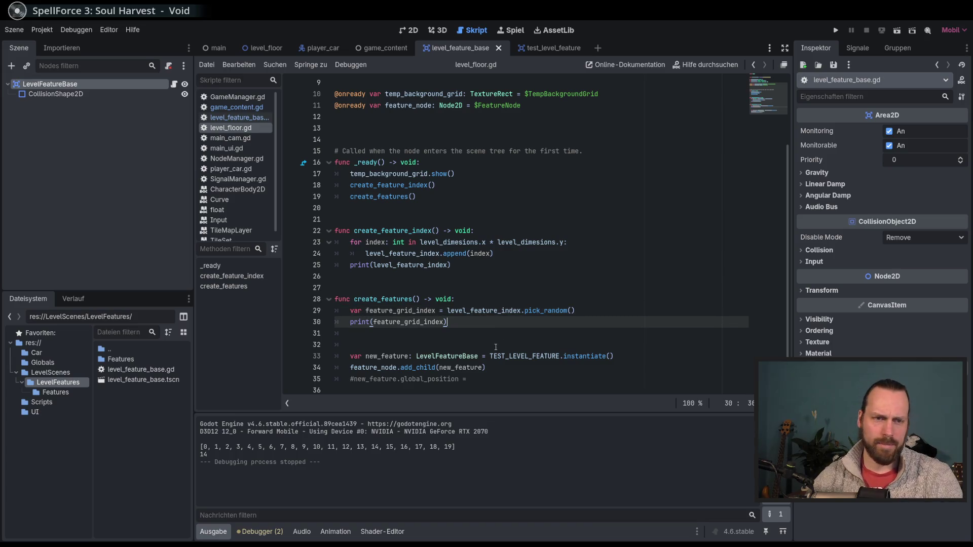
left_click(516, 367)
left_click(501, 380)
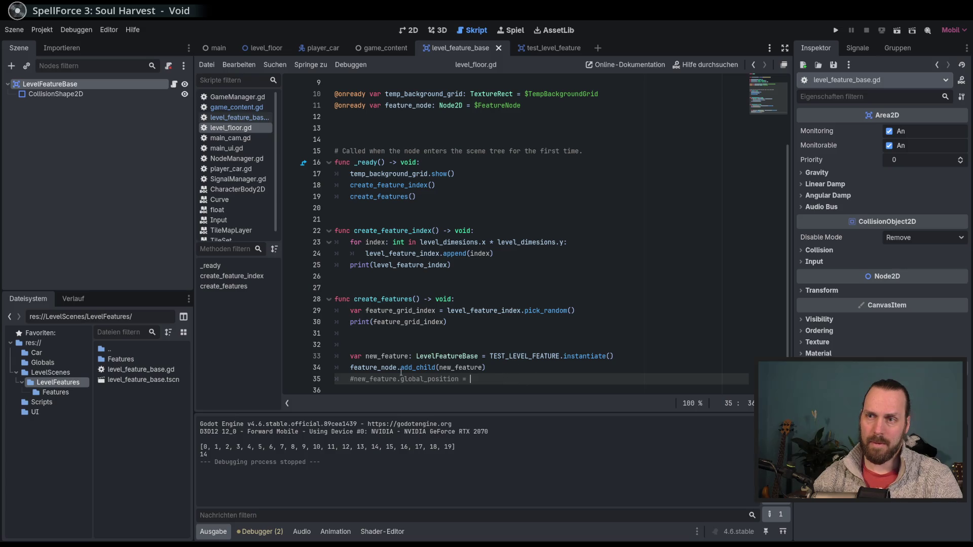
left_click(354, 379)
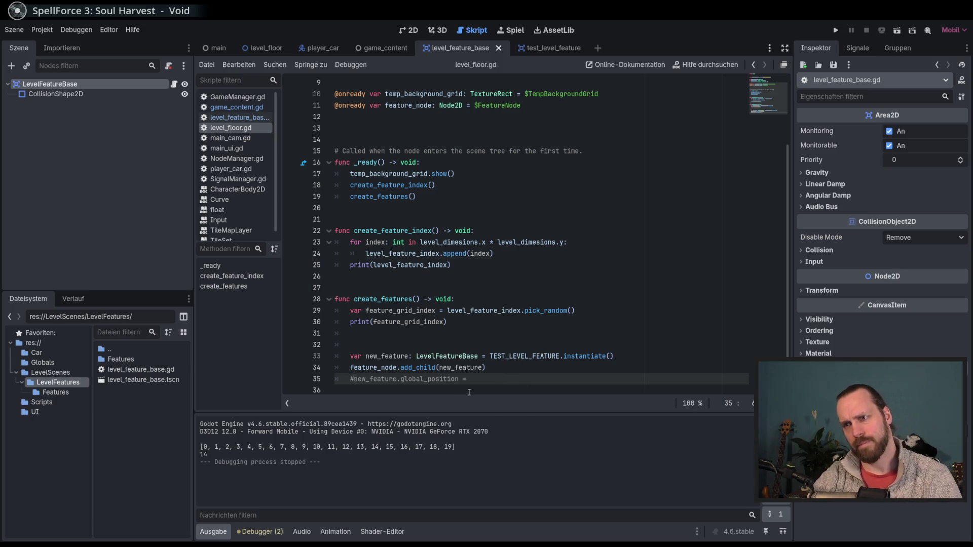
key("BackSpace")
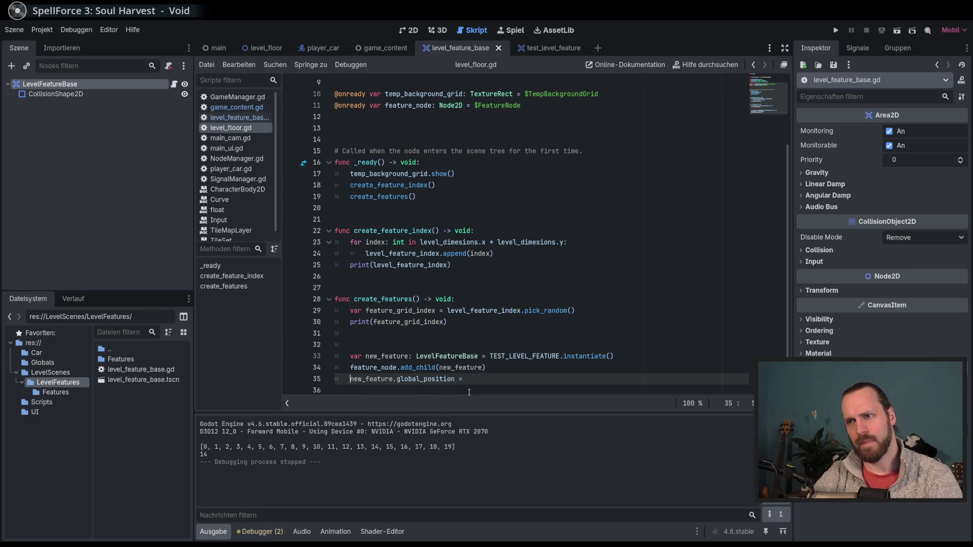
Delete the extra blank line and comment out the unfinished global_position line with Ctrl+K
left_click(487, 338)
key("BackSpace")
key("BackSpace")
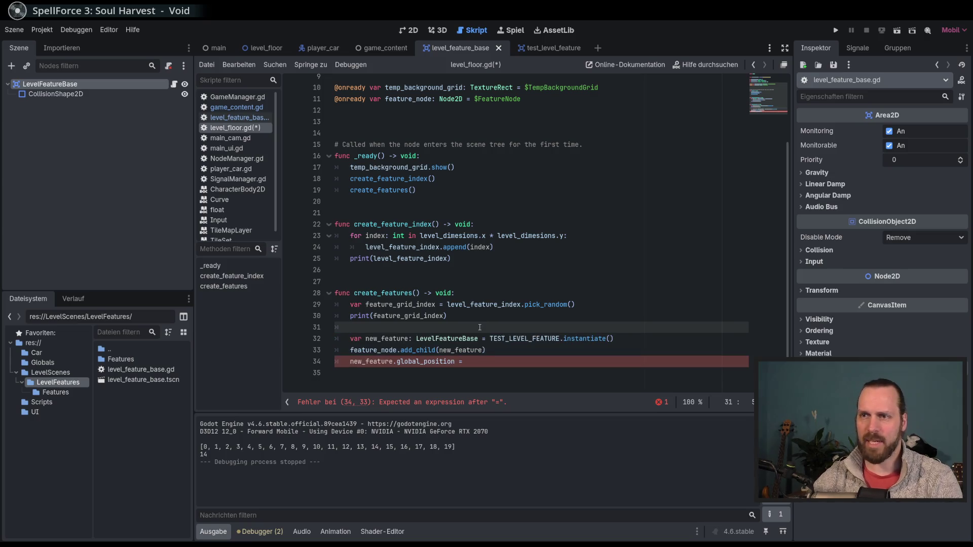
left_click(532, 361)
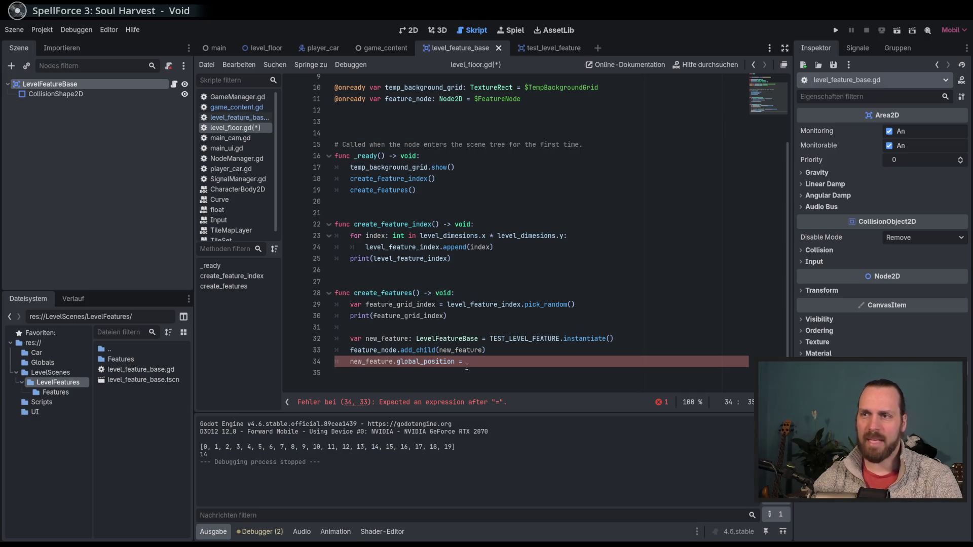
key("ctrl+k")
Add and remove a stray line, then open a new line after print(feature_grid_index)
scroll(494, 364, "up", 1)
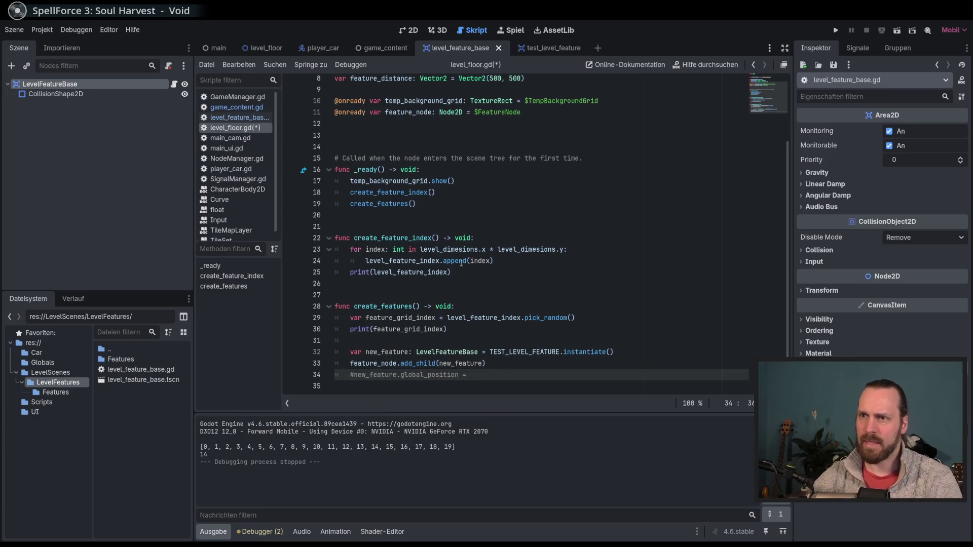
left_click(465, 273)
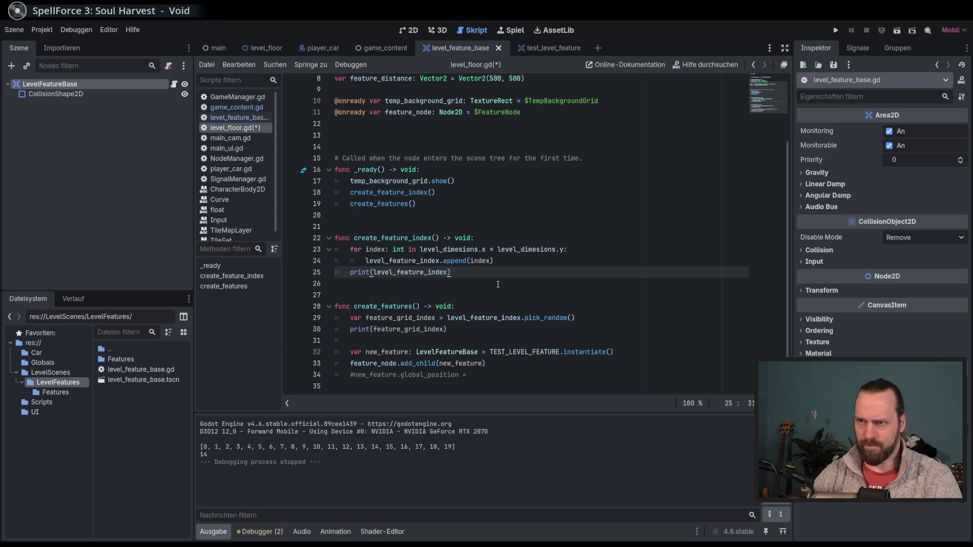
key("Return")
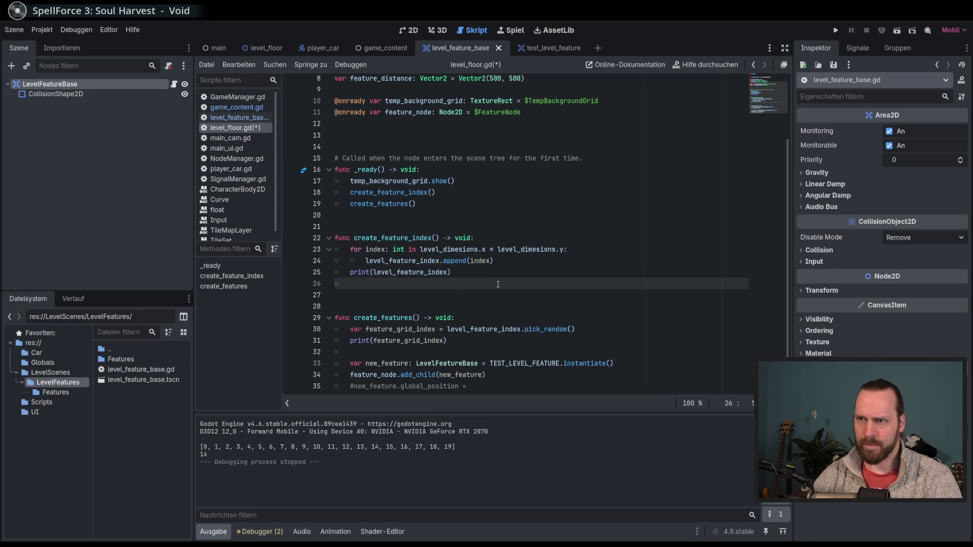
type("l")
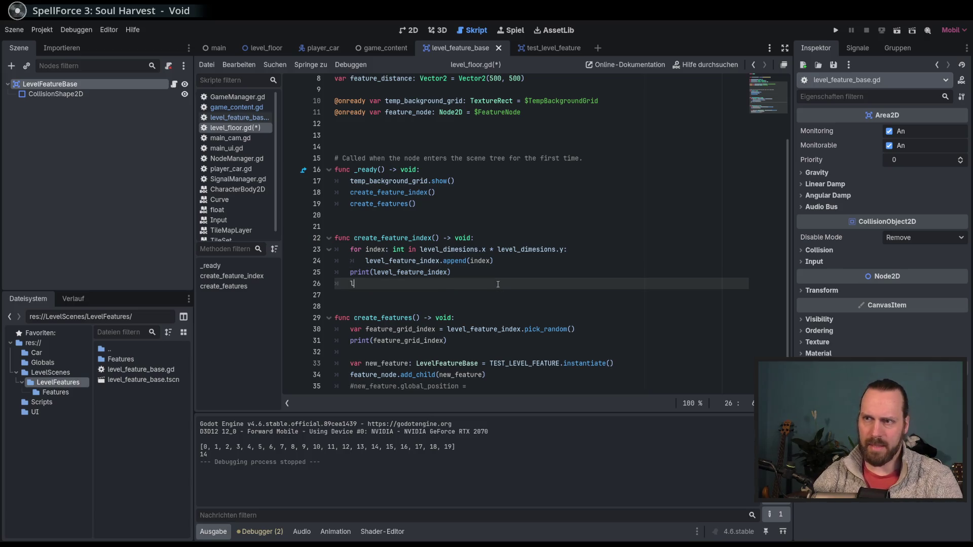
key("Down")
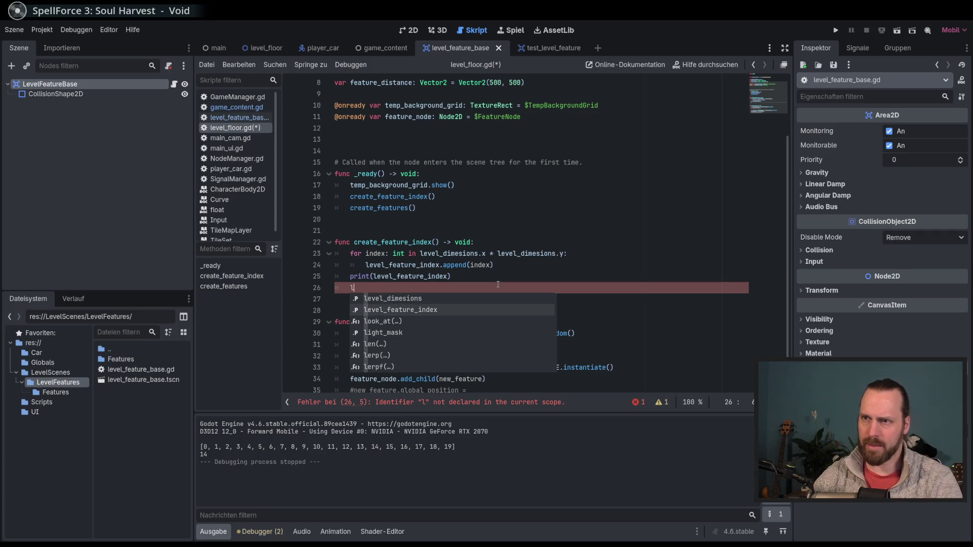
key("Escape")
key("BackSpace")
key("BackSpace")
key("BackSpace")
left_click(518, 337)
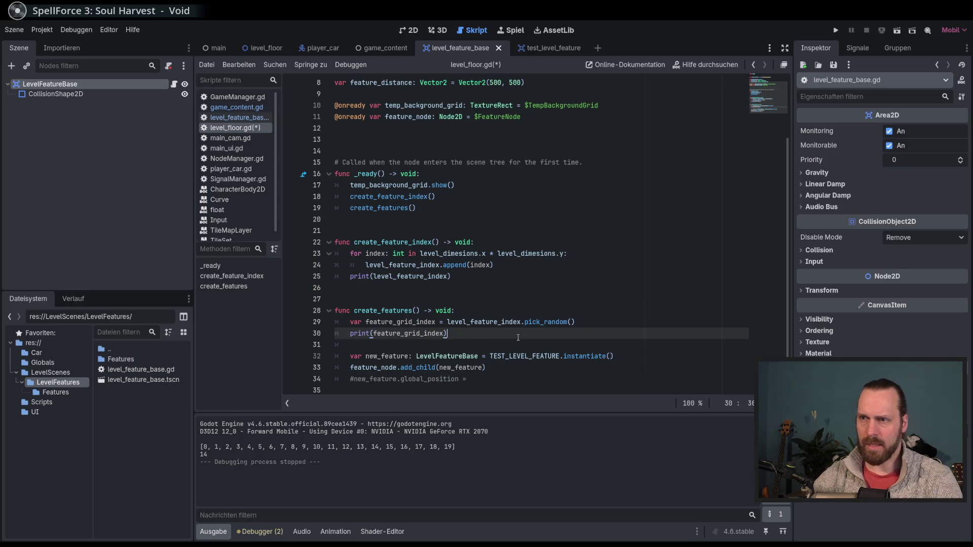
key("Return")
Type level_feature_index.find(feature_grid_index) on the new line 31
type("level")
key("Down")
key("Down")
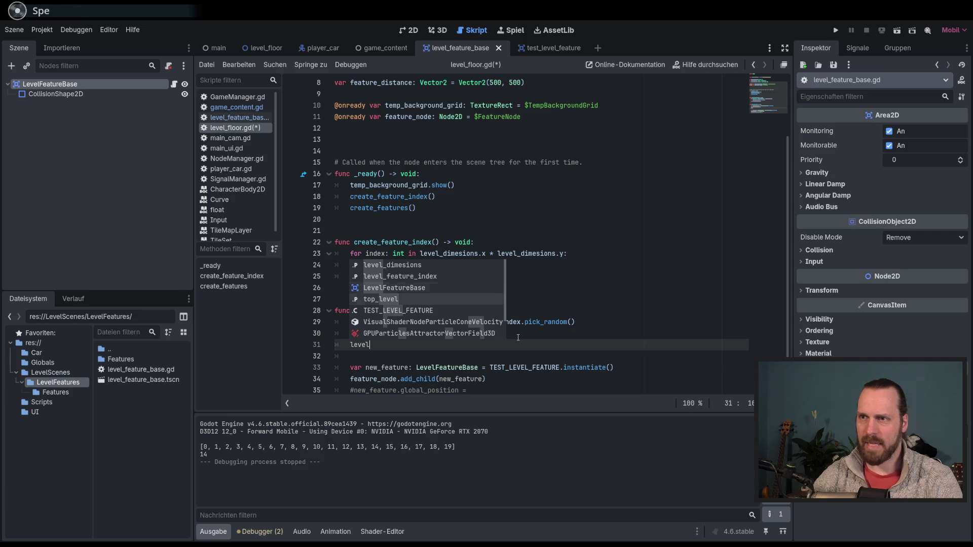
key("Up")
key("Up")
key("Return")
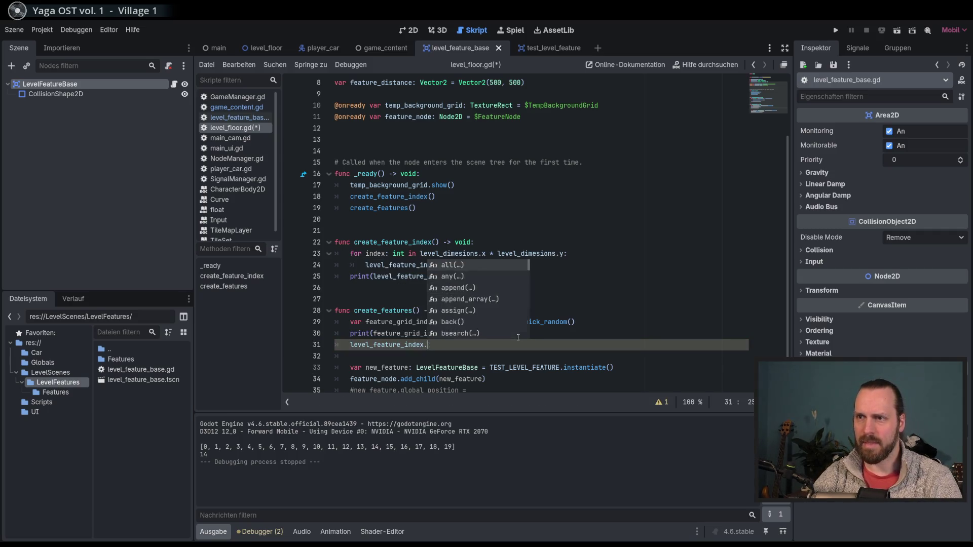
key("BackSpace")
type(".find")
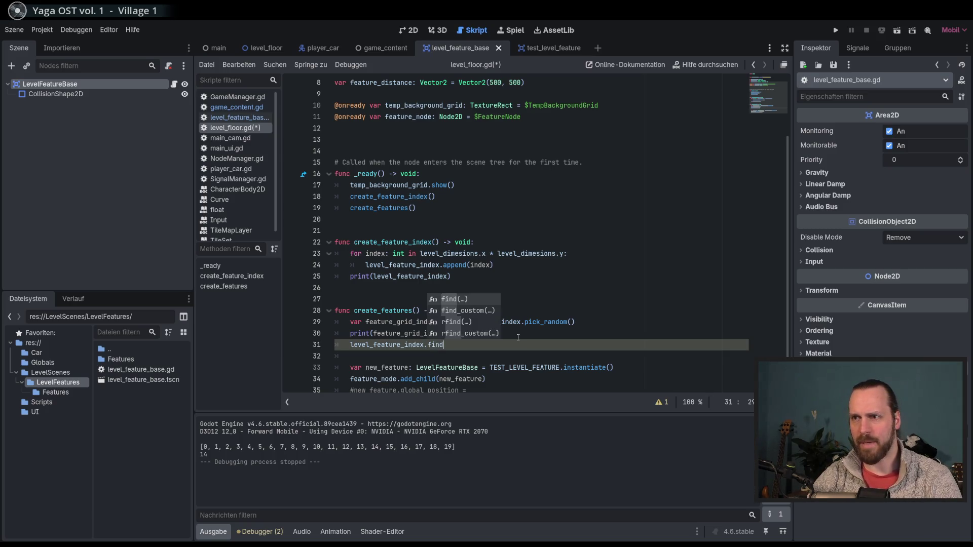
type("(")
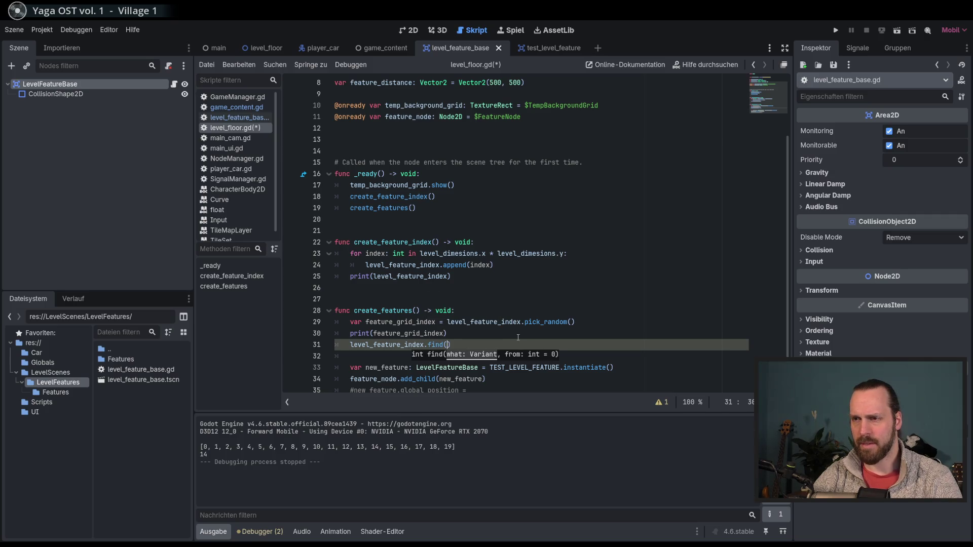
type("fea")
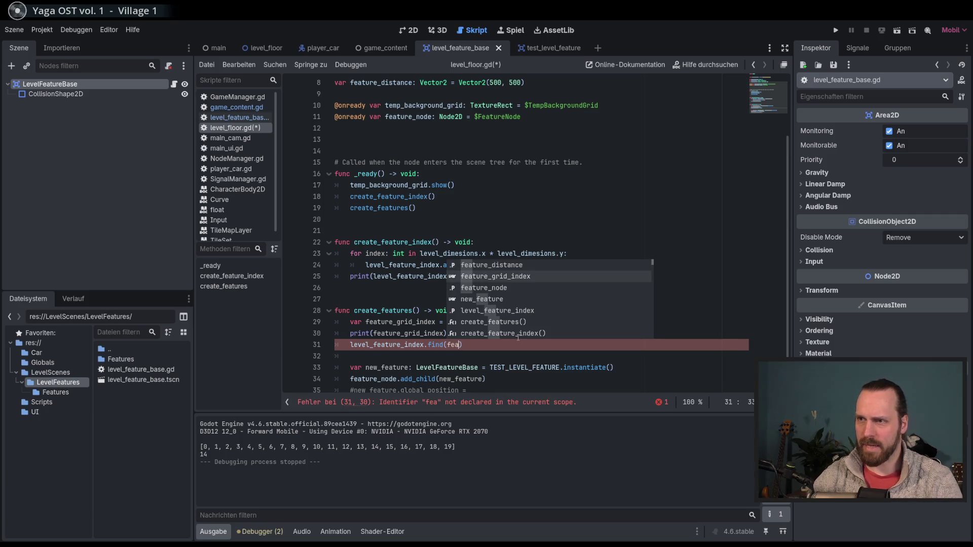
key("Return")
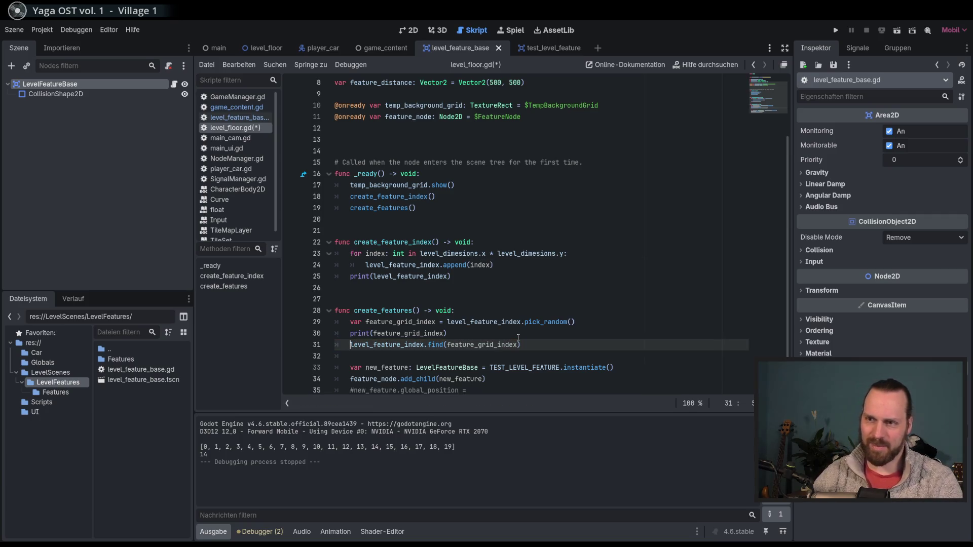
Prefix the line with level_feature_index.erase( and view the erase() documentation
type("remo")
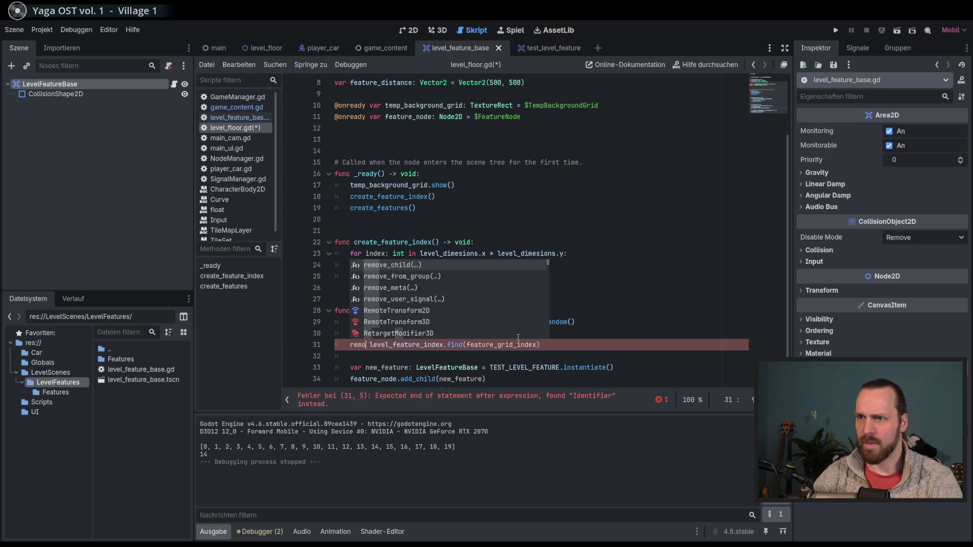
key("BackSpace")
key("BackSpace")
key("BackSpace")
type("level")
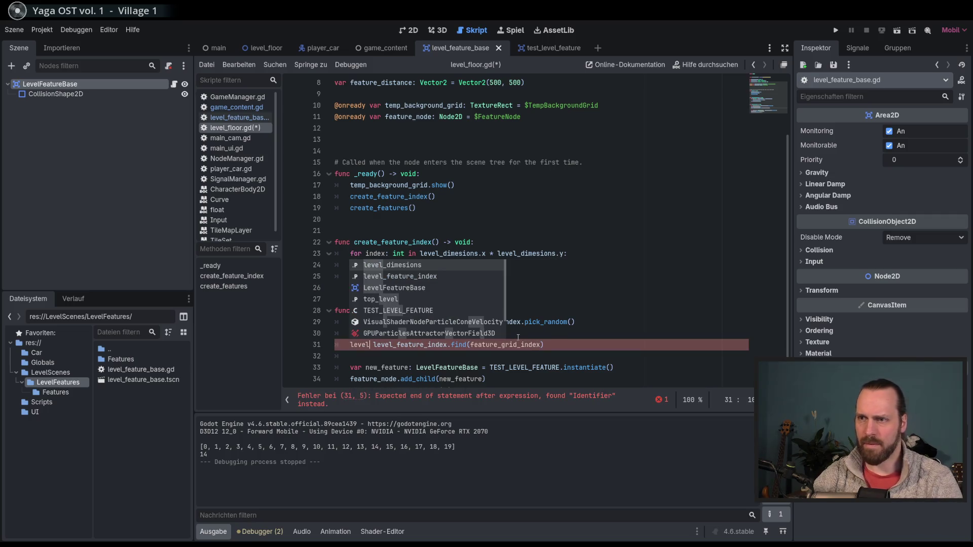
key("Down")
key("Return")
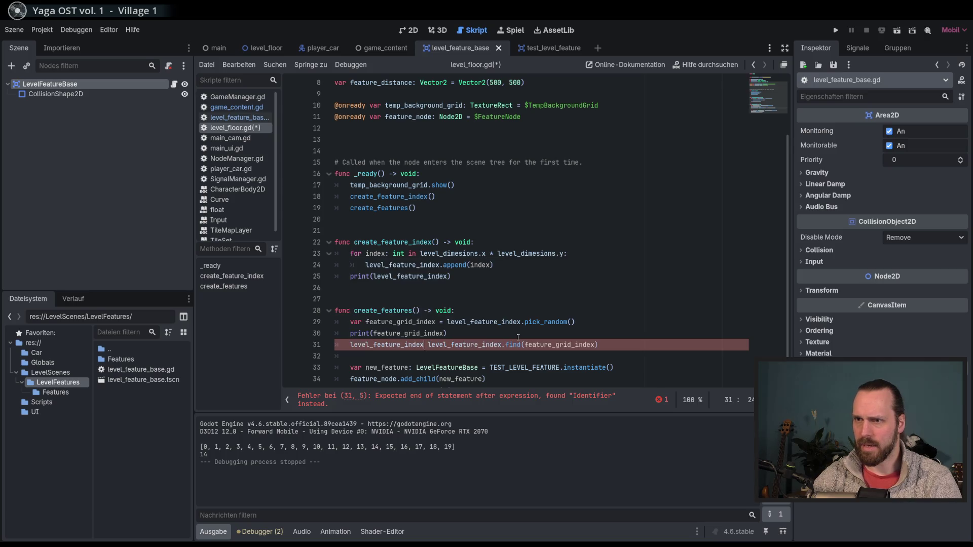
type(".re")
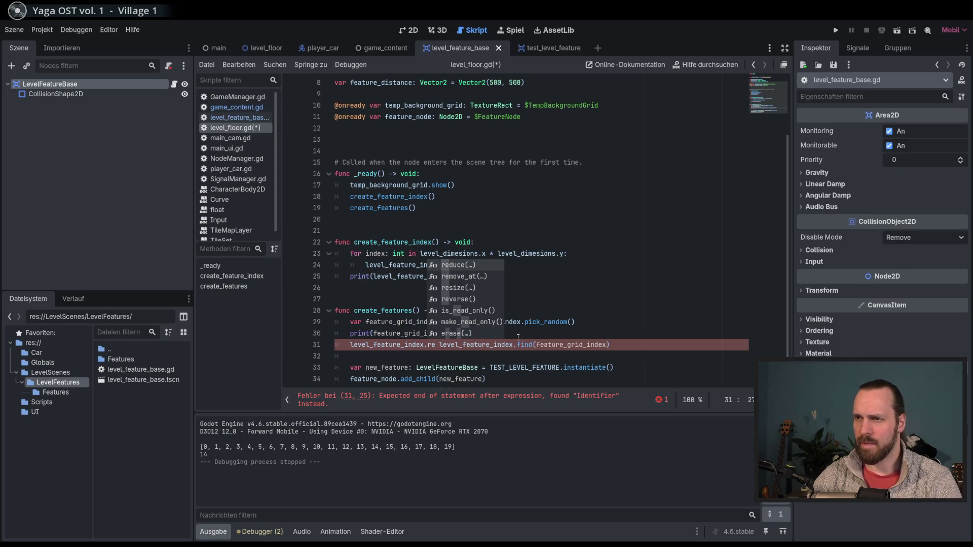
key("BackSpace")
key("BackSpace")
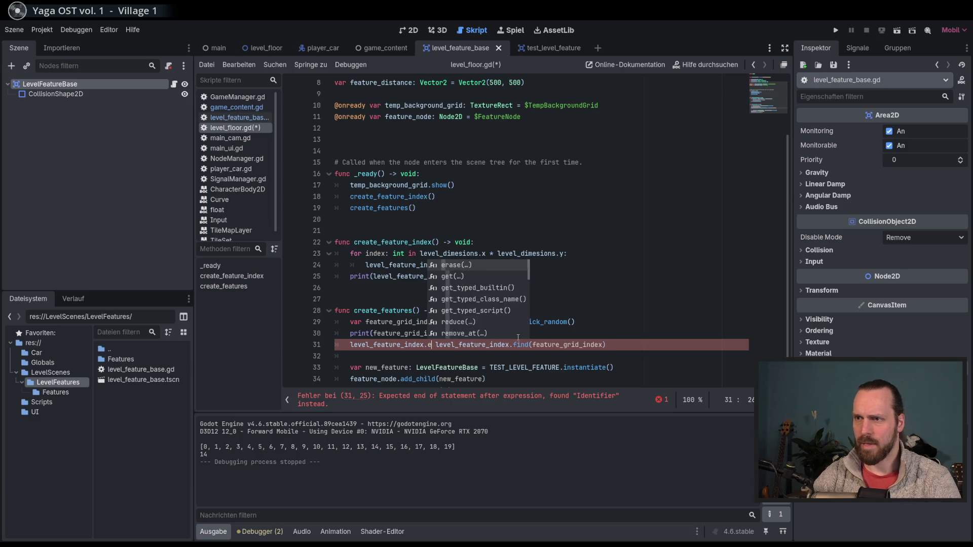
type("era")
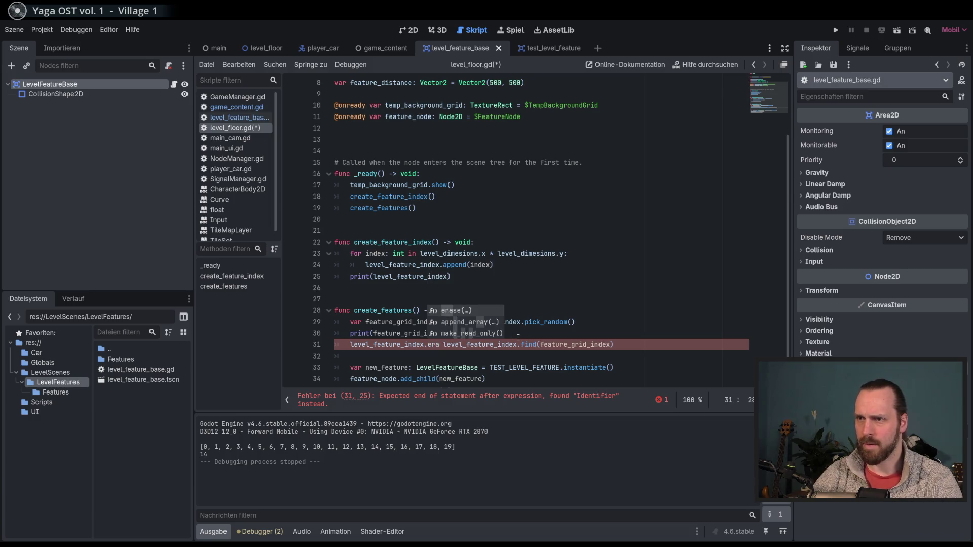
key("Return")
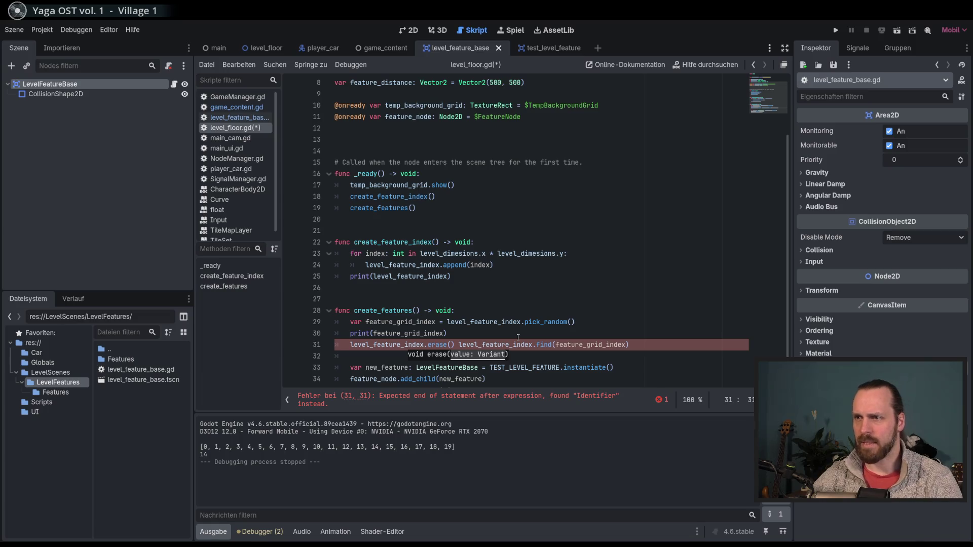
left_click(438, 344, "ctrl")
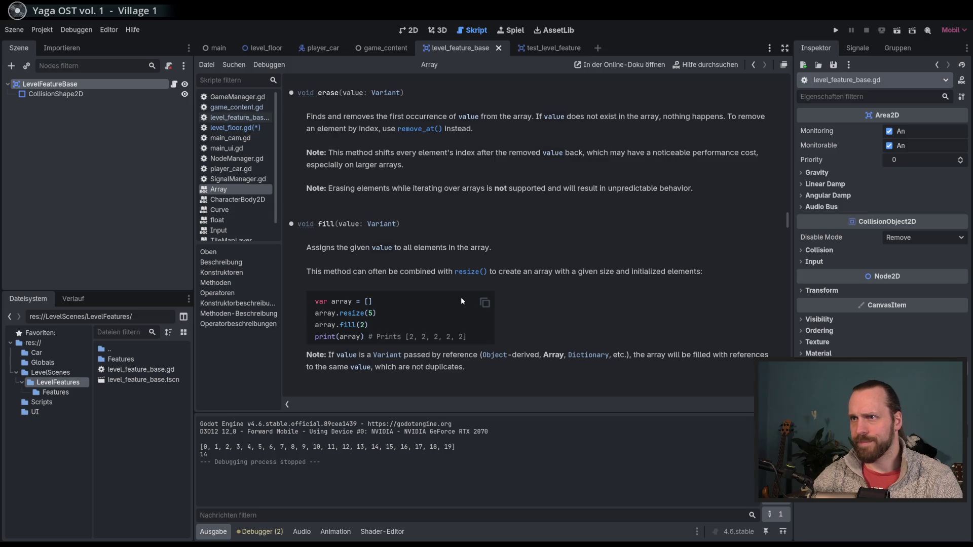
Return to level_floor.gd and replace the erase() argument with feature_grid_index
key("alt+Left")
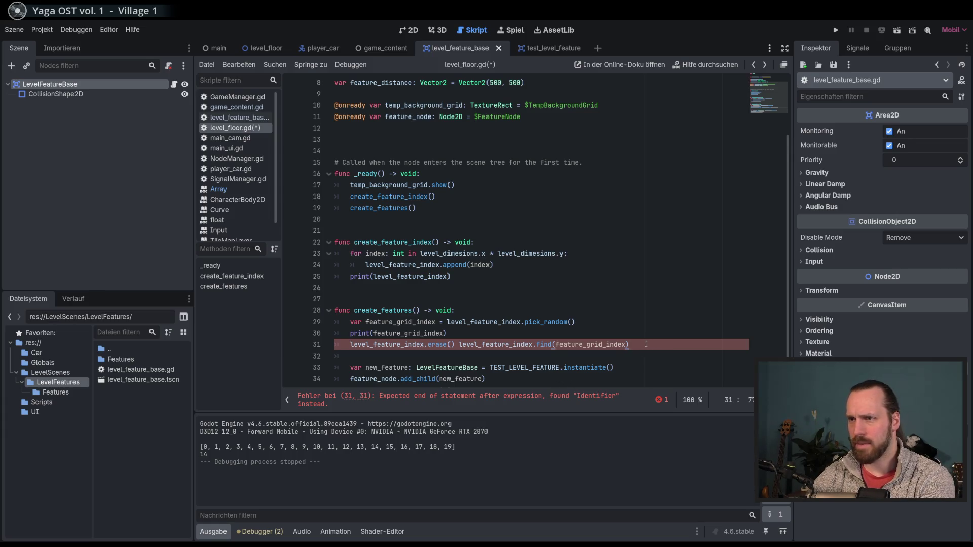
key("shift+Left")
key("shift+Left")
key("shift+Left")
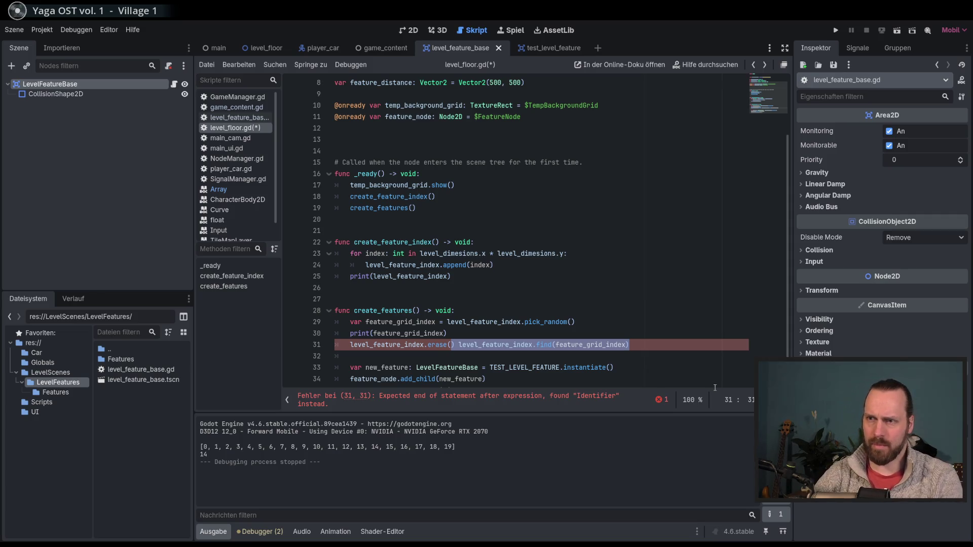
type("feature_index.erase(fea")
key("Down")
key("Return")
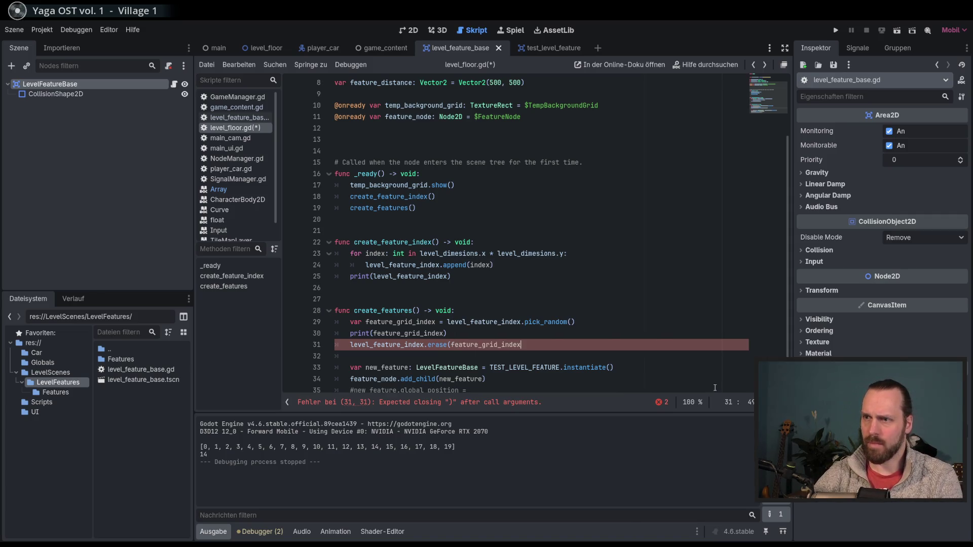
Close the erase call, add print(feature_grid_index) below it, and test-run the game
type(")")
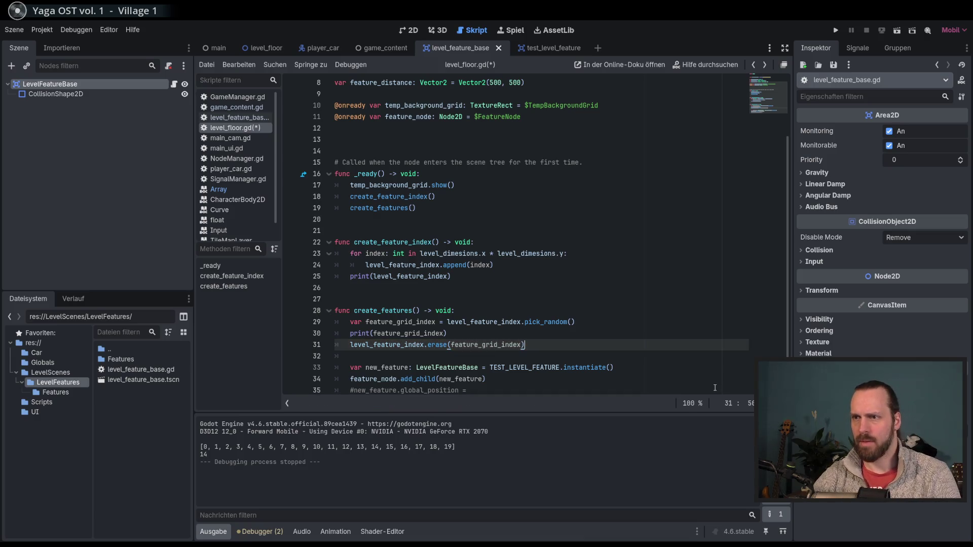
key("Return")
type("prin")
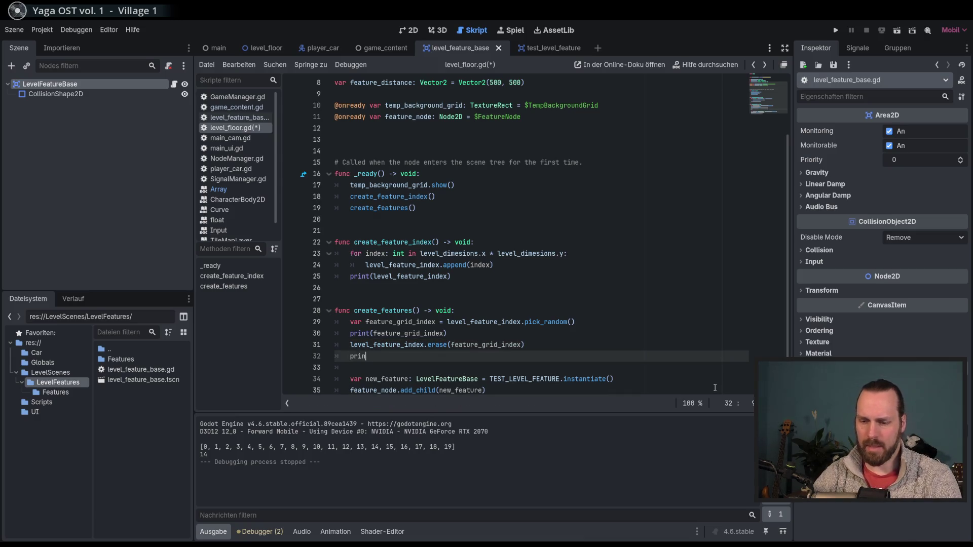
type("t(fea")
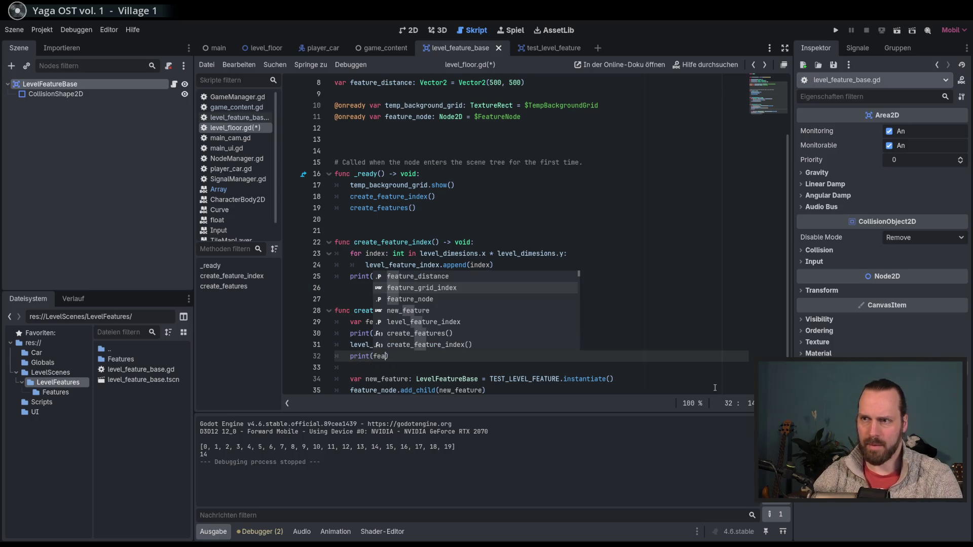
key("Return")
key("F5")
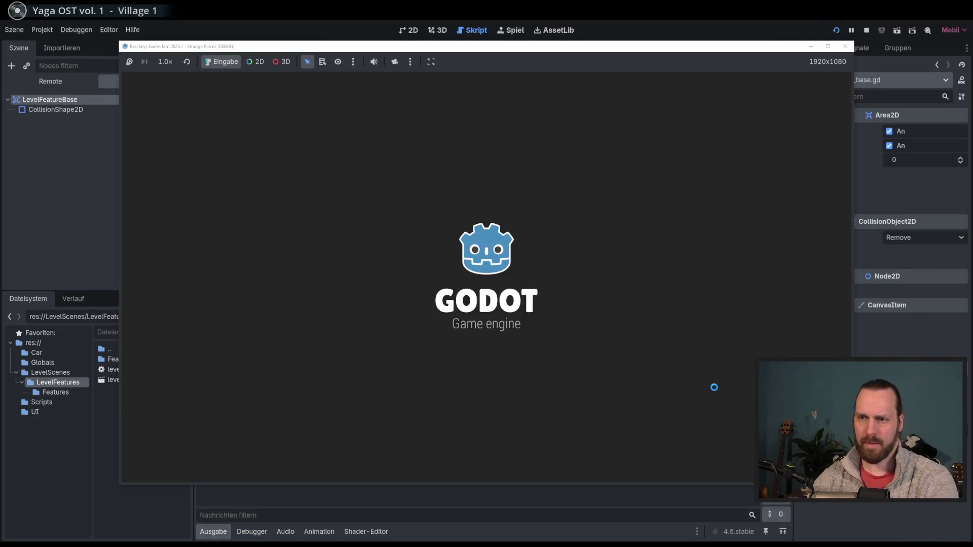
key("F8")
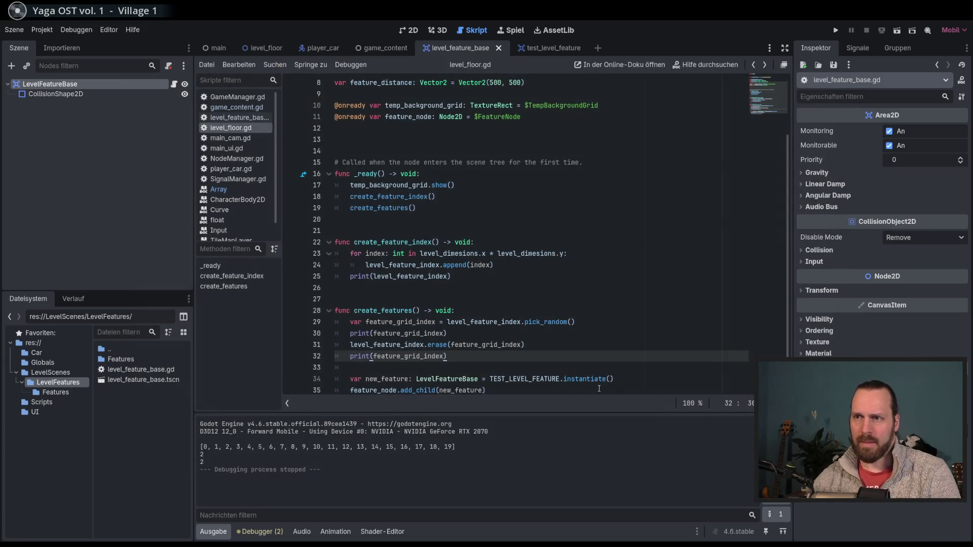
Change the print to level_feature_index and run the game again
double_click(405, 356)
key("ctrl+v")
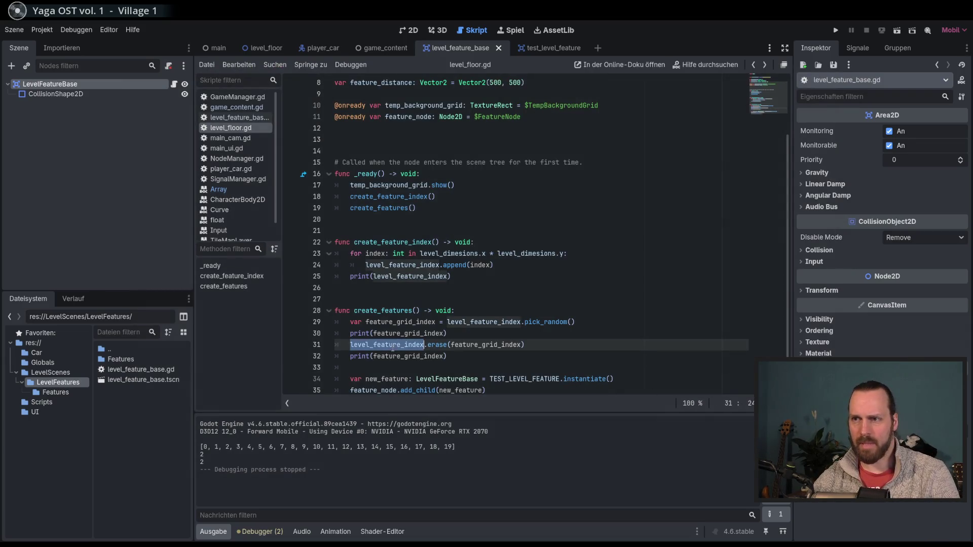
key("F6")
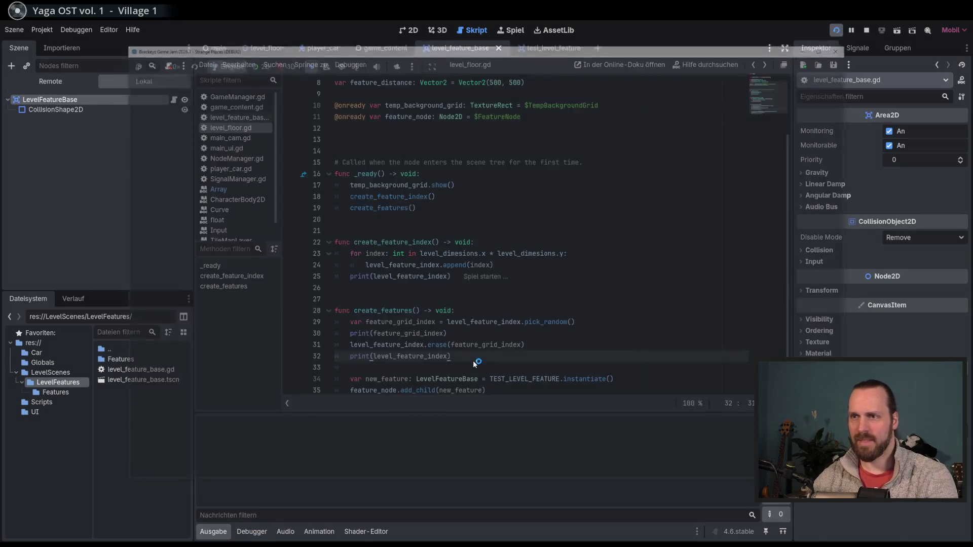
key("F8")
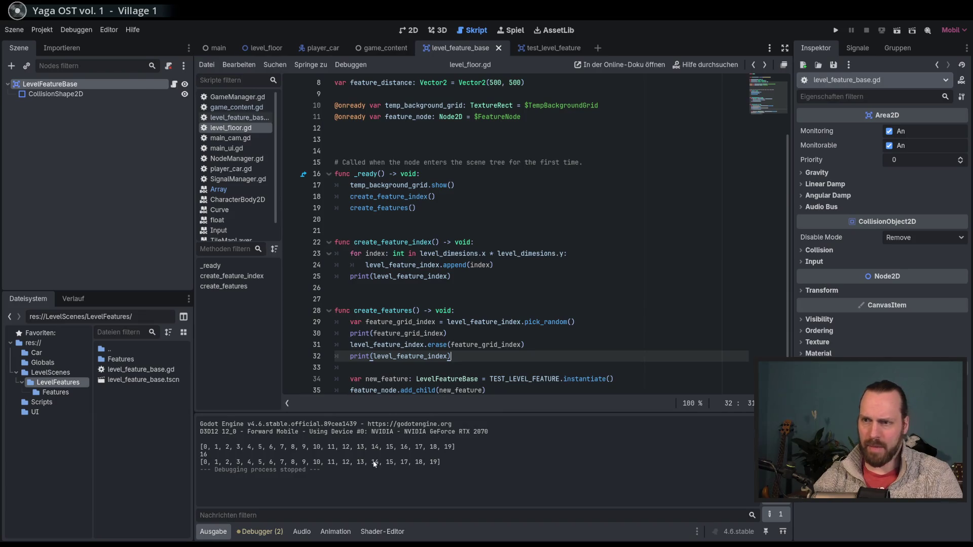
Delete the array print line in create_feature_index
left_click(418, 462)
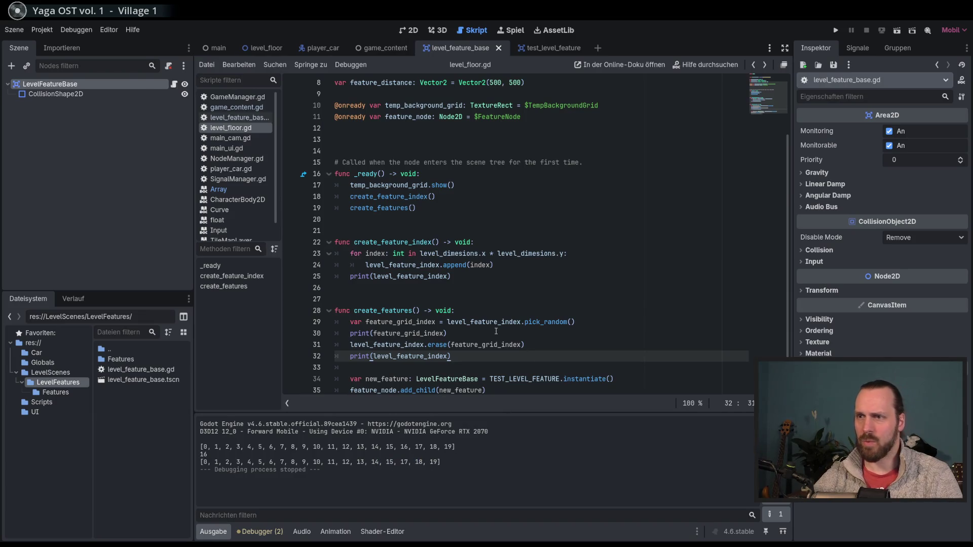
left_click(491, 280)
key("shift+Up")
key("BackSpace")
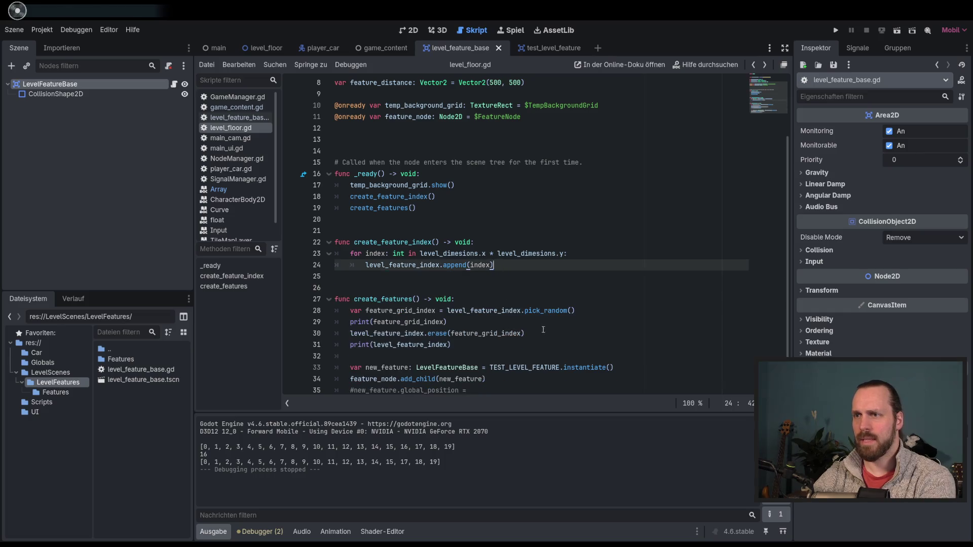
Delete the level_feature_index and feature_grid_index print lines from create_features
left_click_drag(447, 323, 585, 313)
key("BackSpace")
left_click_drag(451, 333, 547, 322)
key("BackSpace")
left_click(546, 356)
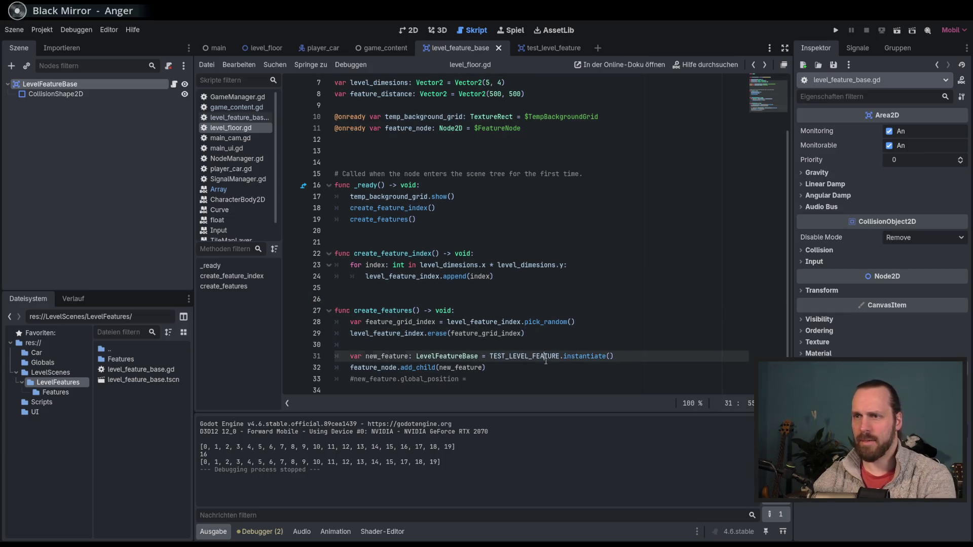
Tidy the blank lines around the erase call and below the function
double_click(391, 333)
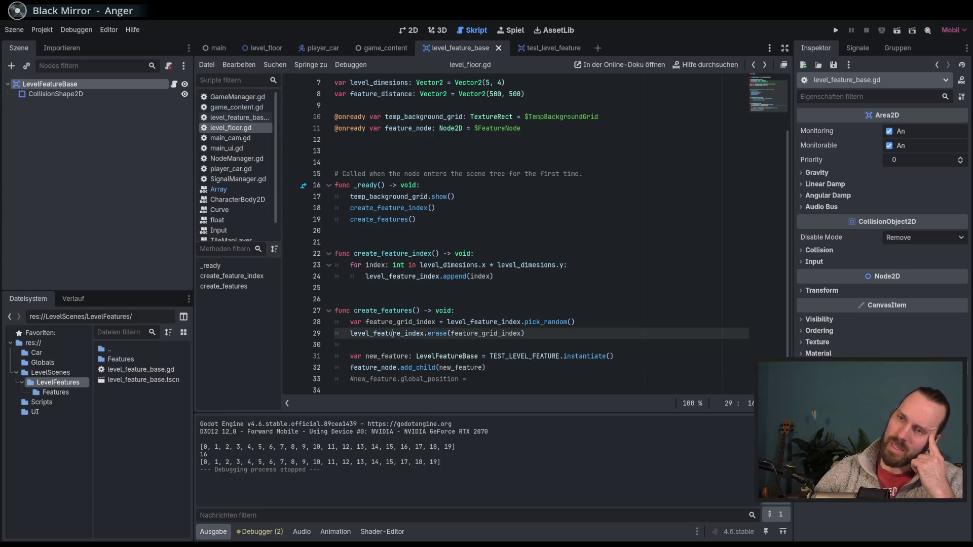
left_click(551, 332)
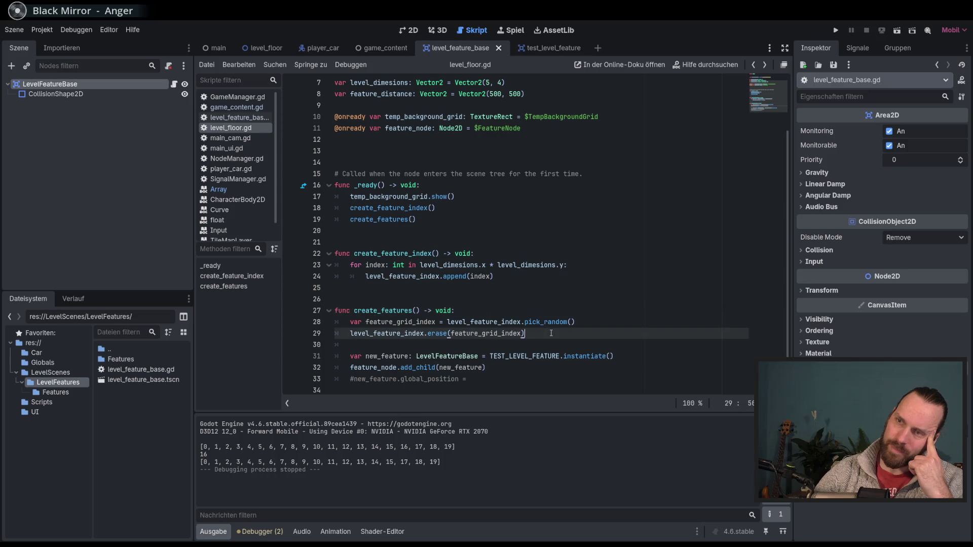
left_click(558, 379)
left_click(551, 390)
key("Return")
key("Return")
key("Return")
key("BackSpace")
key("BackSpace")
key("BackSpace")
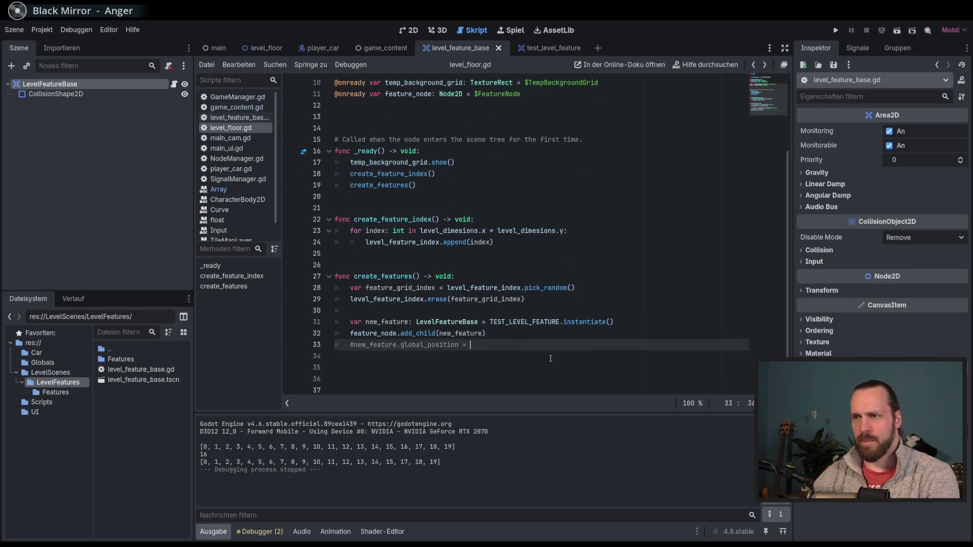
Briefly uncomment the global_position line, type Vector2, then comment it out again
key("ctrl+k")
type("Vector2")
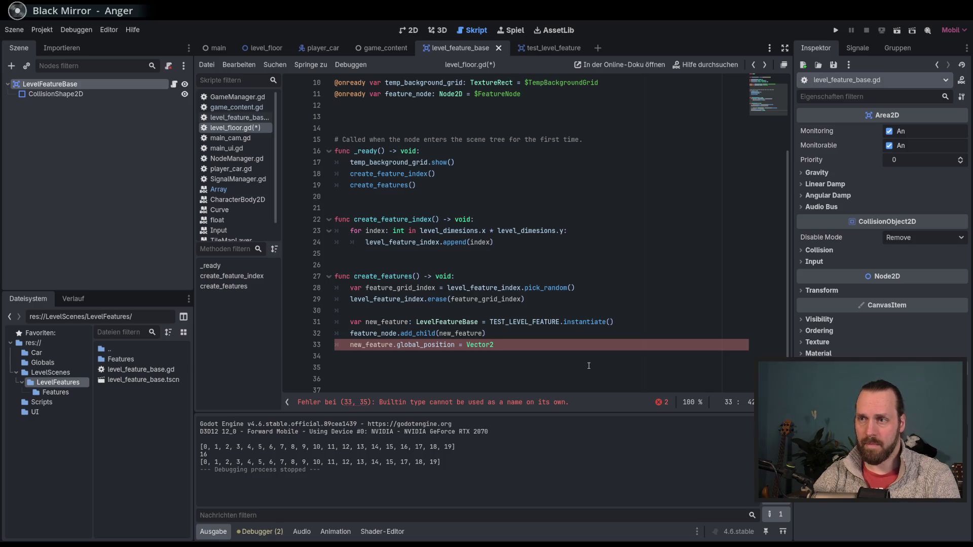
key("ctrl+k")
Insert a new line after add_child starting a var grid_position declaration
left_click(523, 335)
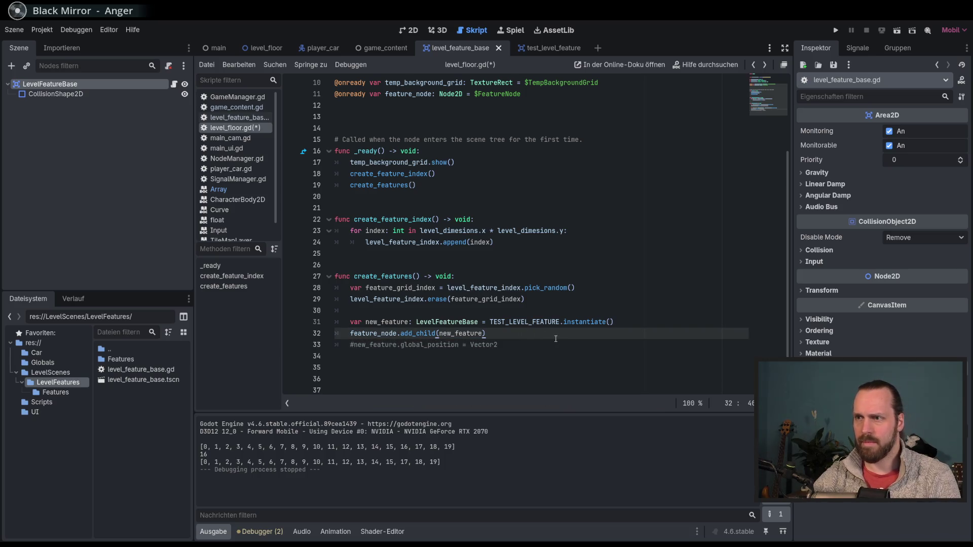
key("Return")
type("n")
key("BackSpace")
type("ar grid_")
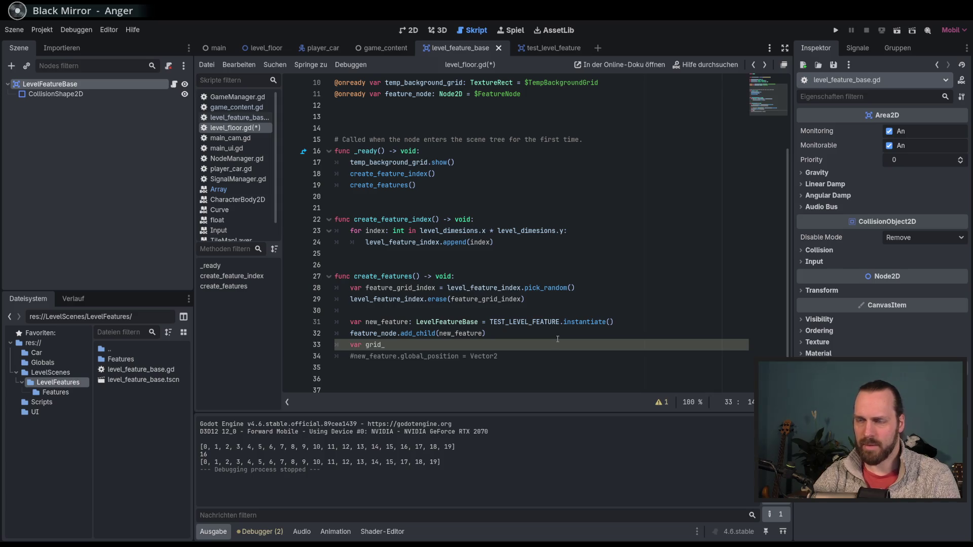
type("position =")
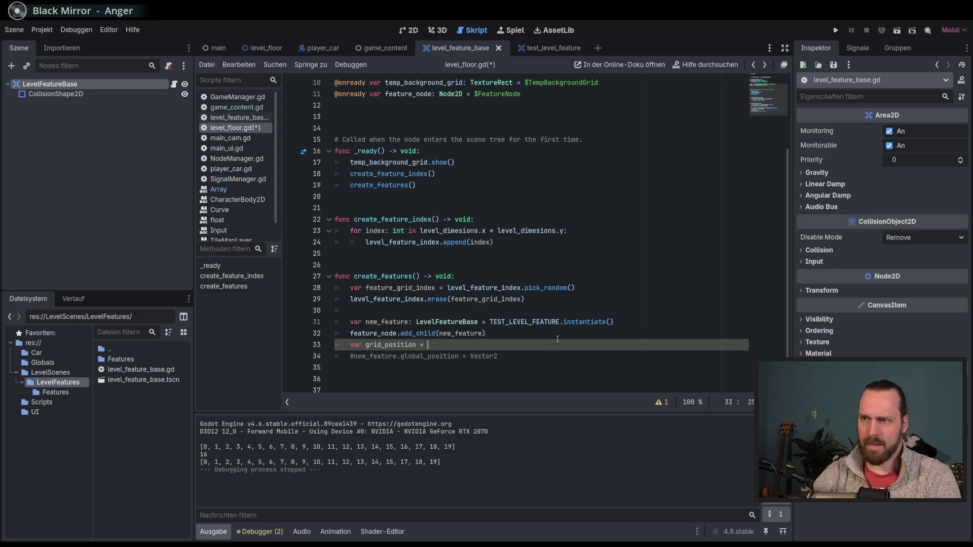
key("ctrl+space")
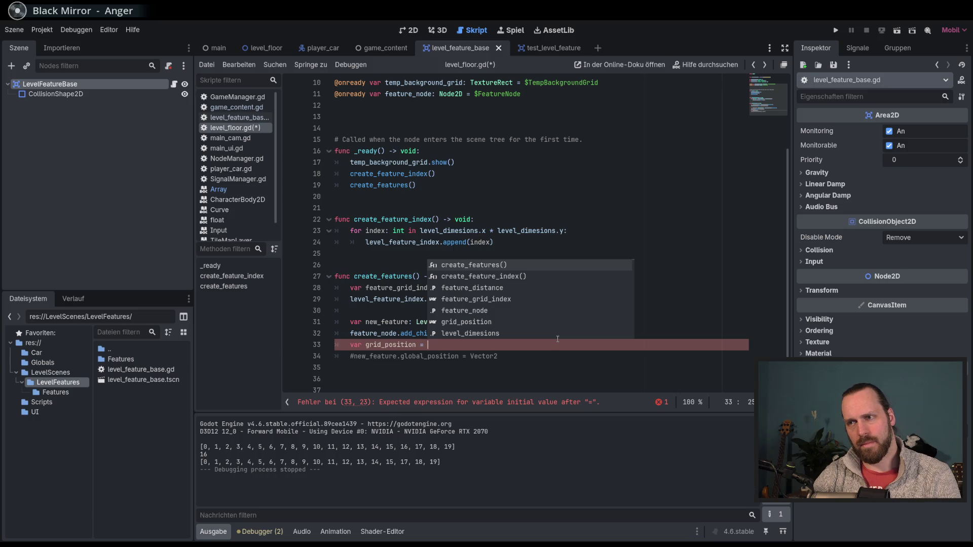
type("Vector2")
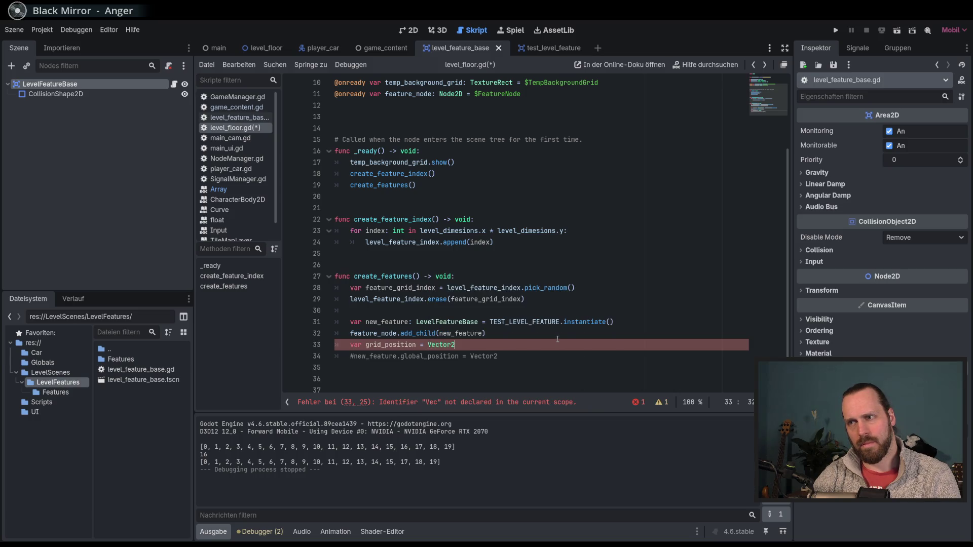
type("(")
key("BackSpace")
key("BackSpace")
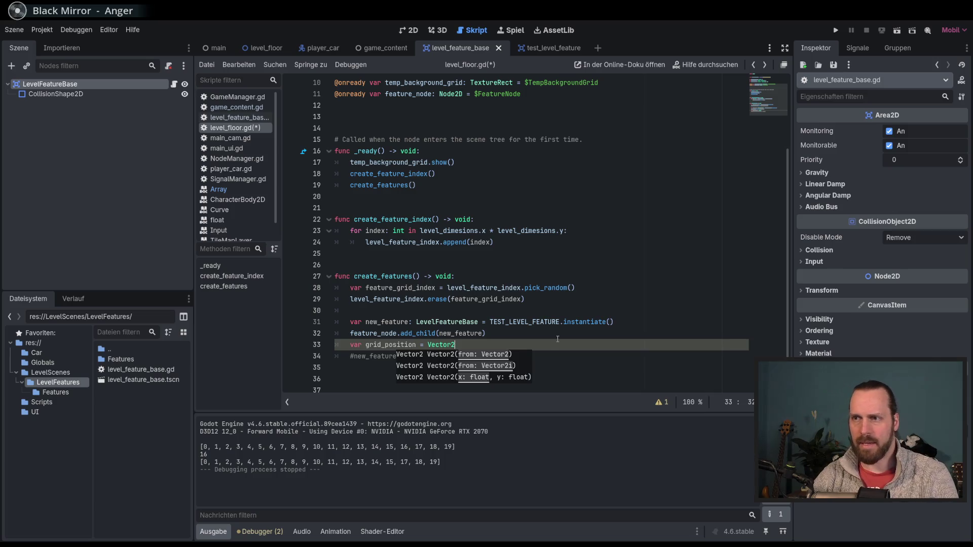
key("BackSpace")
key("BackSpace")
key("BackSpace")
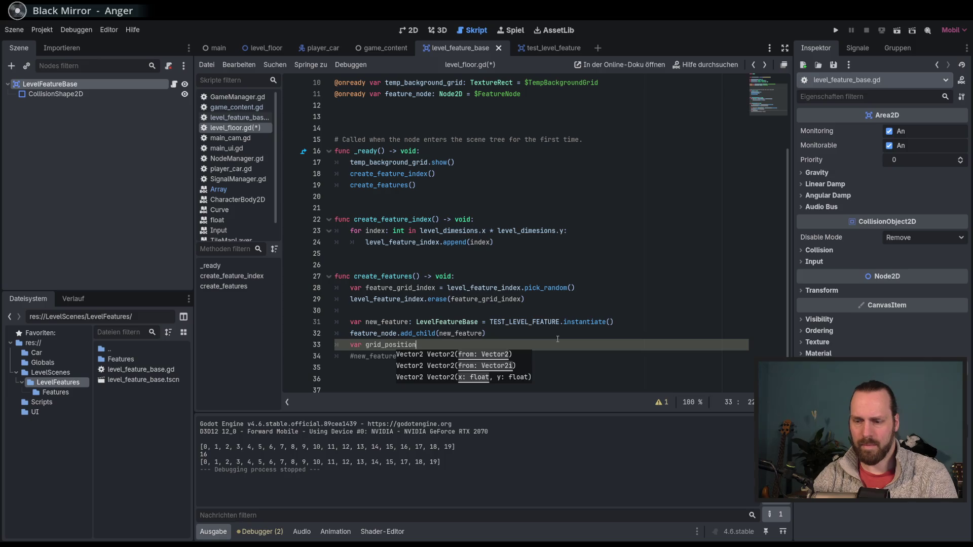
type("-x")
key("BackSpace")
type(".y =")
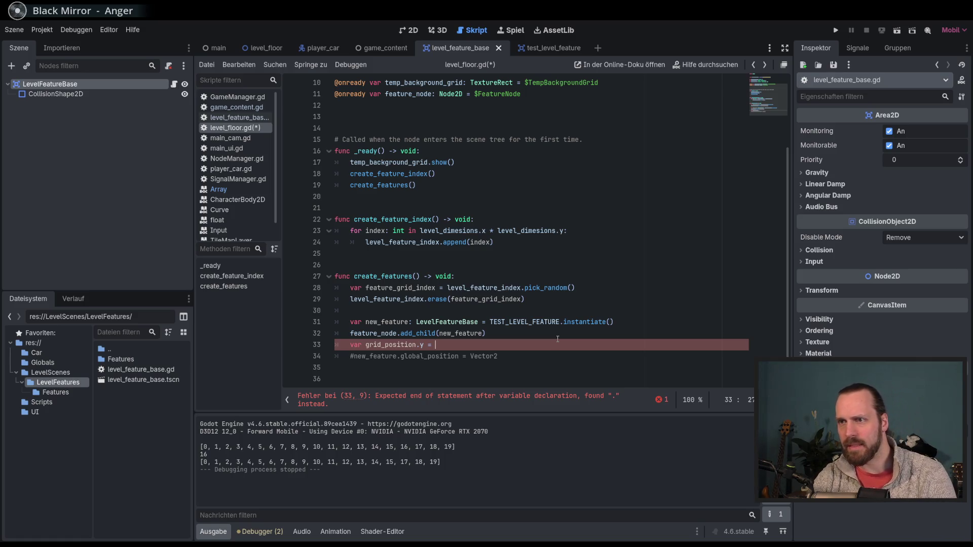
Write grid_position_y = feature_grid_index % on line 33
type("fea")
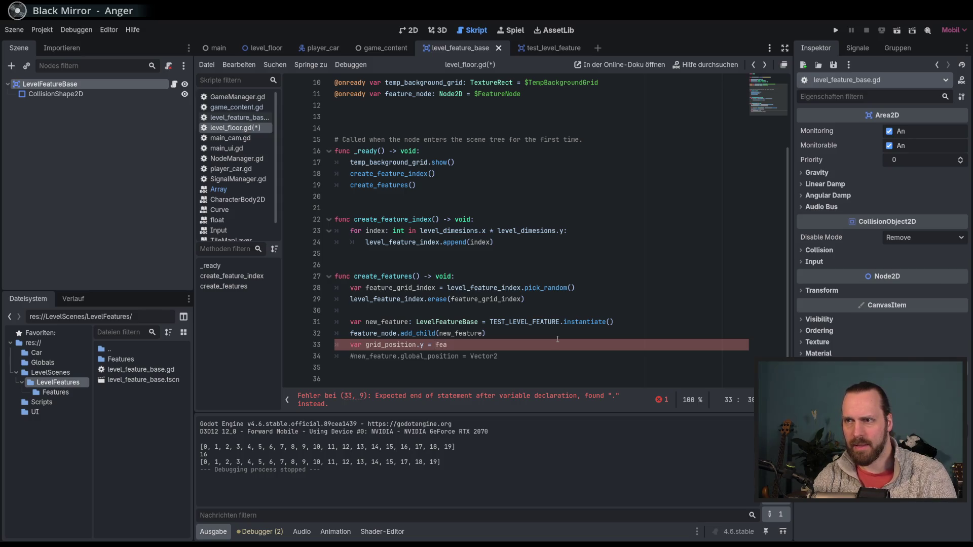
key("BackSpace")
key("BackSpace")
key("BackSpace")
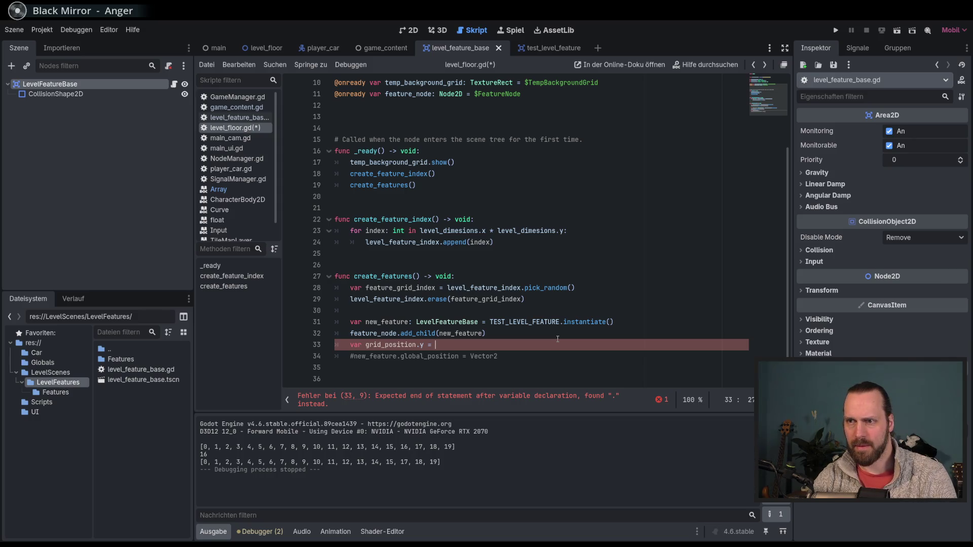
type("_y = fea")
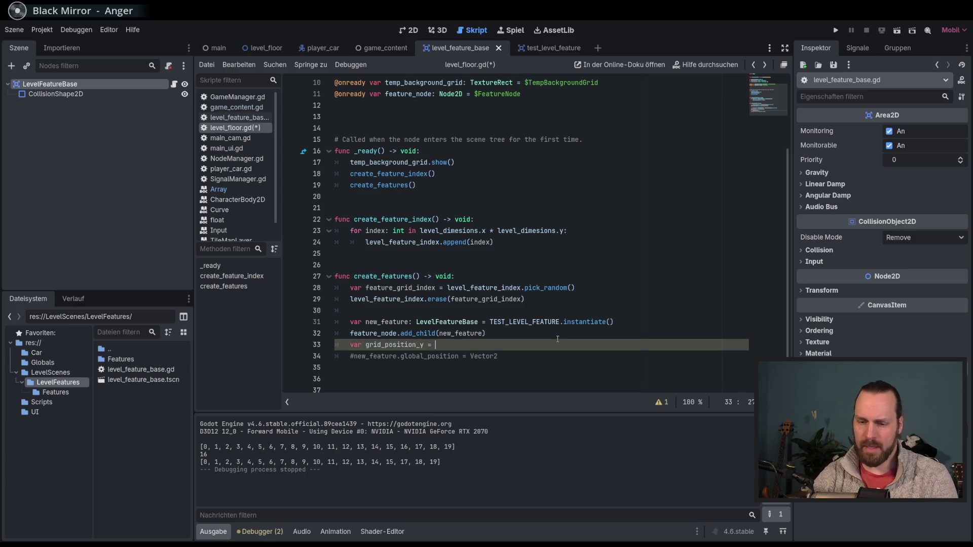
key("Down")
key("Return")
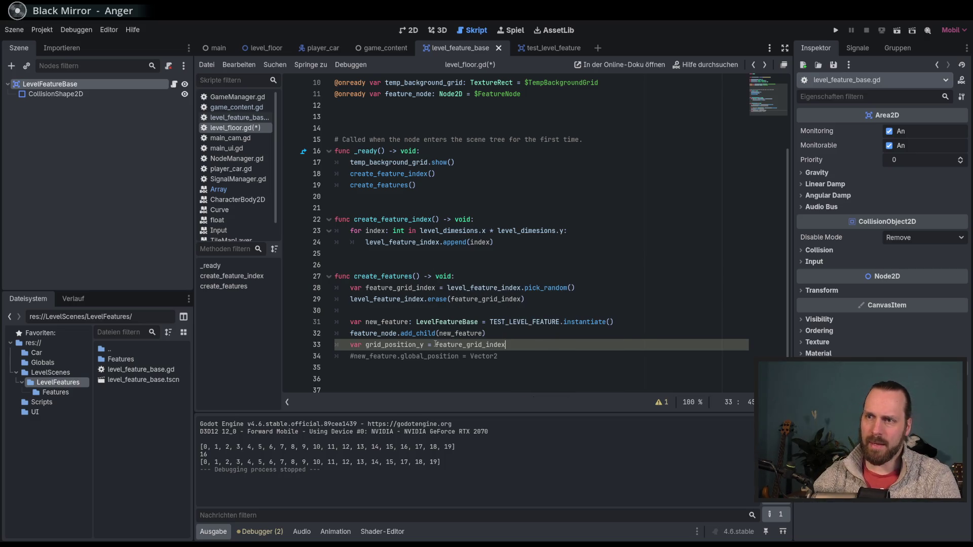
type(" % fe")
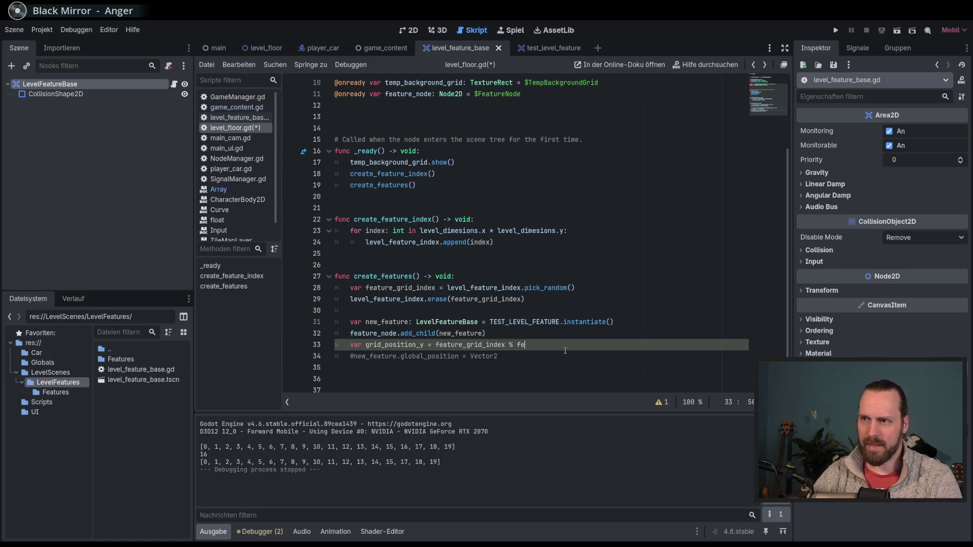
key("Escape")
type("dimen")
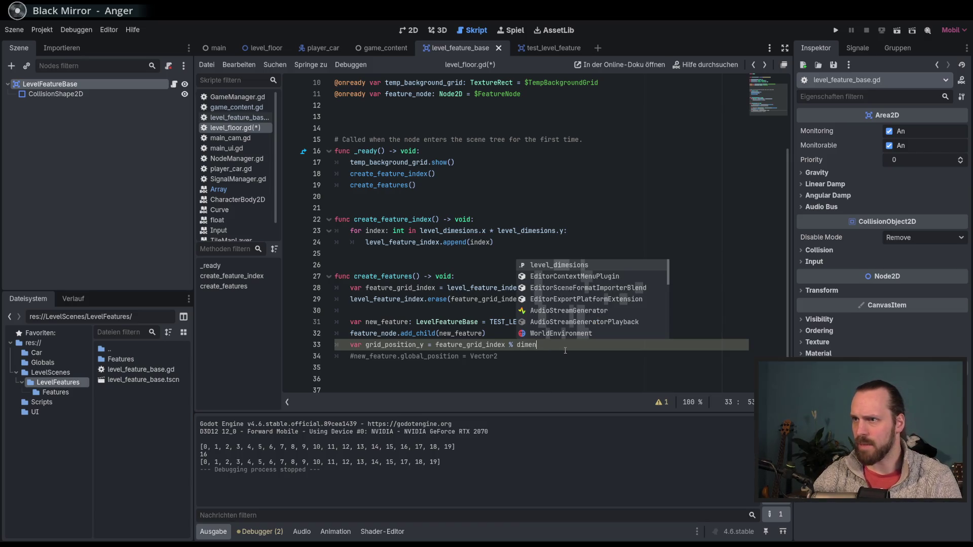
key("Return")
key("BackSpace")
key("BackSpace")
key("BackSpace")
key("BackSpace")
key("BackSpace")
Complete the divisor as level_dimesions.x and start a new line
scroll(517, 296, "up", 3)
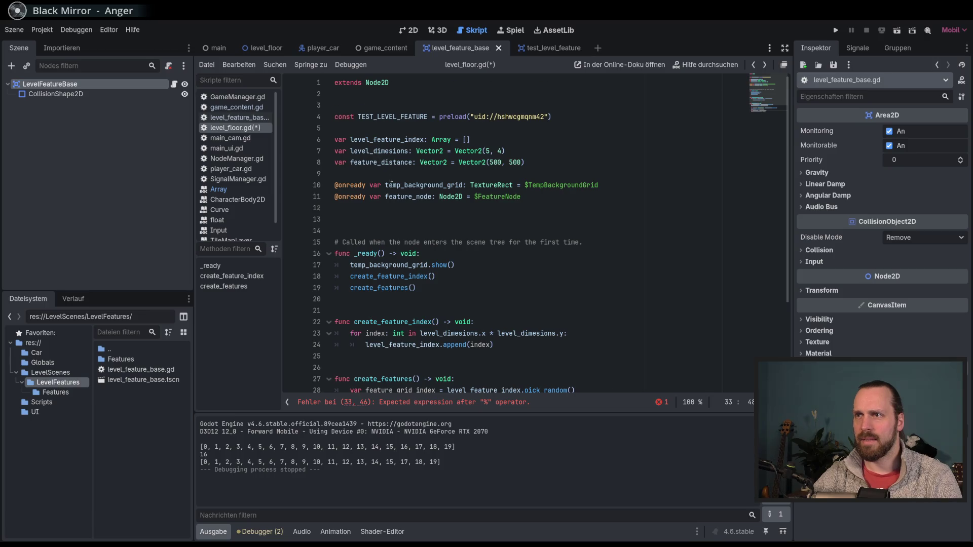
scroll(556, 313, "down", 3)
type("level")
key("Down")
key("Up")
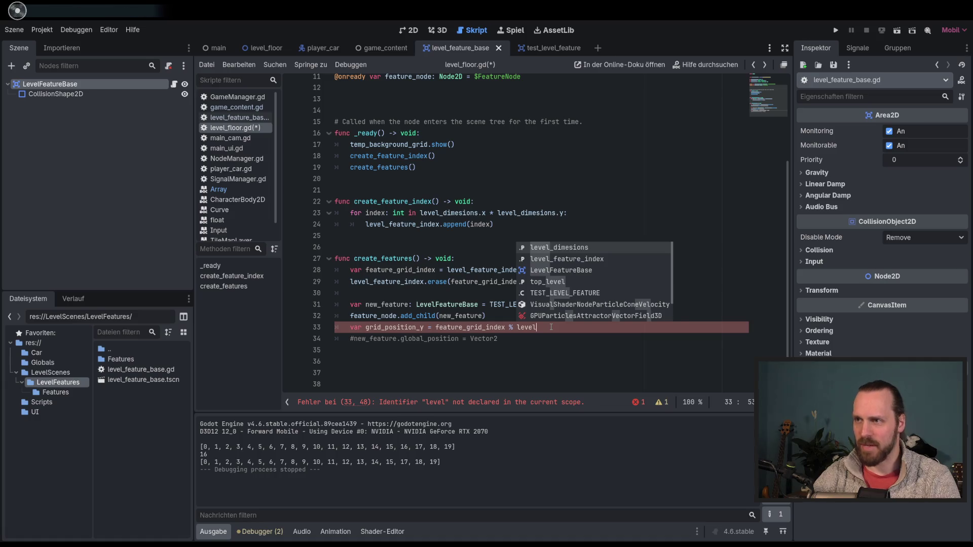
key("Return")
type(".x")
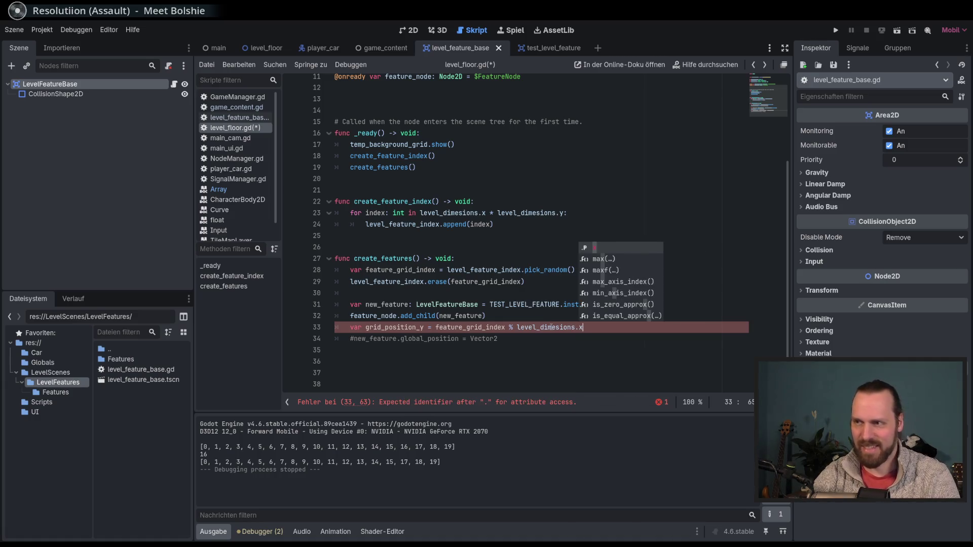
key("Escape")
key("Return")
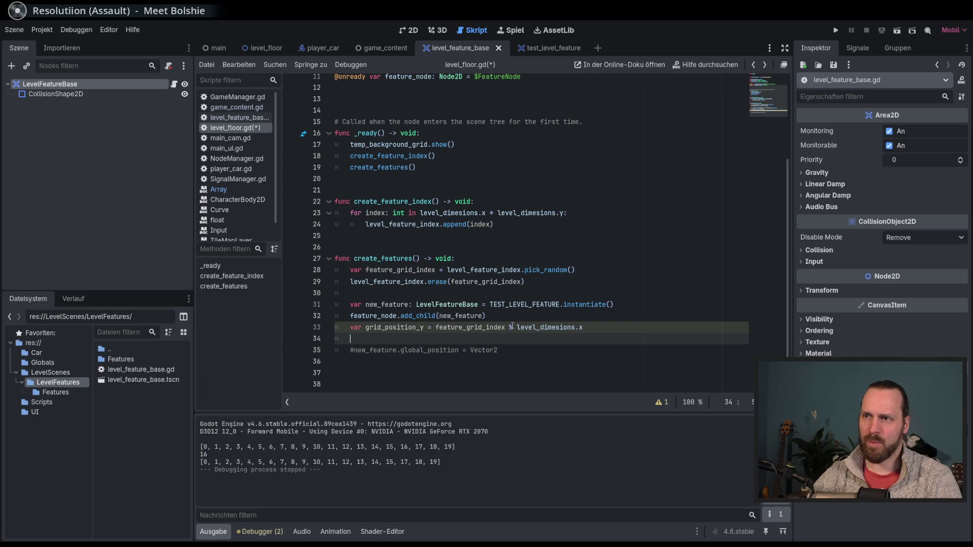
Add print(grid_position_y) on line 34, then open the Game view's embedding options
double_click(493, 328)
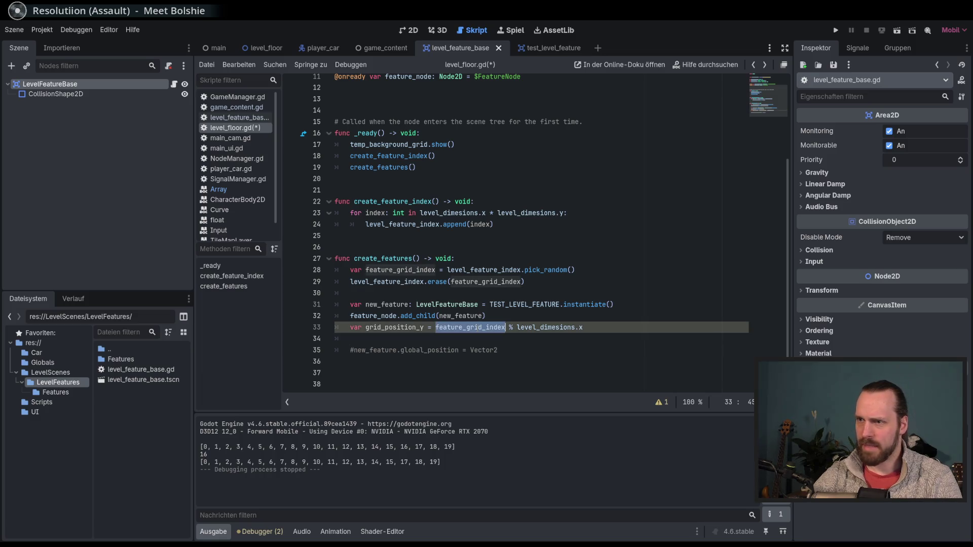
mouse_move(494, 327)
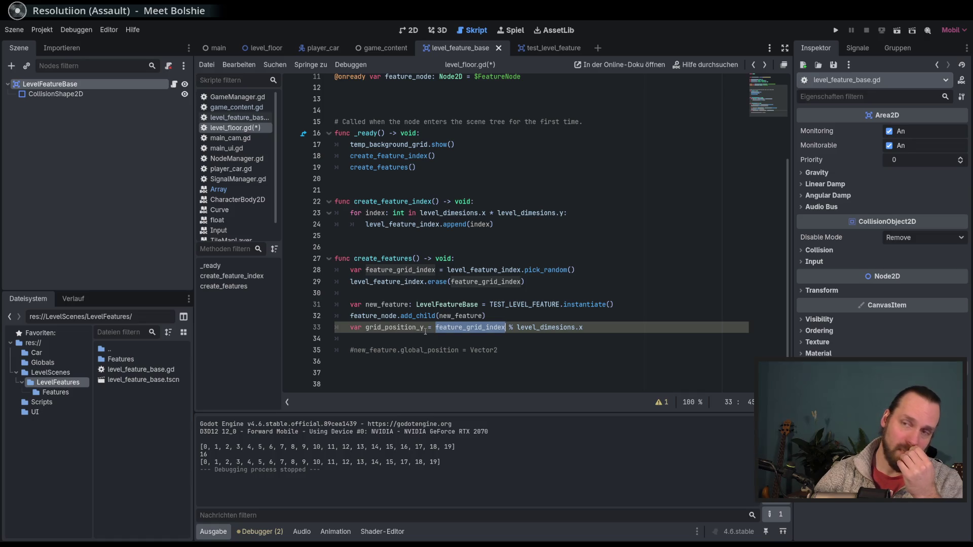
left_click(606, 326)
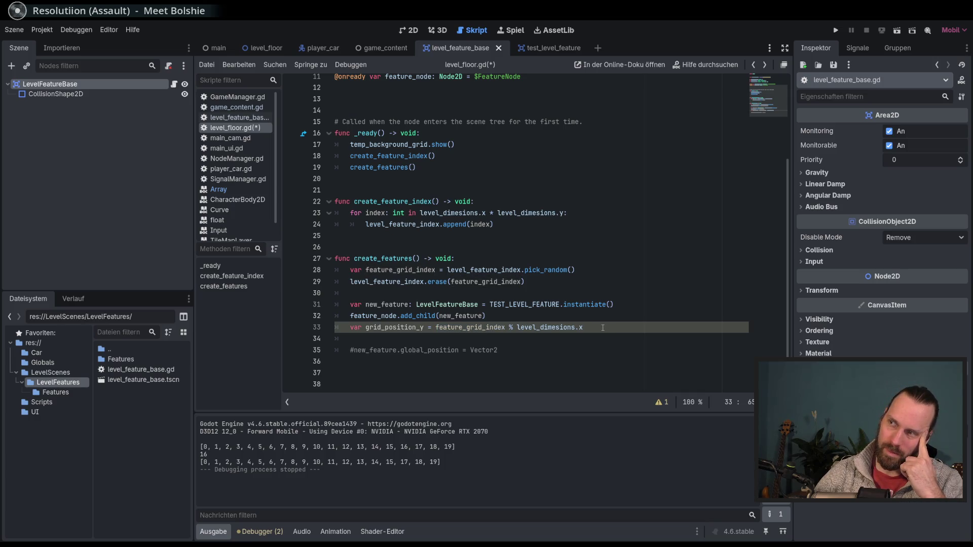
left_click(586, 336)
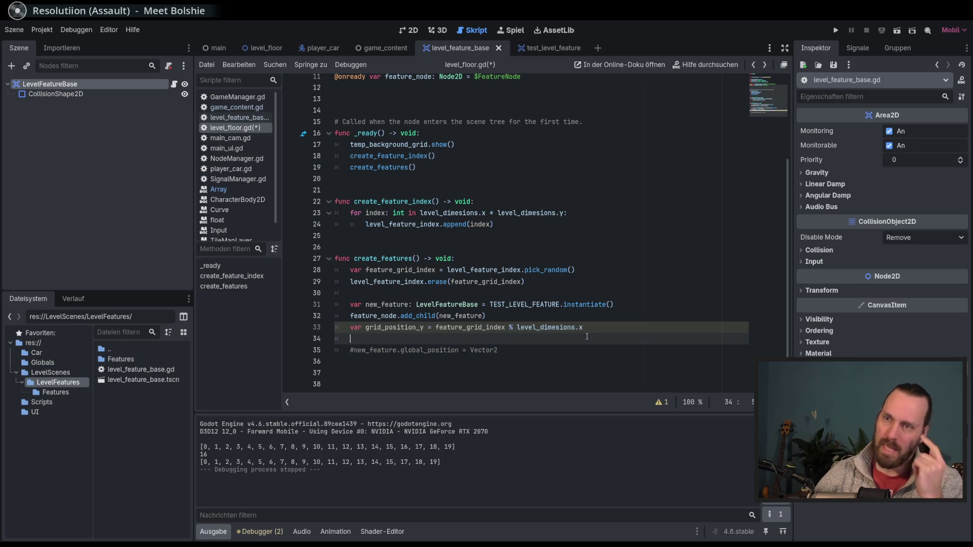
type("print")
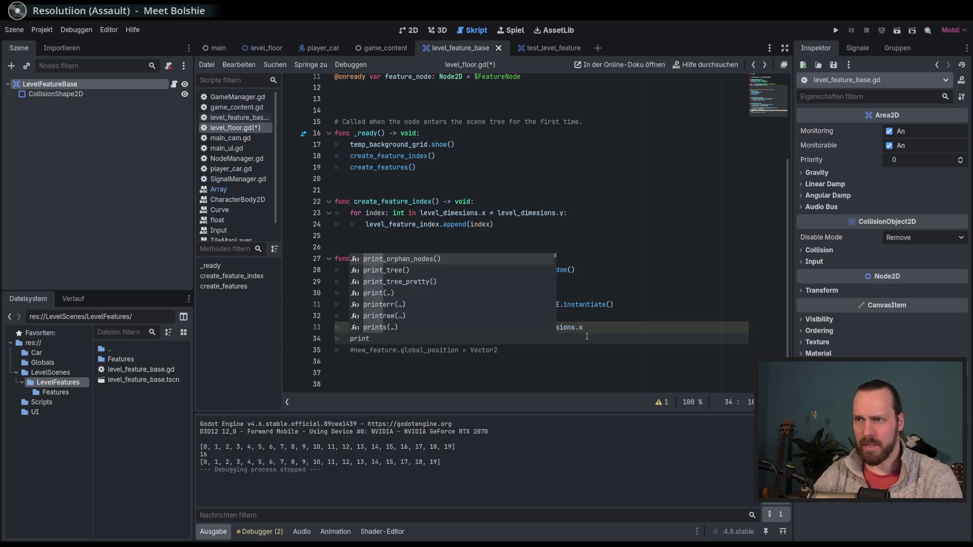
type("(grid")
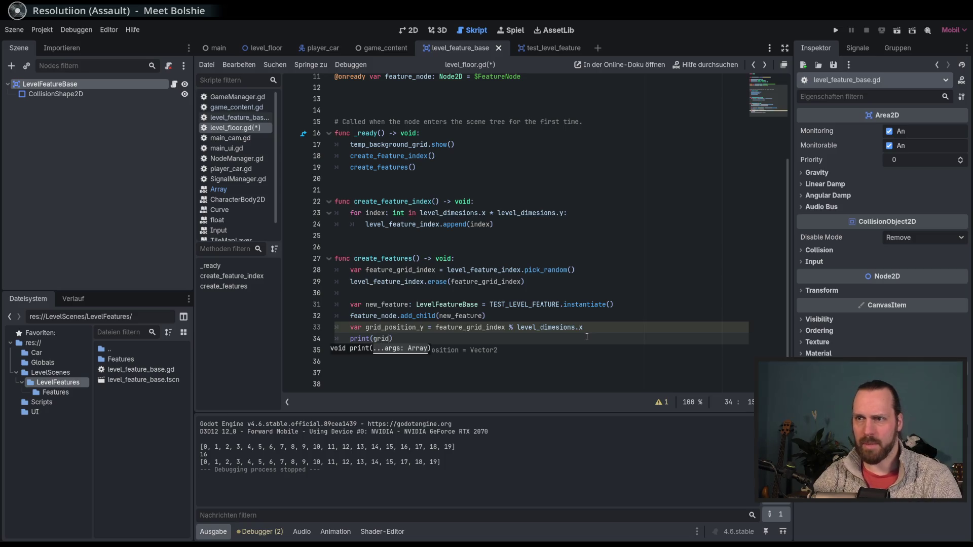
key("Return")
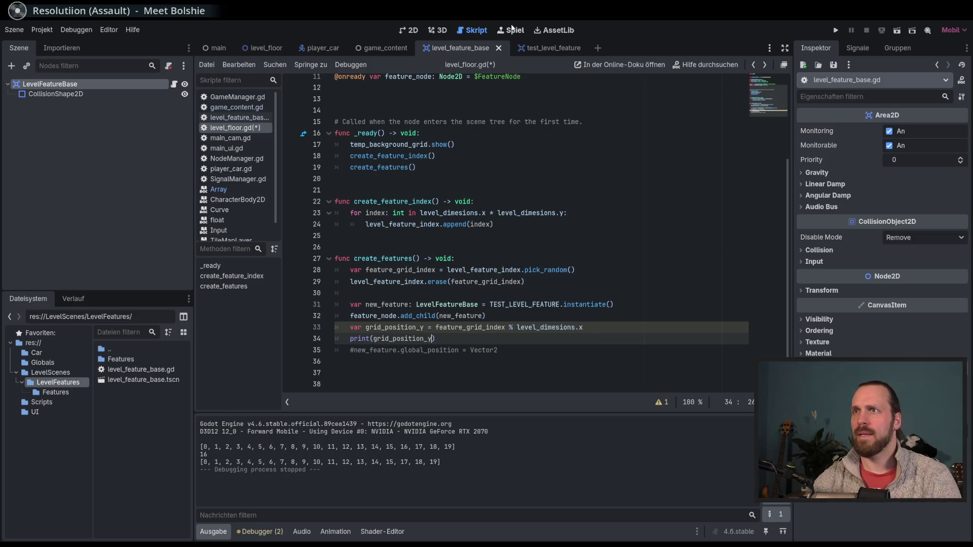
left_click(511, 30)
left_click(505, 65)
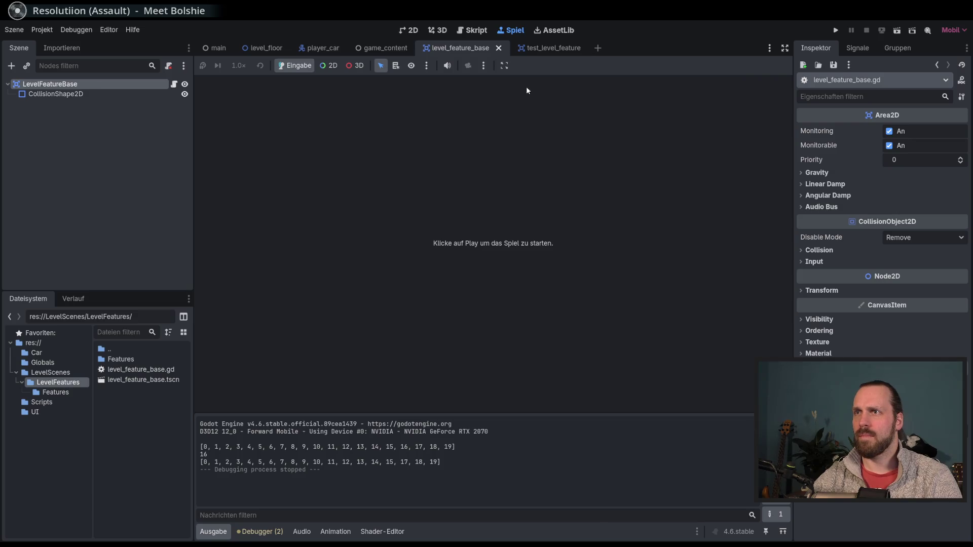
Run the game, enable embedding on next start, and rerun to hit the int/float error
key("F5")
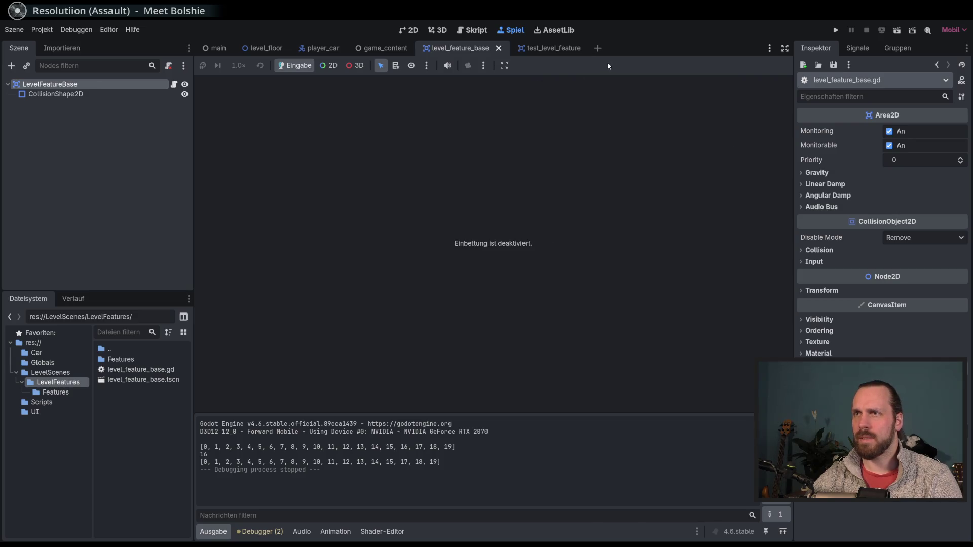
key("F8")
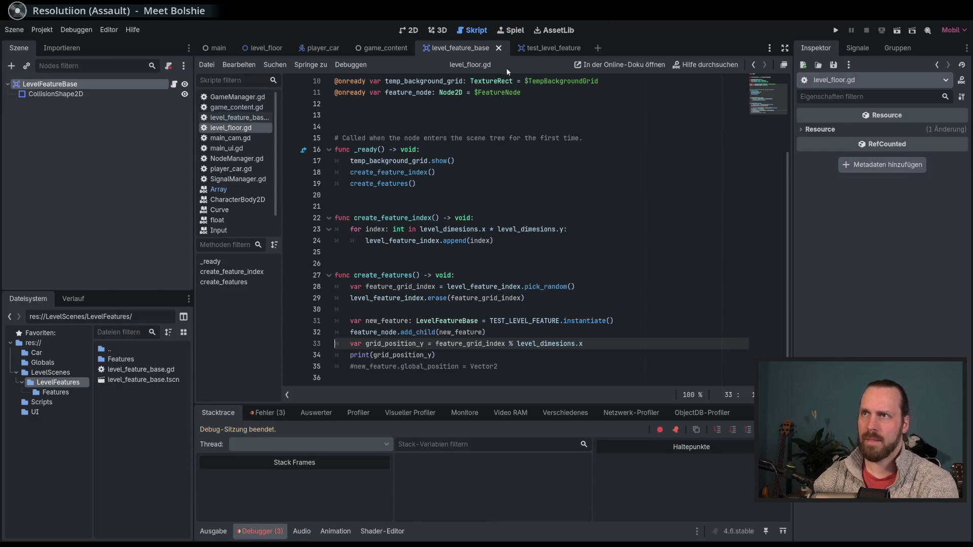
left_click(510, 30)
left_click(504, 65)
left_click(518, 82)
left_click(504, 65)
key("F5")
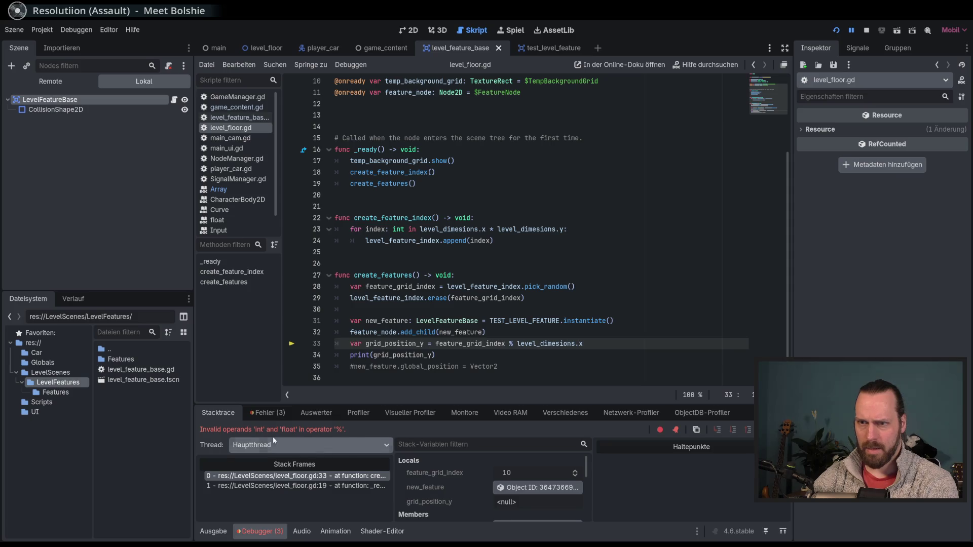
key("F8")
Type grid_position_y as int on line 33 and rerun the game
double_click(402, 344)
left_click(428, 344)
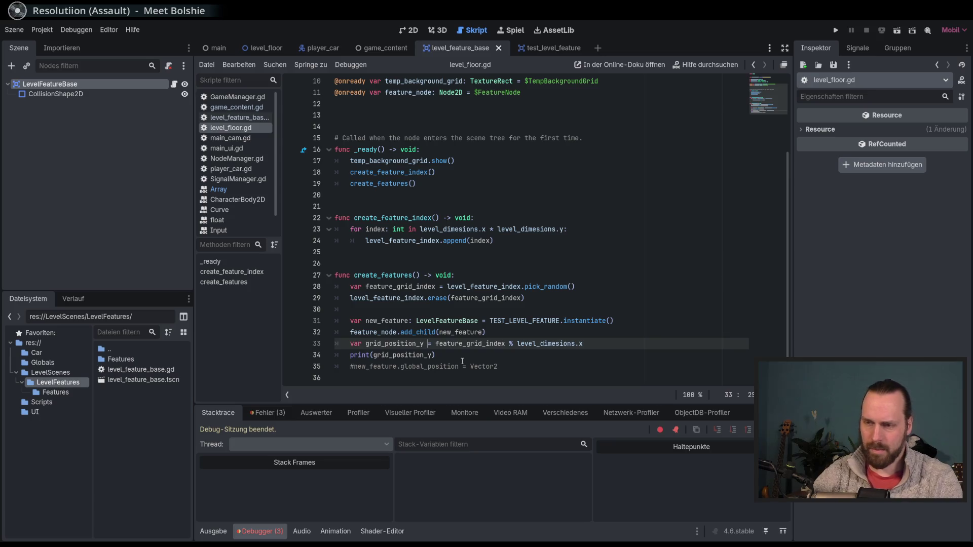
type(": int")
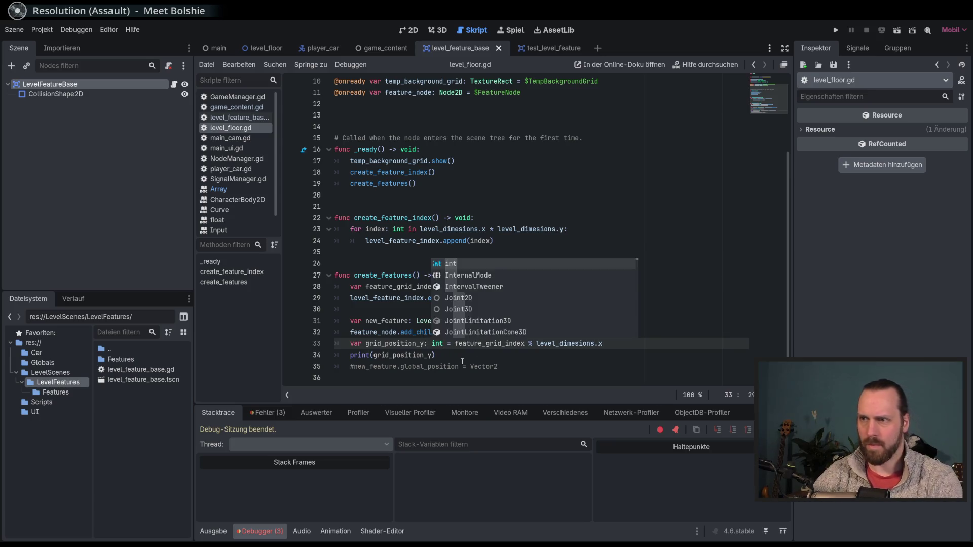
key("F5")
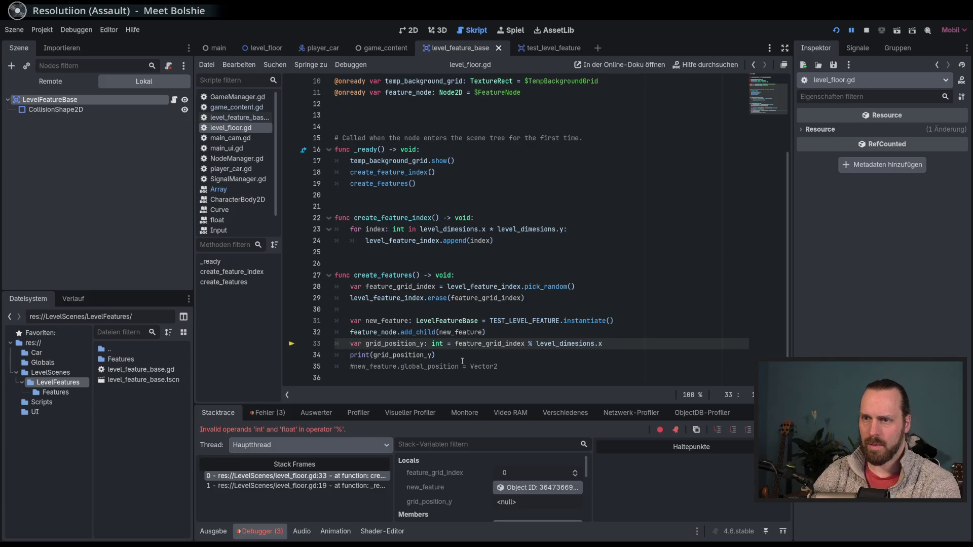
key("F8")
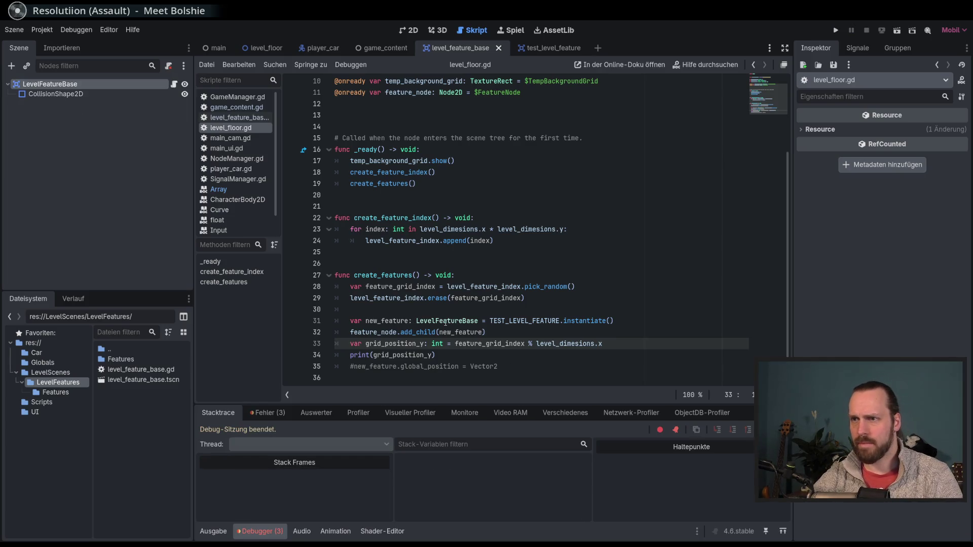
Change level_dimesions to Vector2i on line 7, then save and run the game
double_click(557, 344)
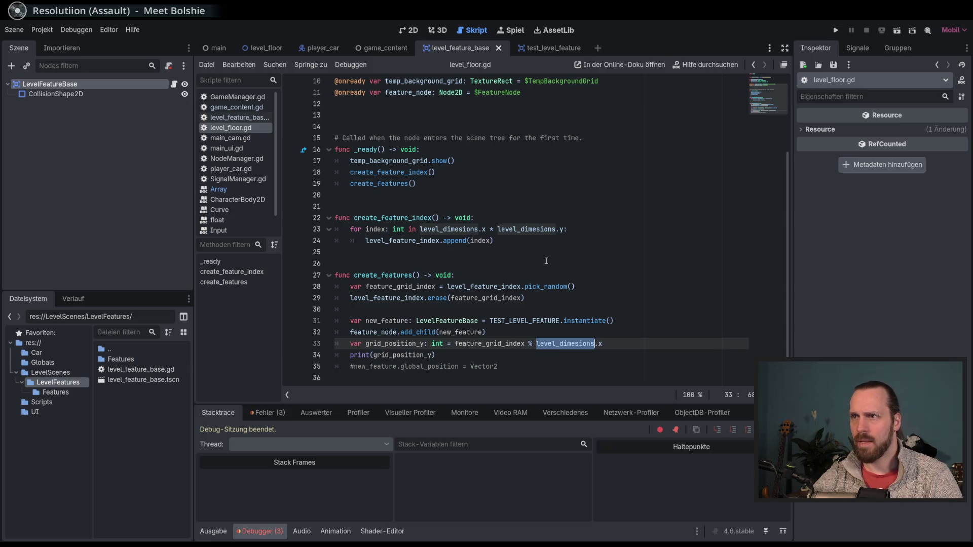
double_click(516, 230)
scroll(517, 294, "up", 3)
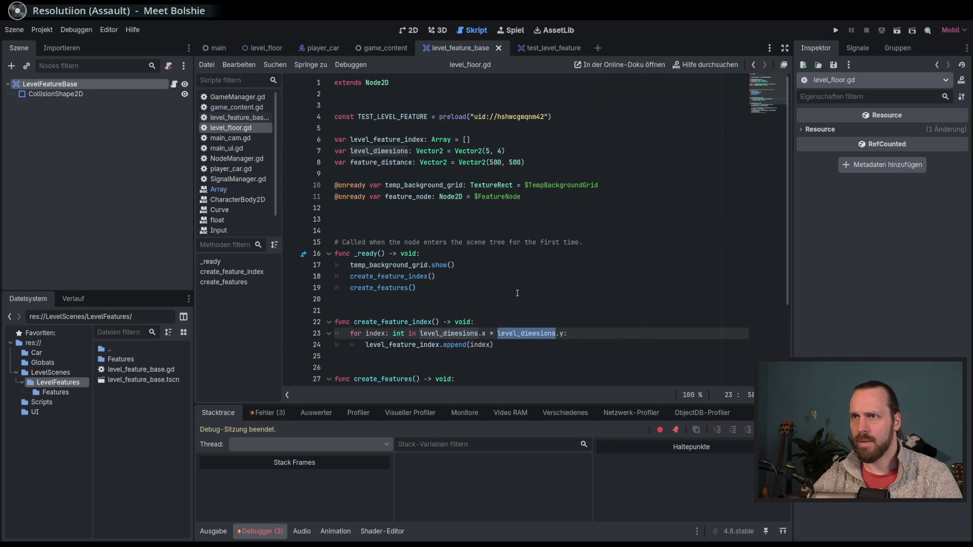
left_click(444, 151)
type("i")
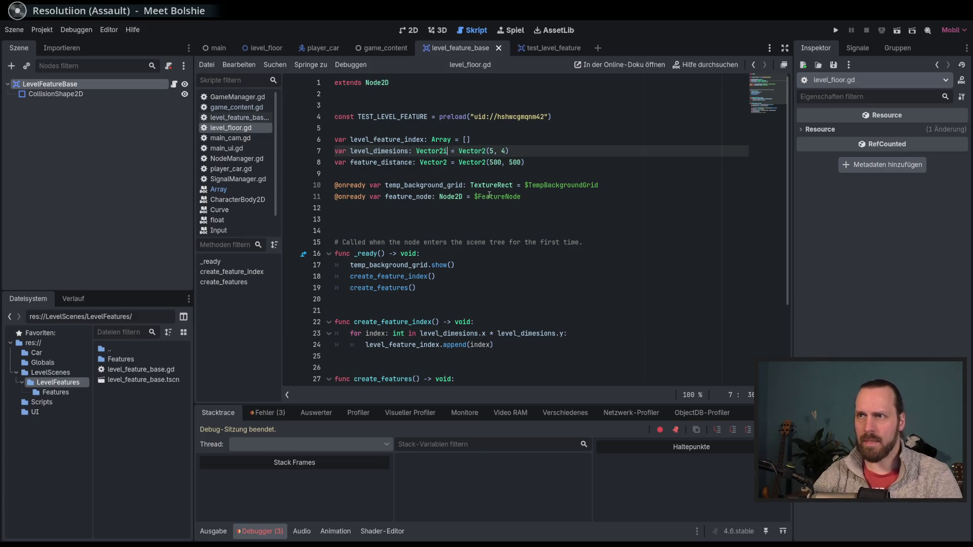
key("F6")
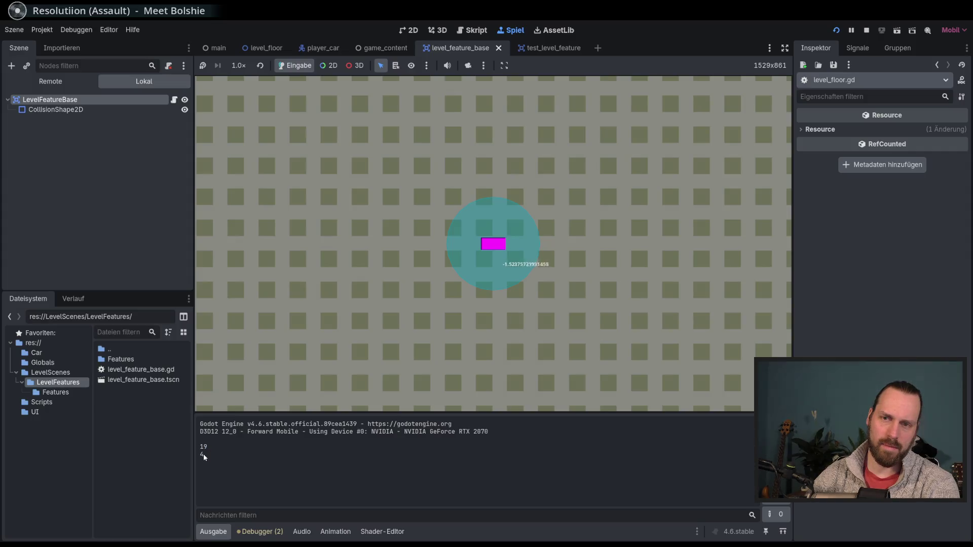
Rerun the game, check the printed index 6 in the Output panel, then stop it
key("F6")
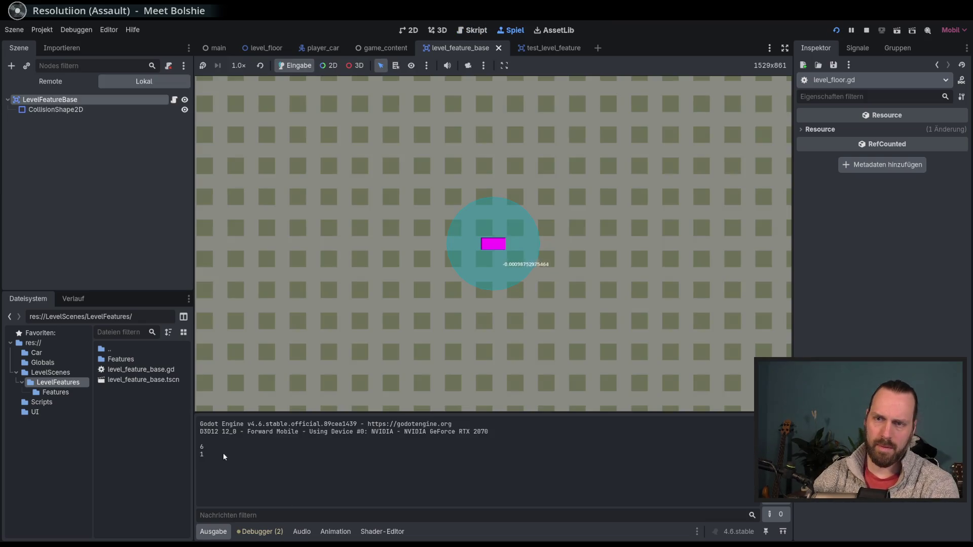
left_click_drag(200, 447, 207, 450)
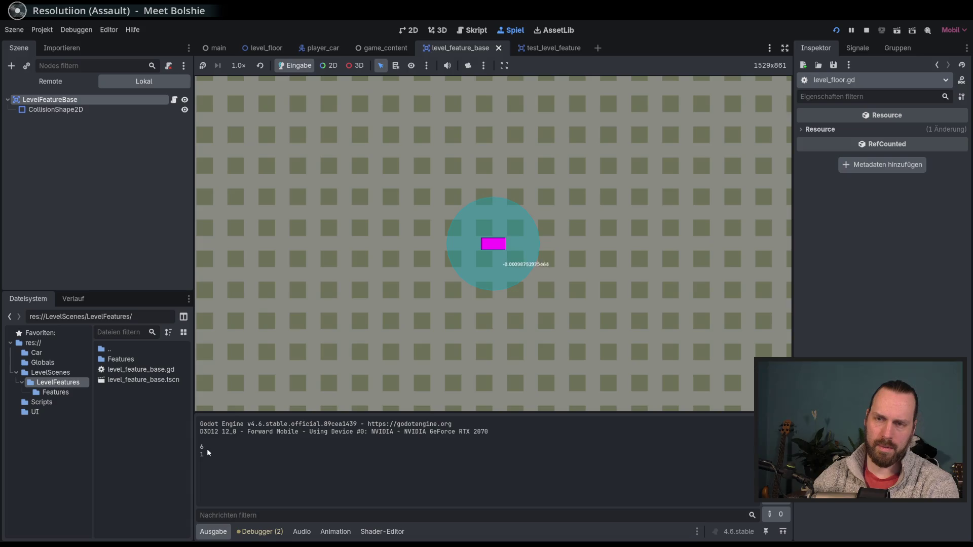
key("F8")
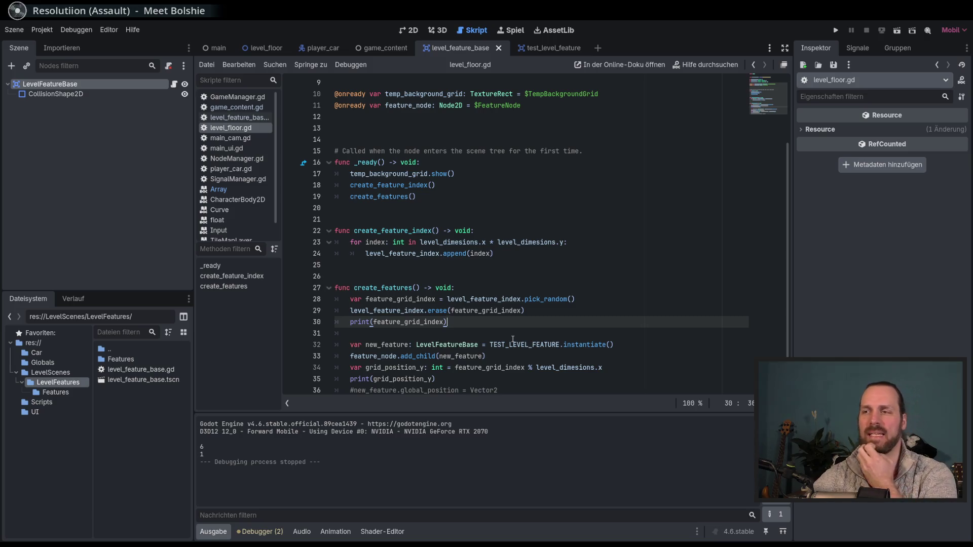
Rename grid_position_y to grid_position_x in both its declaration and the print call
scroll(554, 365, "down", 1)
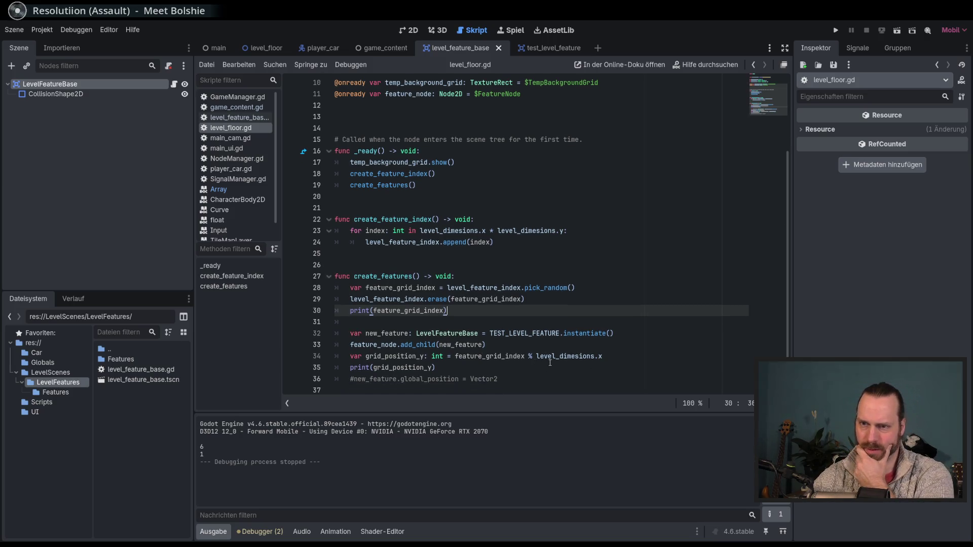
mouse_move(546, 361)
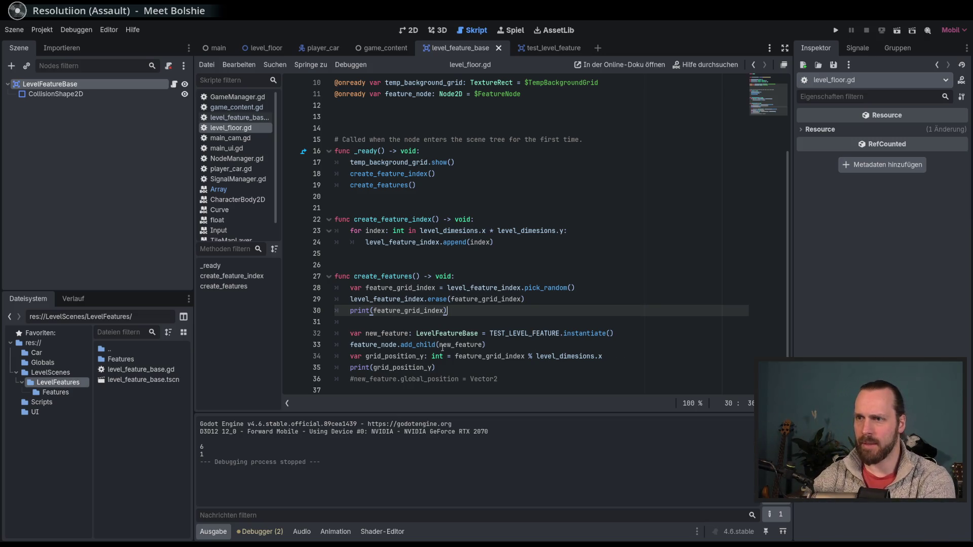
left_click(425, 356)
key("BackSpace")
type("x")
left_click(432, 367)
key("BackSpace")
type("x")
Start a new 'var grid_pos' line below the add_child call
left_click(506, 344)
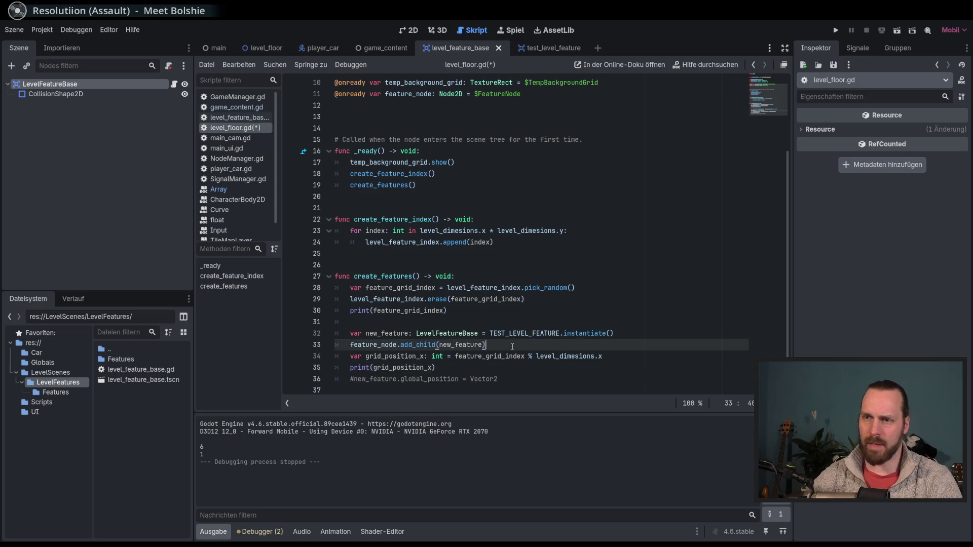
key("Return")
type("var grid_pos")
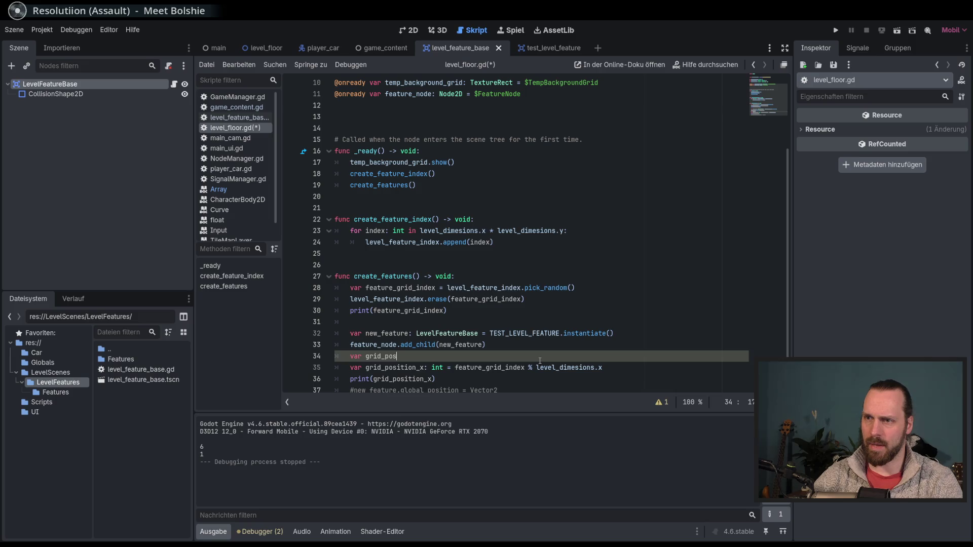
Undo the draft grid_pos line and strip the _x suffix and int type from the declaration
scroll(463, 369, "down", 2)
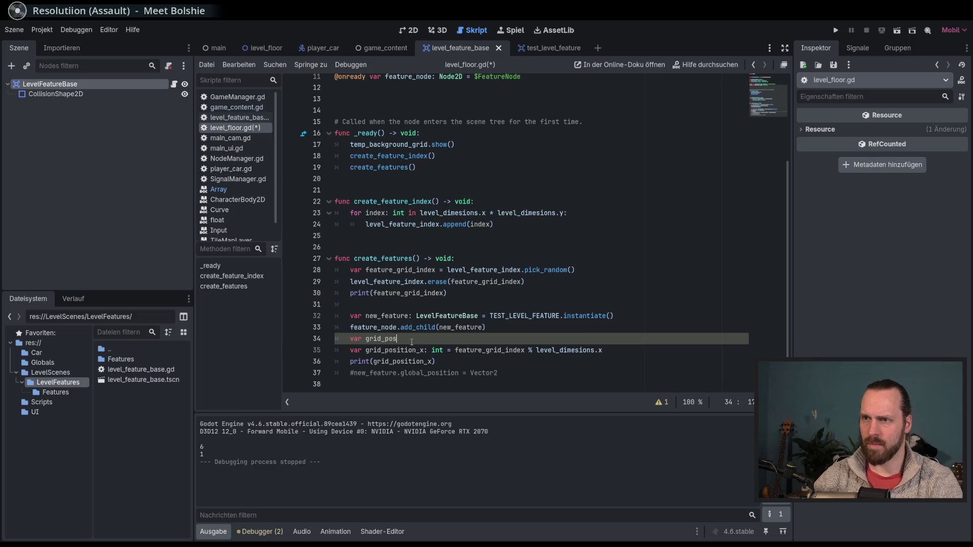
key("ctrl+z")
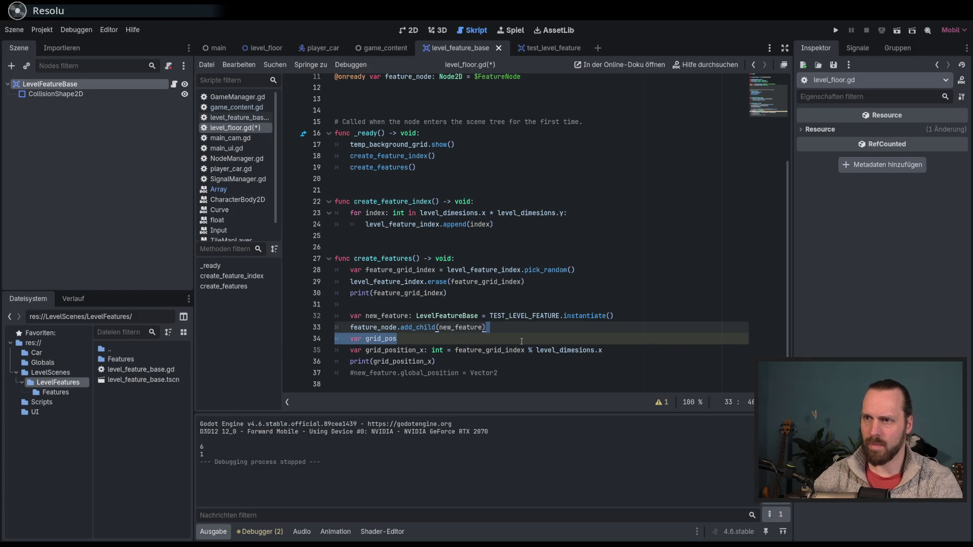
key("ctrl+z")
mouse_move(444, 339)
left_mouse_down()
mouse_move(482, 329)
mouse_move(427, 352)
left_mouse_up()
key("BackSpace")
key("BackSpace")
key("BackSpace")
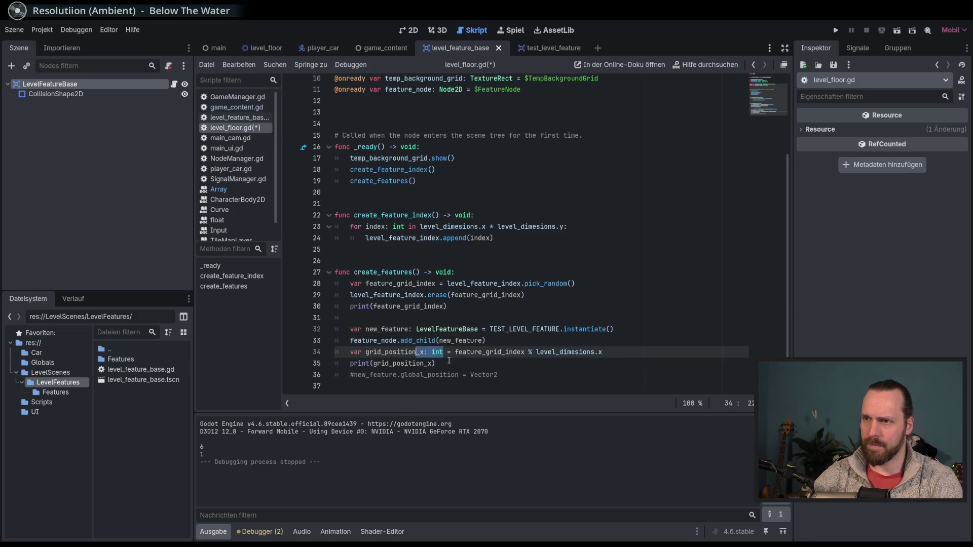
Declare grid_position as type Vector2i, assigned from a Vector2i( constructor
type(": VEc")
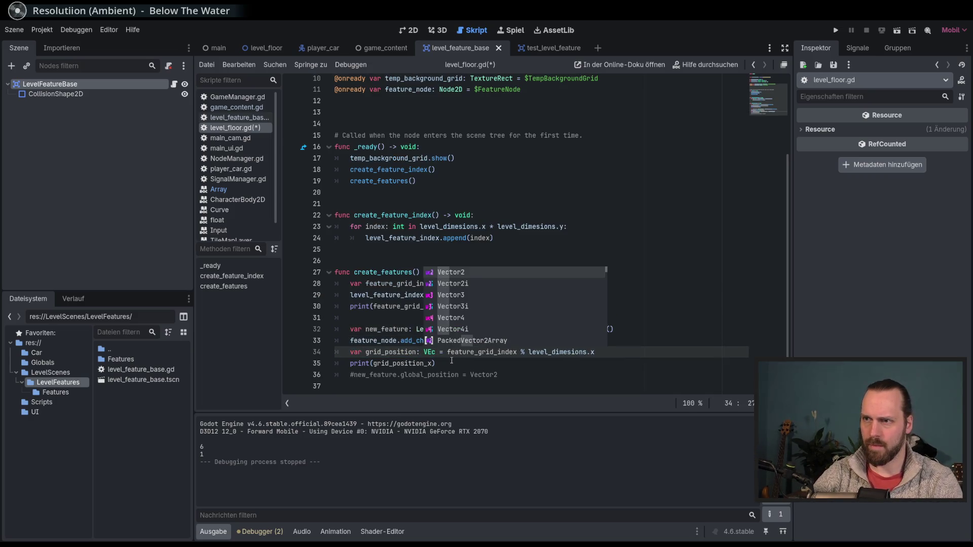
key("Down")
key("Return")
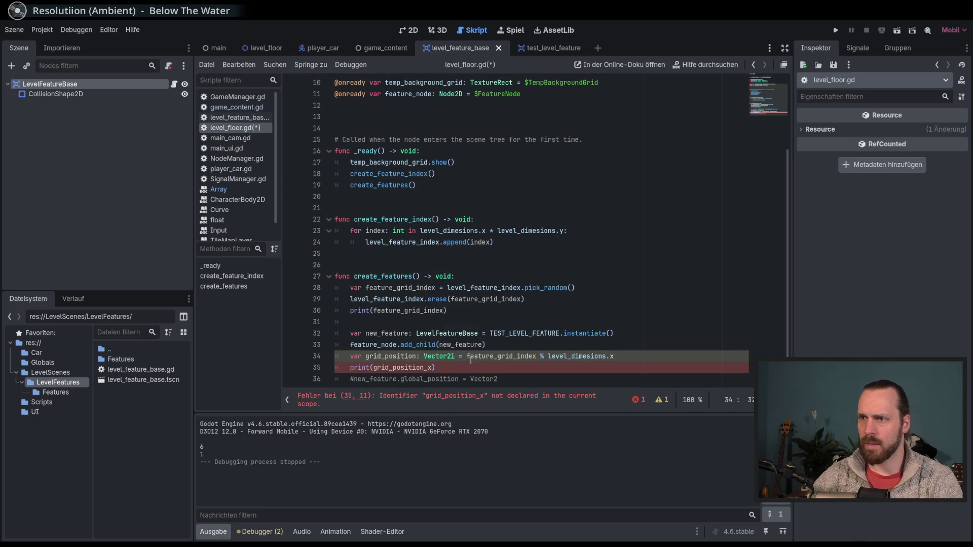
type("Vec")
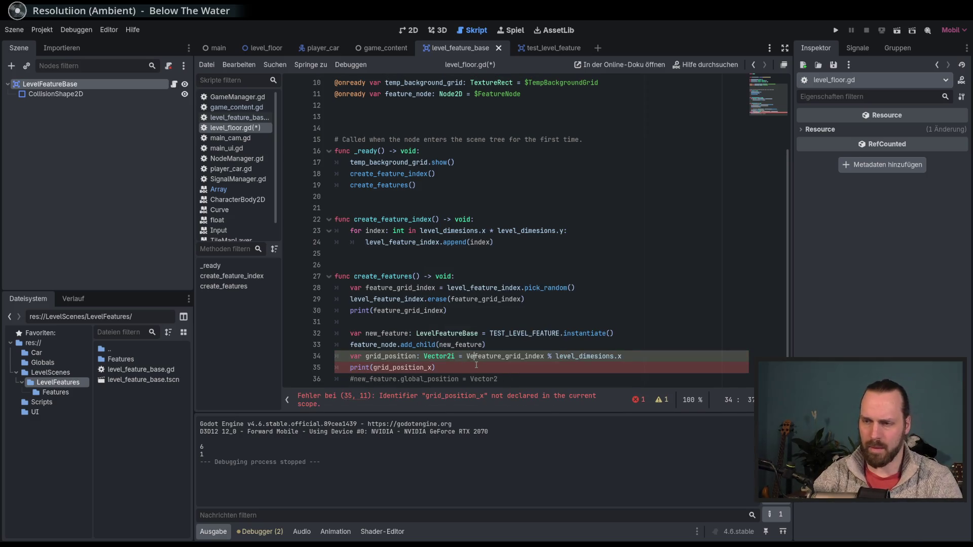
key("Return")
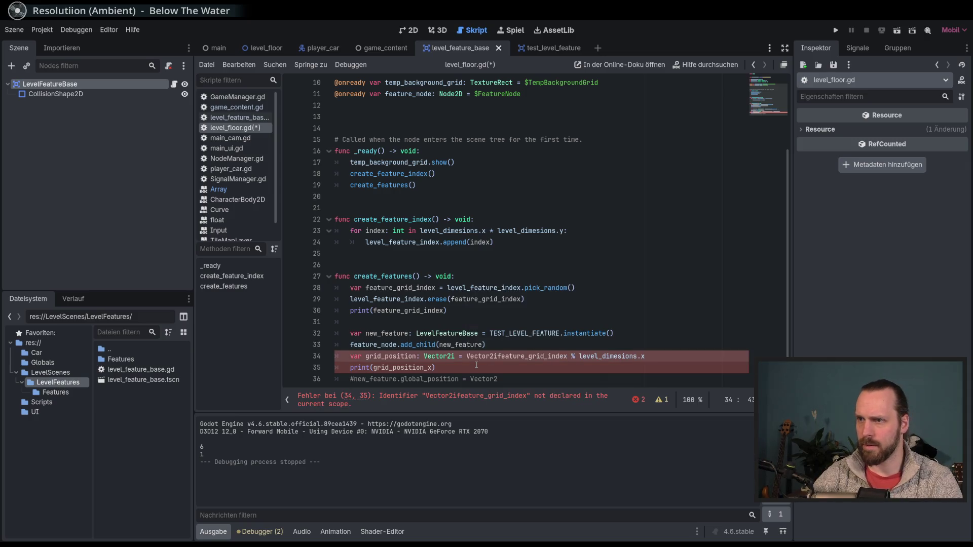
type("(")
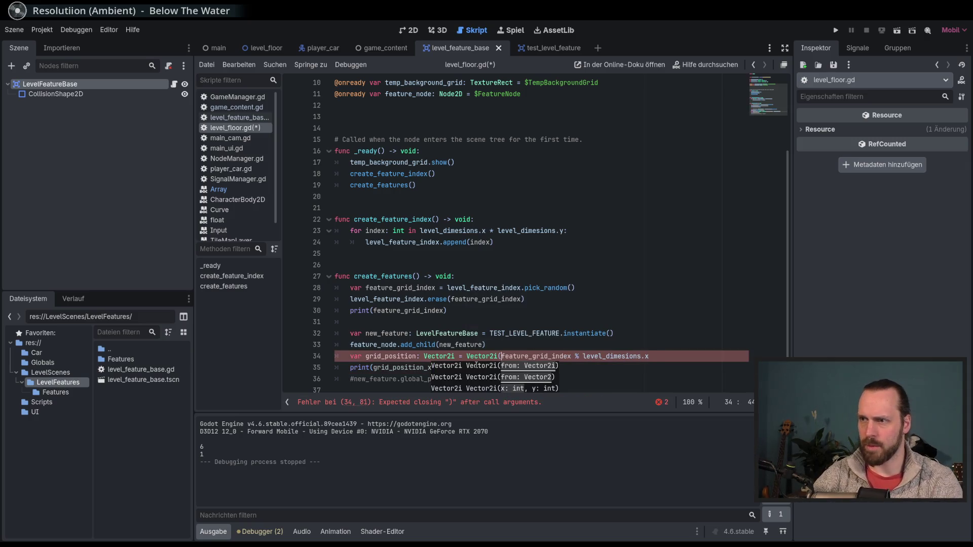
Fill in the Vector2i arguments, leaving a placeholder 0 as the y component
left_click(652, 356)
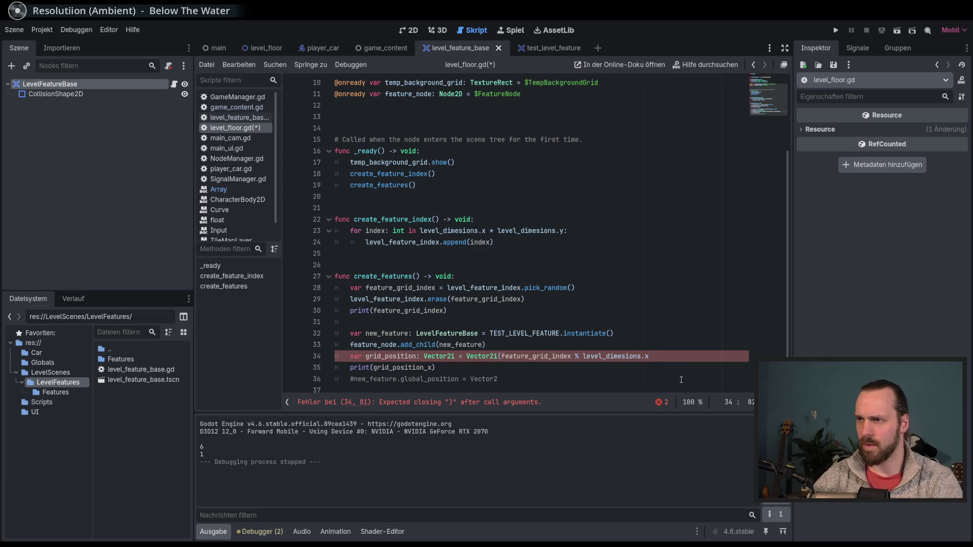
type(",")
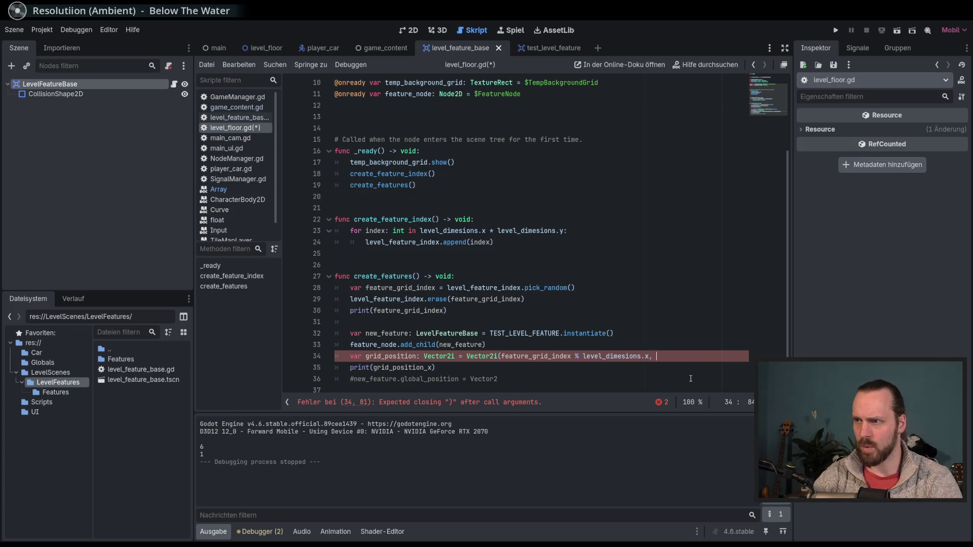
type("fea")
key("Down")
key("Return")
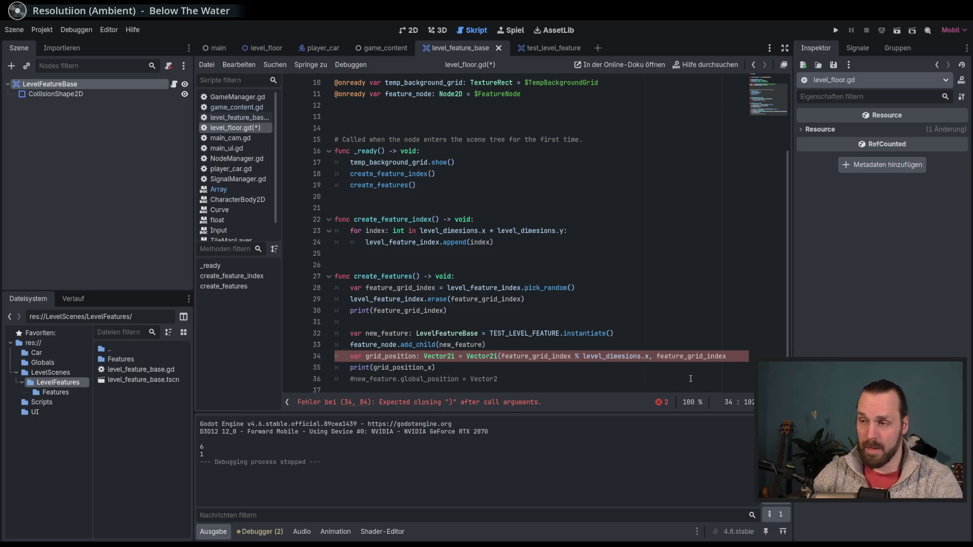
type("/")
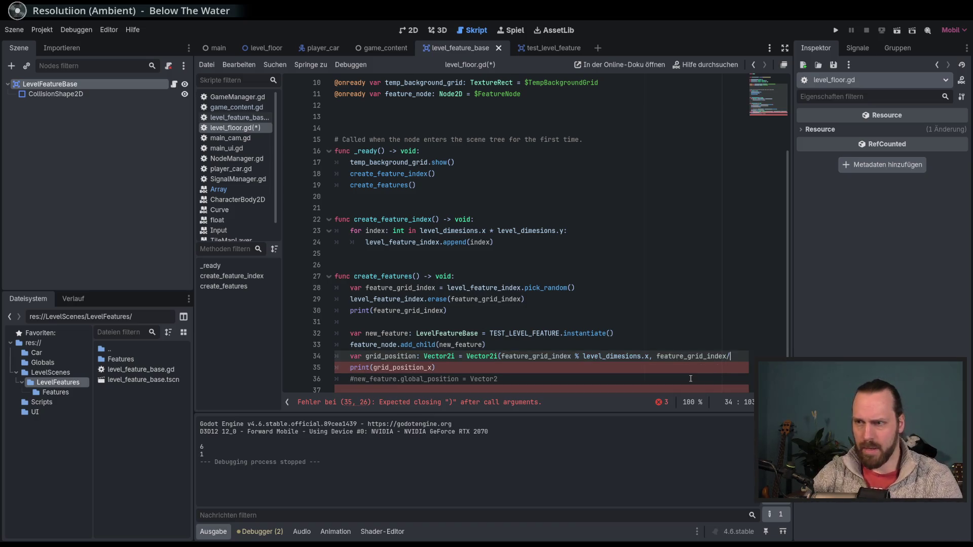
type("level")
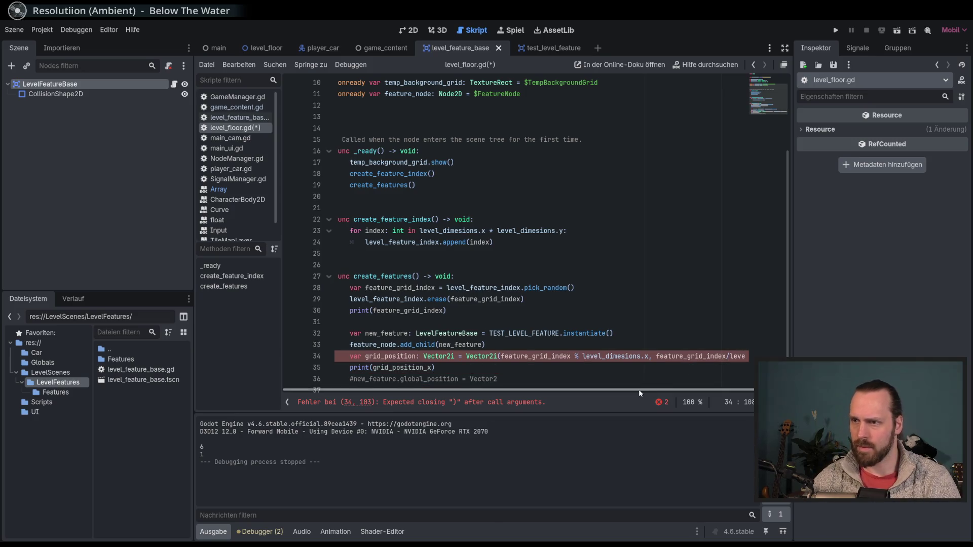
scroll(748, 363, "down", 1)
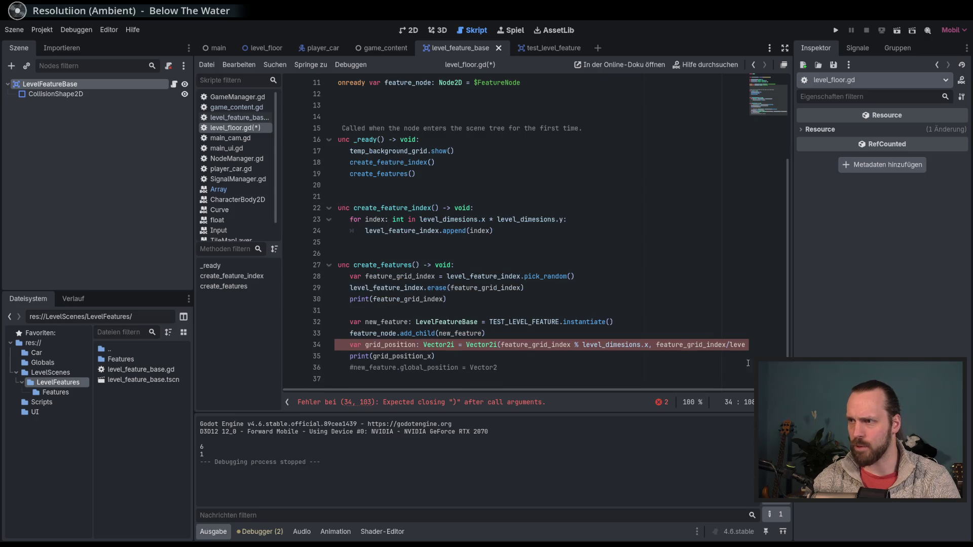
type("_")
key("BackSpace")
key("BackSpace")
key("BackSpace")
key("BackSpace")
key("BackSpace")
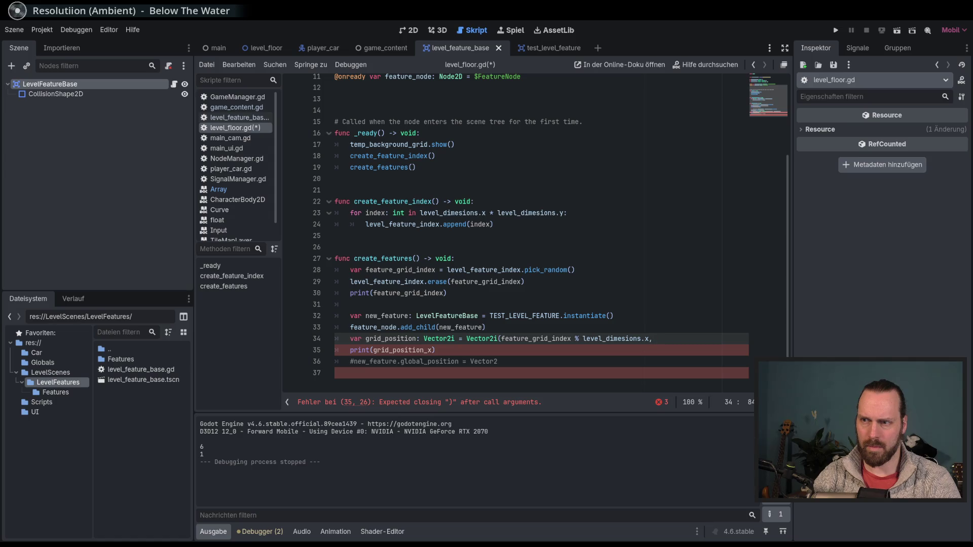
type(")")
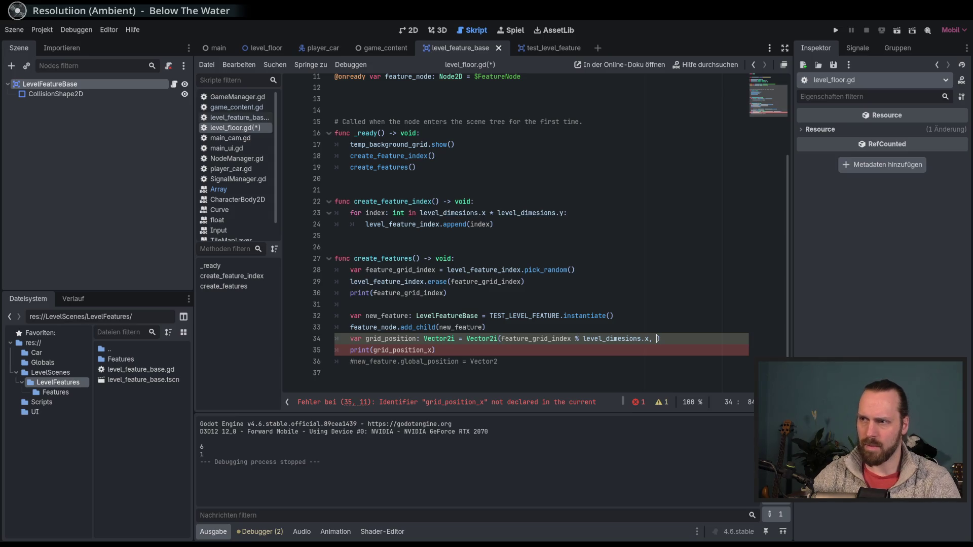
type("0")
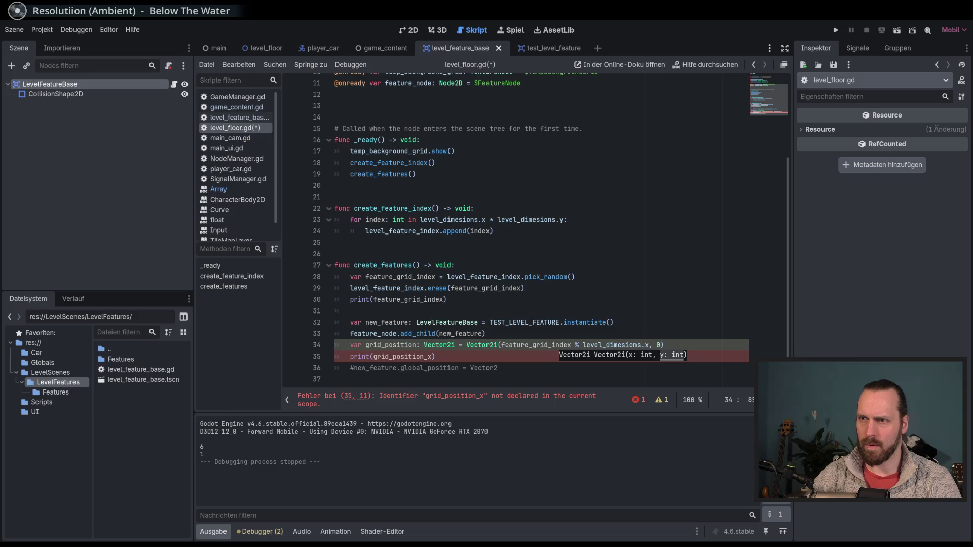
Make the print call output grid_position and remove the placeholder 0
double_click(395, 345)
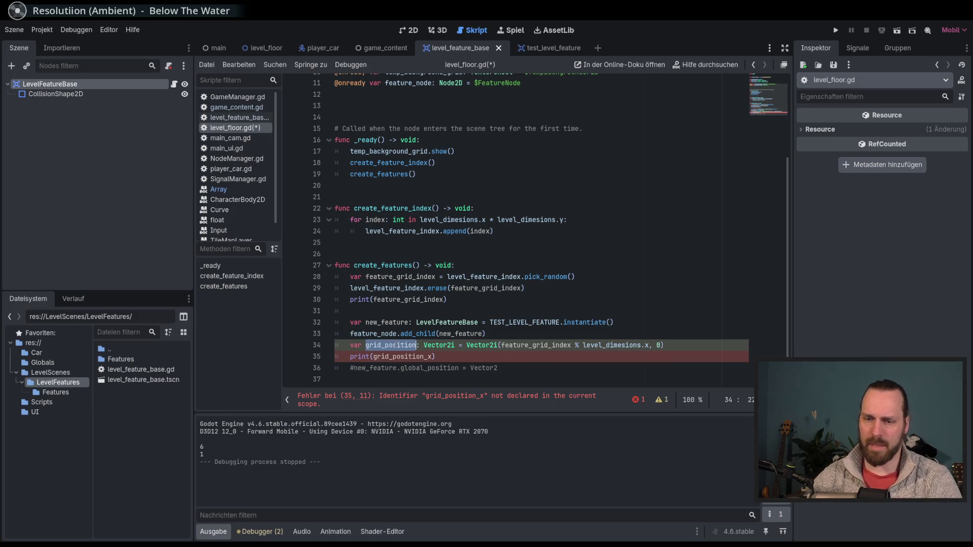
key("ctrl+c")
double_click(400, 356)
key("ctrl+v")
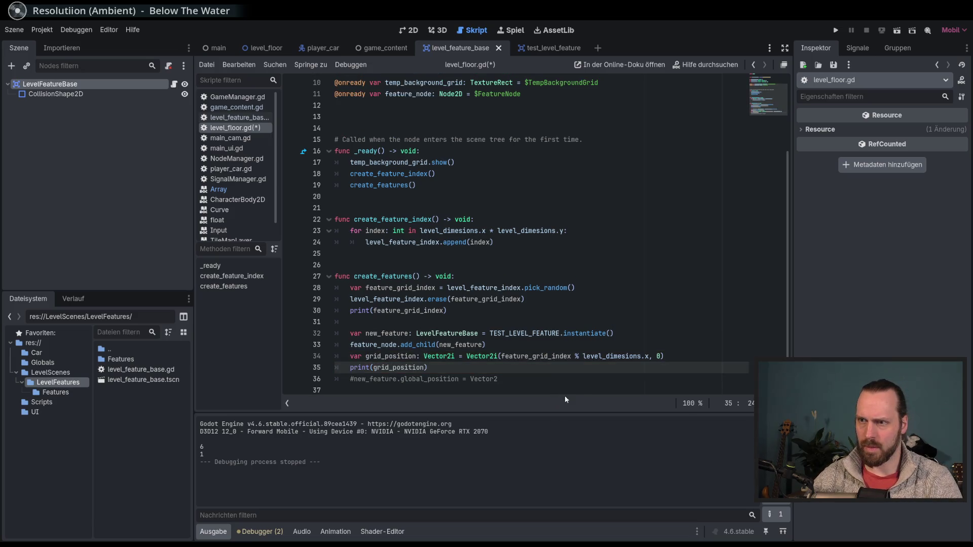
left_click(660, 356)
key("BackSpace")
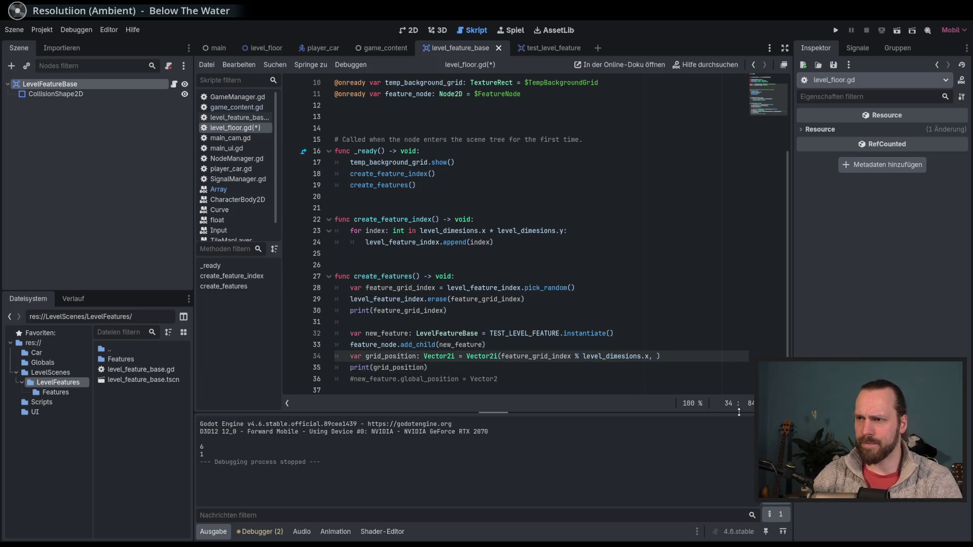
Try writing feature_grid_index / level_ as the second argument, then remove it
type("fea")
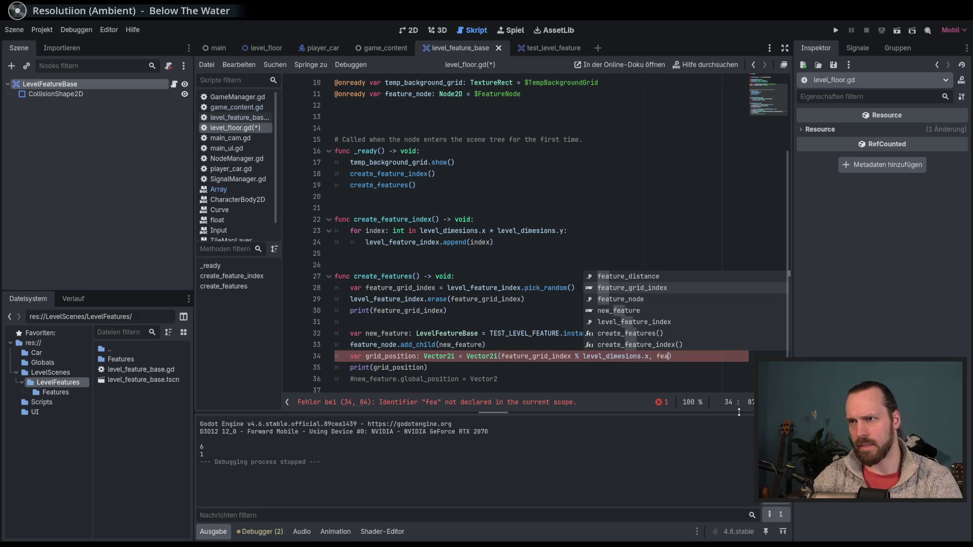
key("Return")
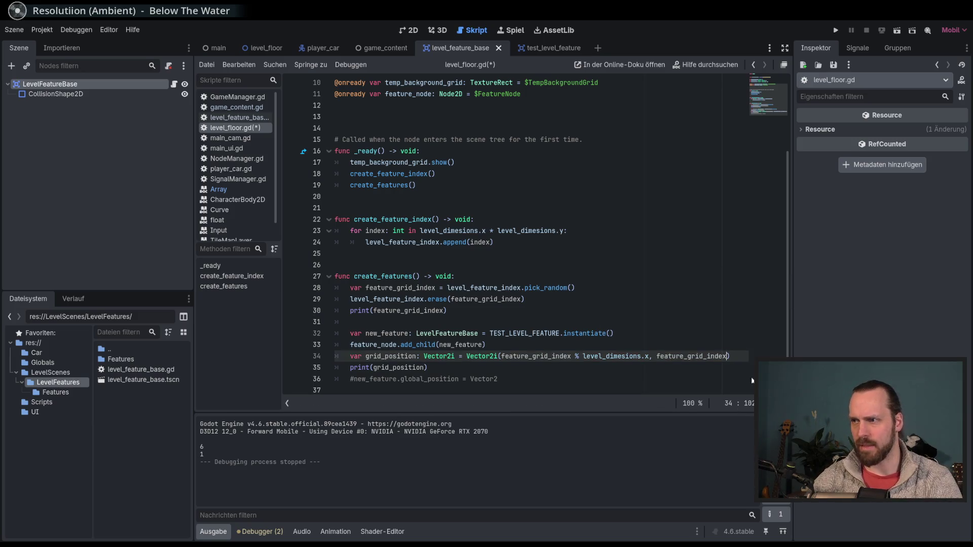
type("/")
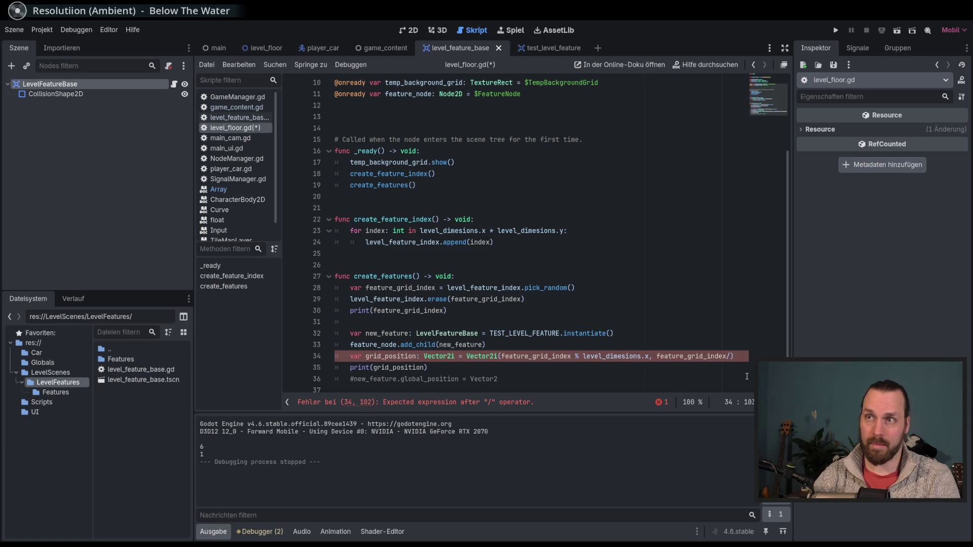
type("level")
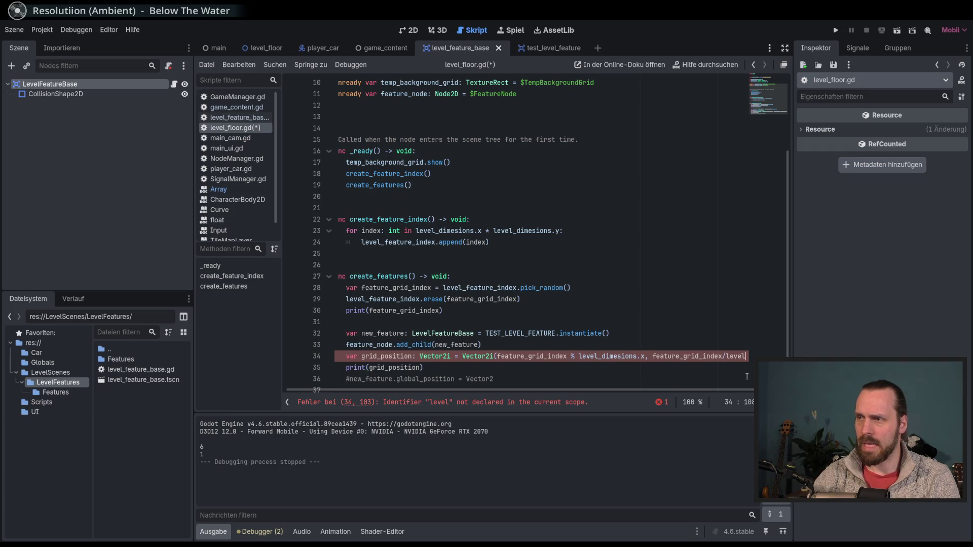
double_click(735, 356)
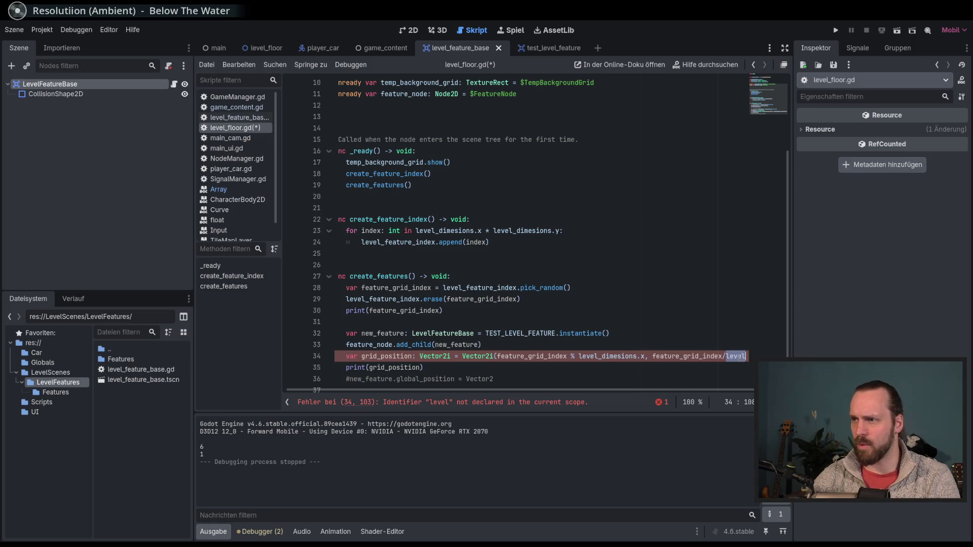
key("BackSpace")
key("BackSpace")
type("/ level_")
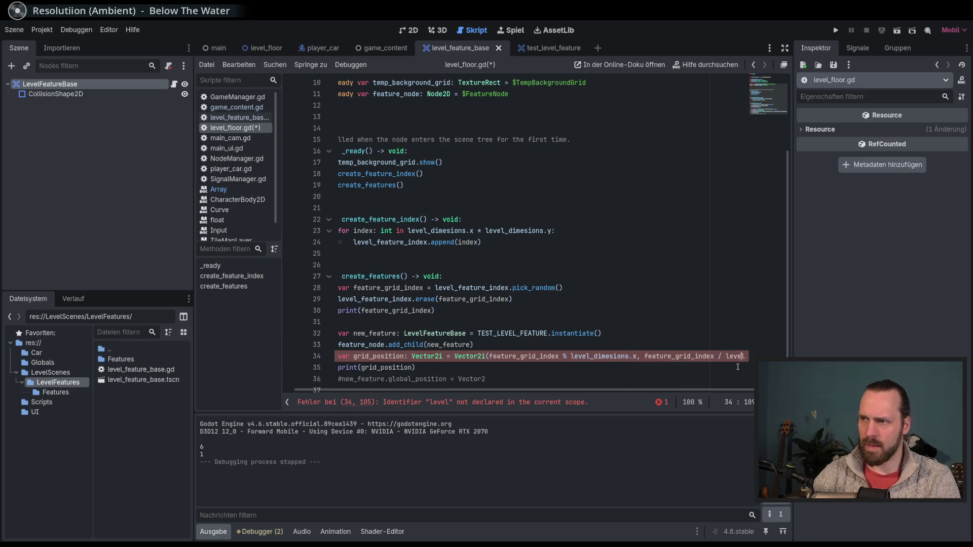
key("BackSpace")
key("BackSpace")
key("BackSpace")
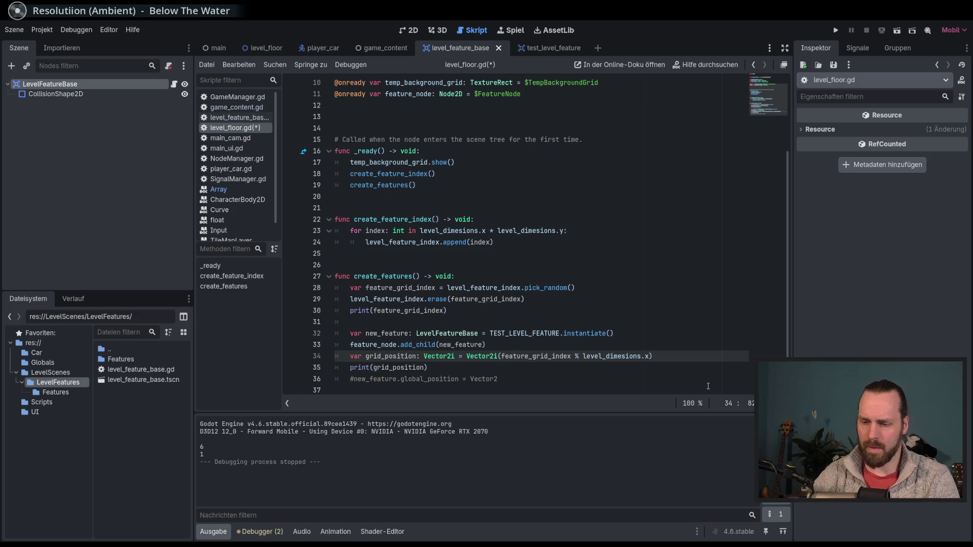
Test 're', 'bot' and 'round' autocompletions, clear them, and search the docs for 'round'
type(", re")
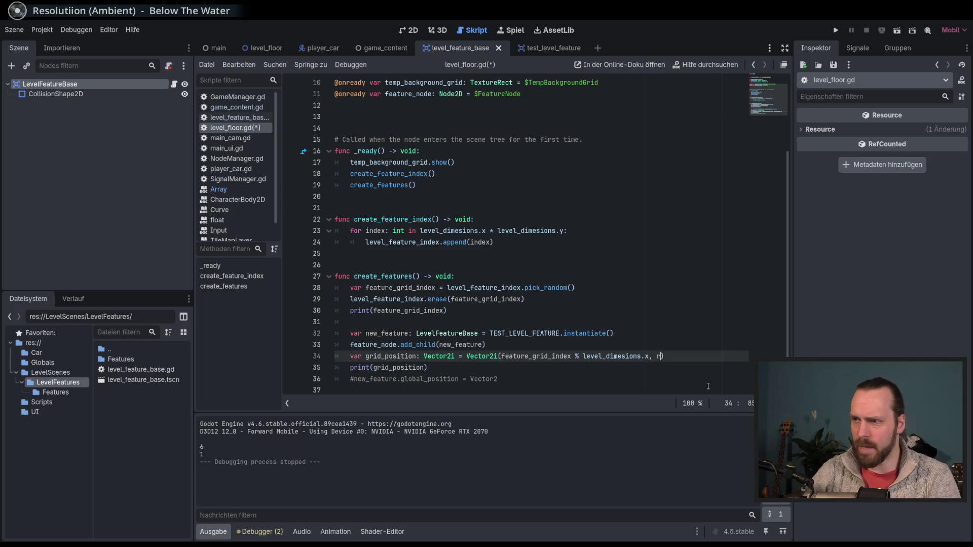
key("BackSpace")
key("BackSpace")
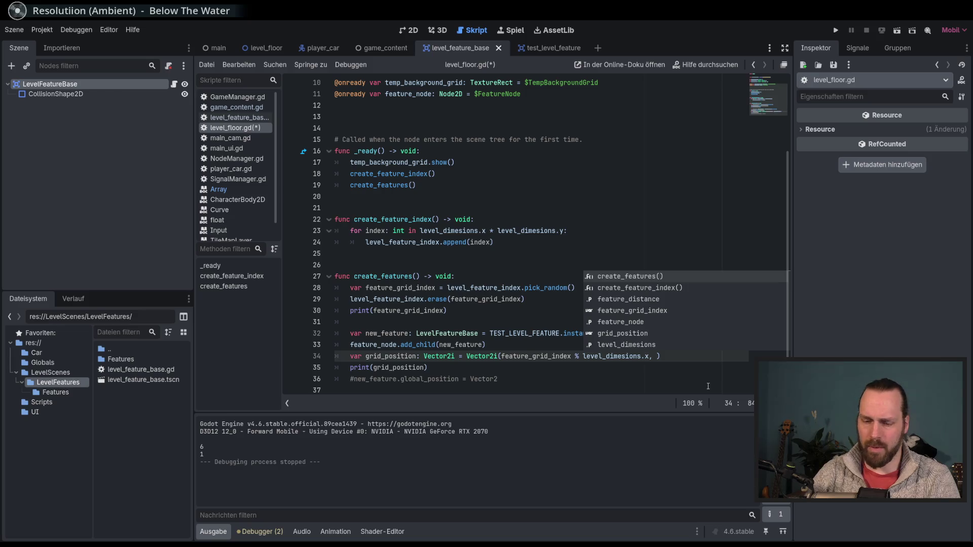
type("bot")
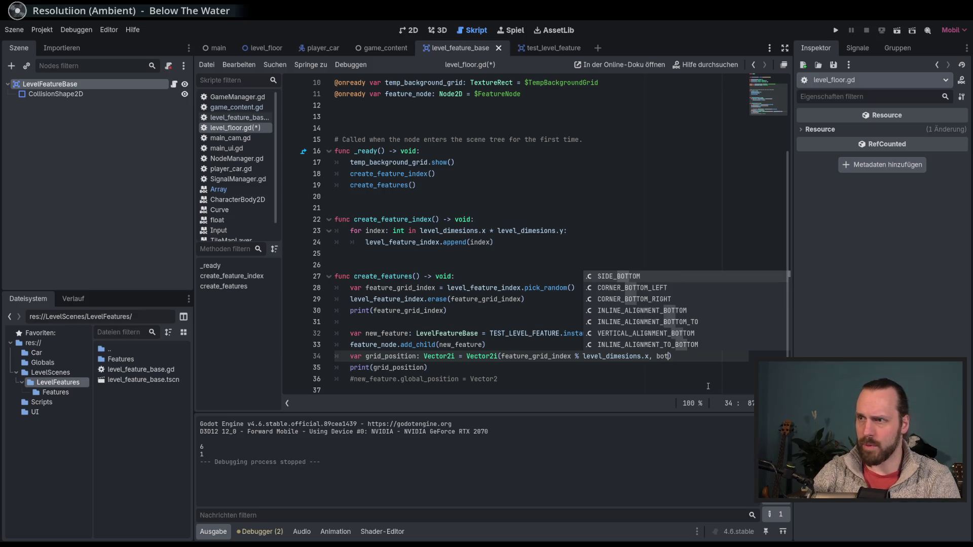
key("BackSpace")
key("BackSpace")
key("BackSpace")
type("round")
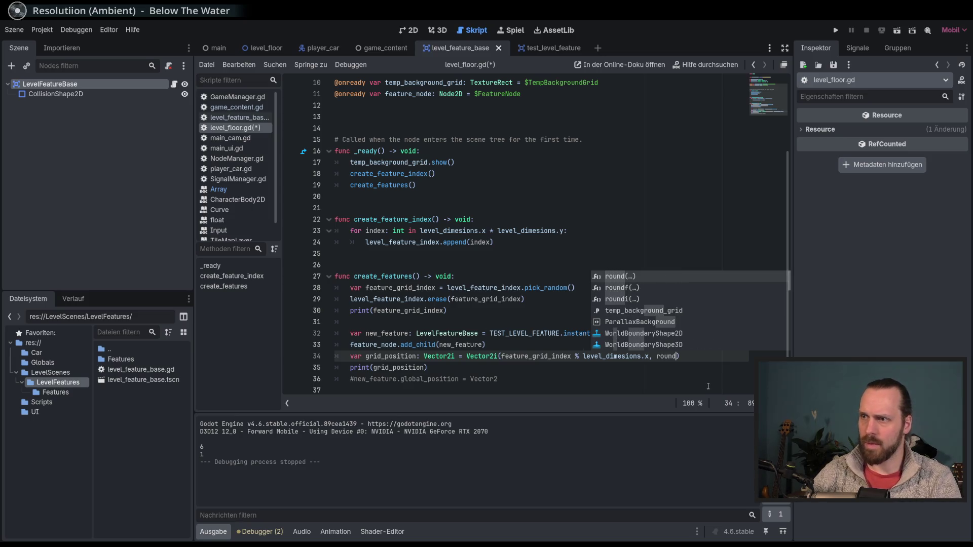
key("BackSpace")
key("BackSpace")
key("BackSpace")
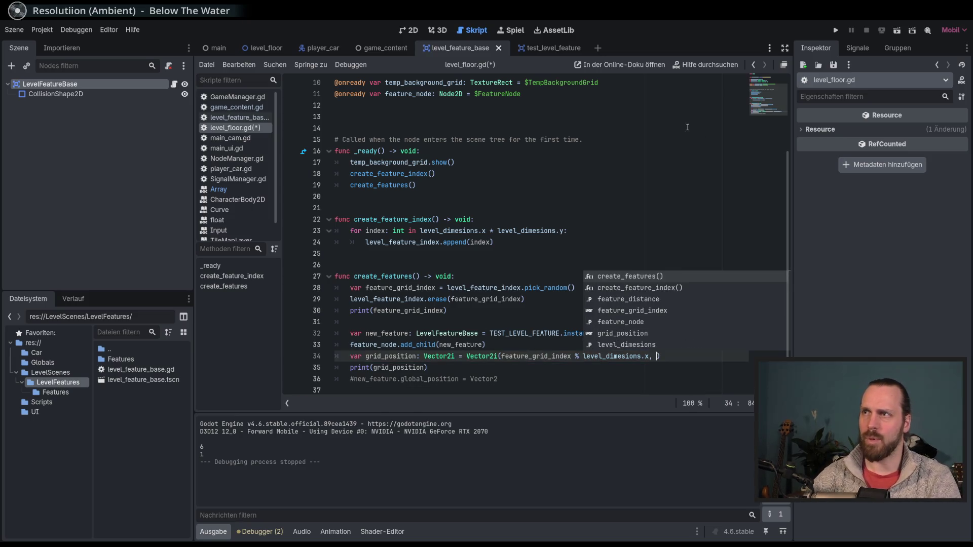
left_click(704, 65)
type("round")
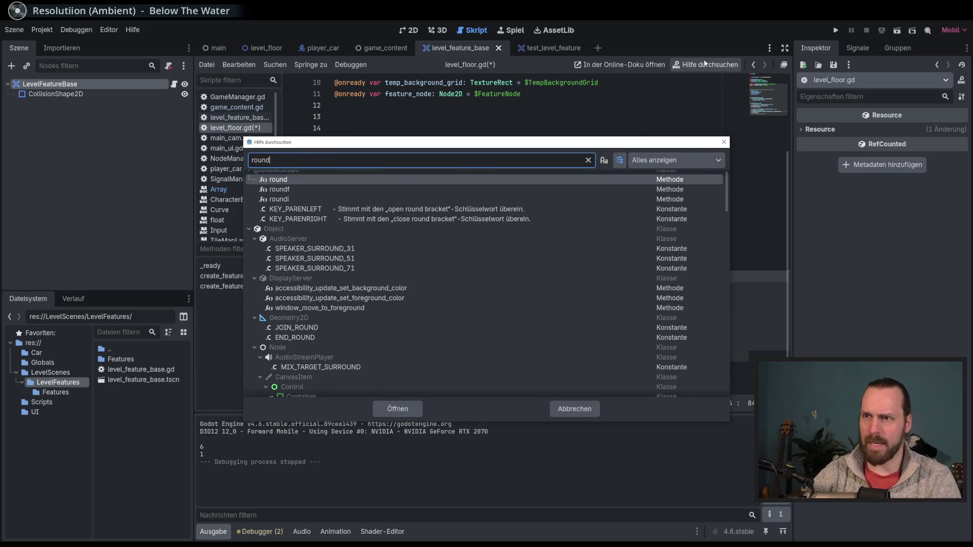
key("Return")
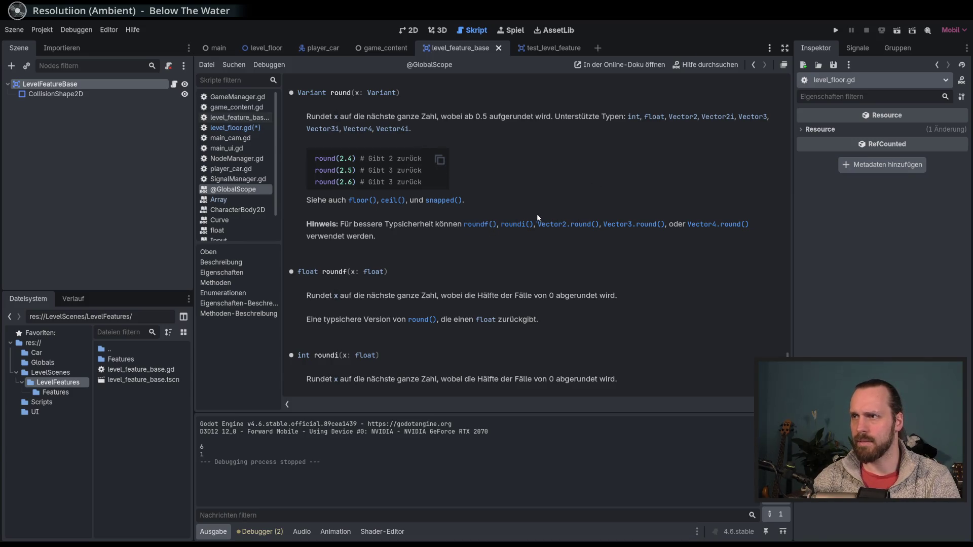
left_click(361, 201)
key("alt+Left")
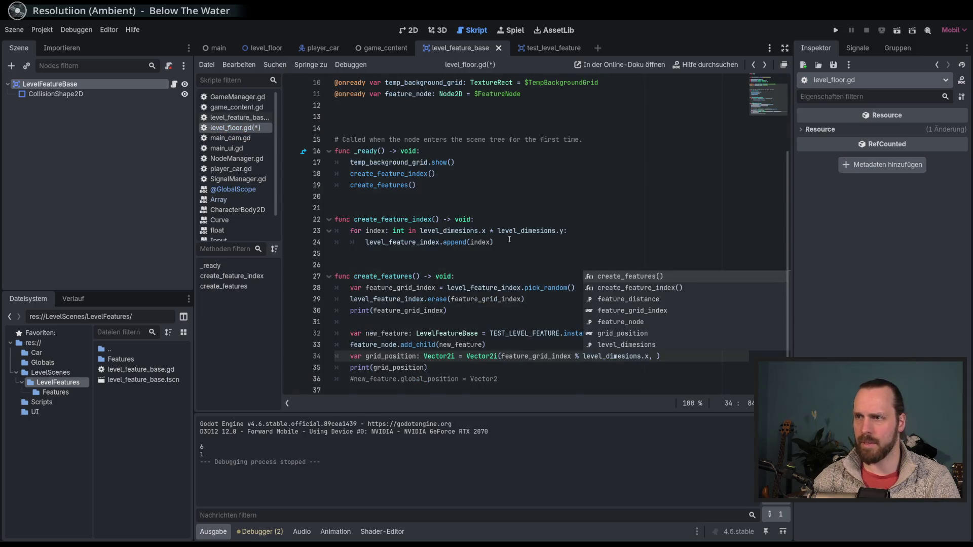
Insert floori() as grid_position's y component, clearing an initial level_dimesions argument
type("floor")
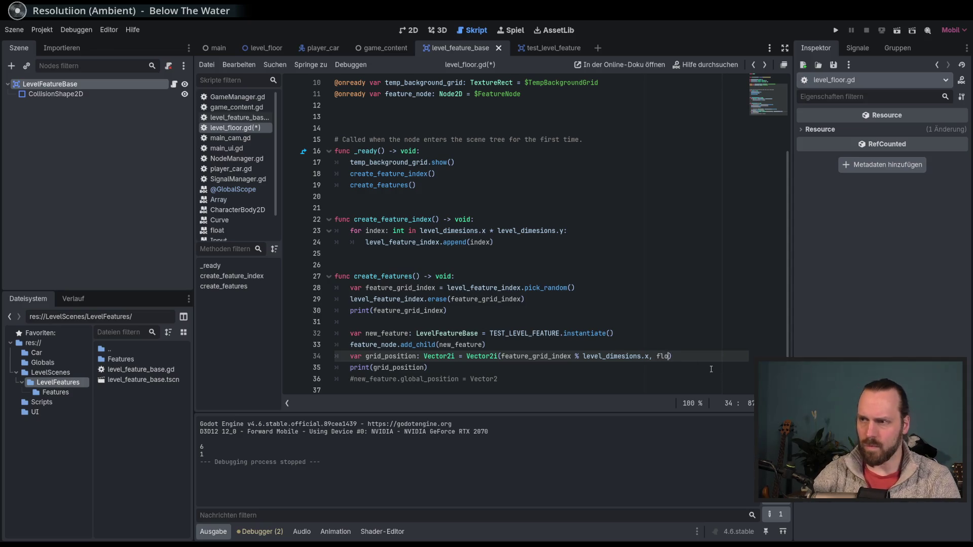
key("Return")
key("BackSpace")
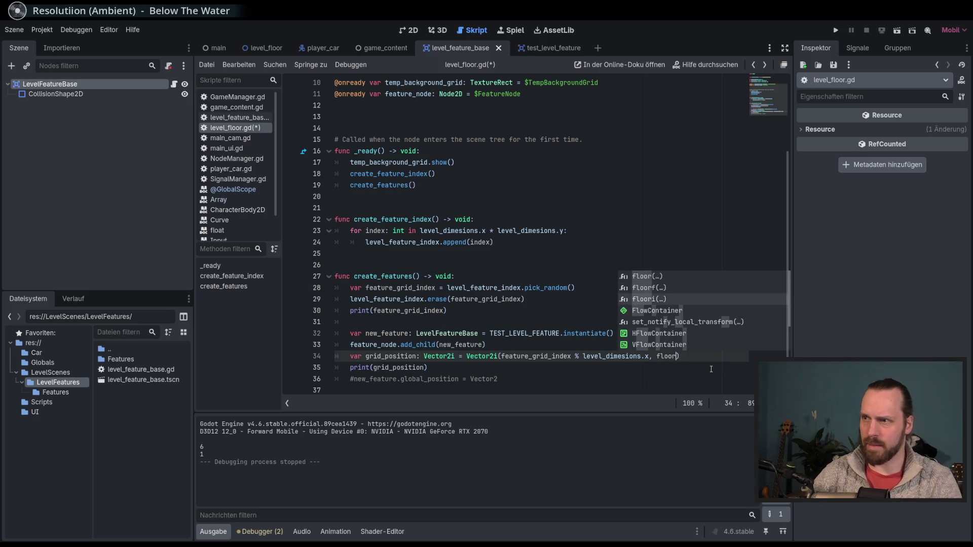
key("Return")
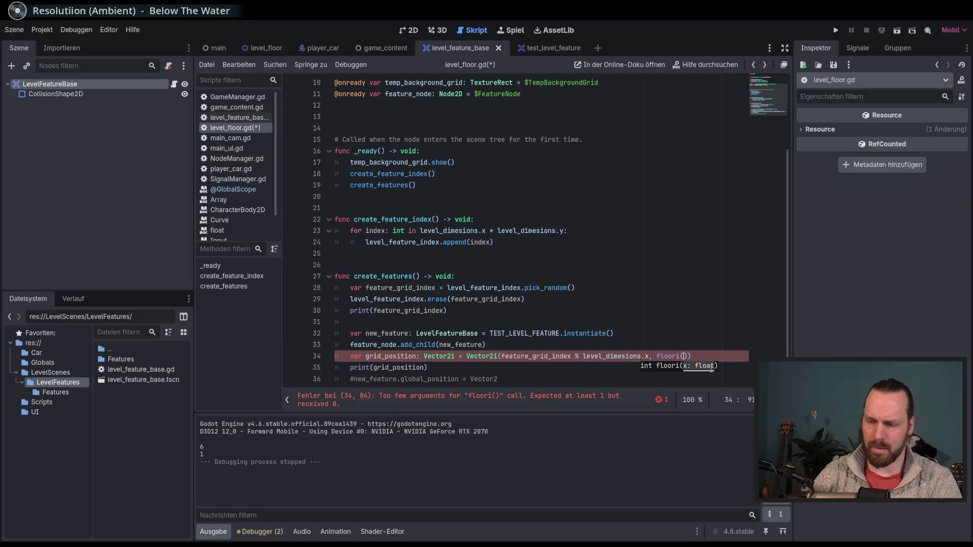
type("level")
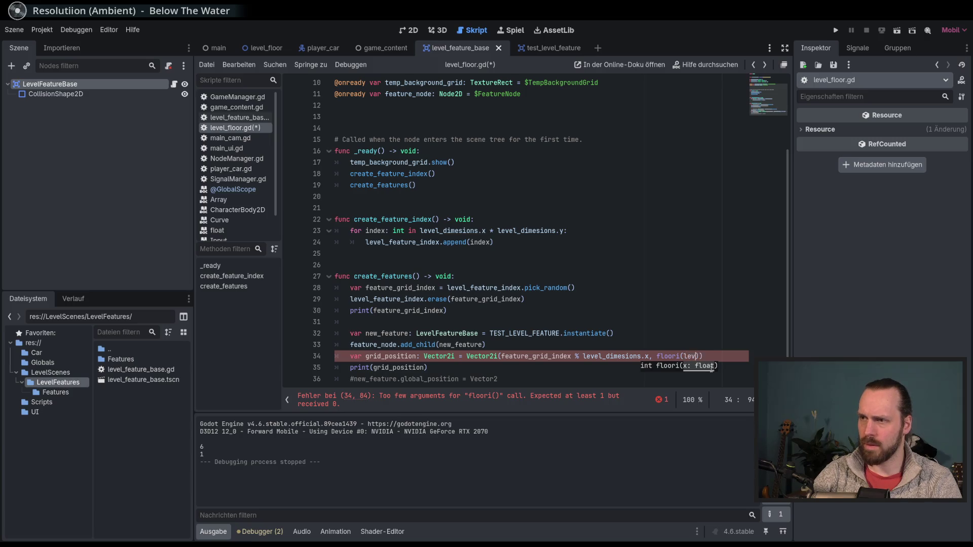
key("Return")
type(".")
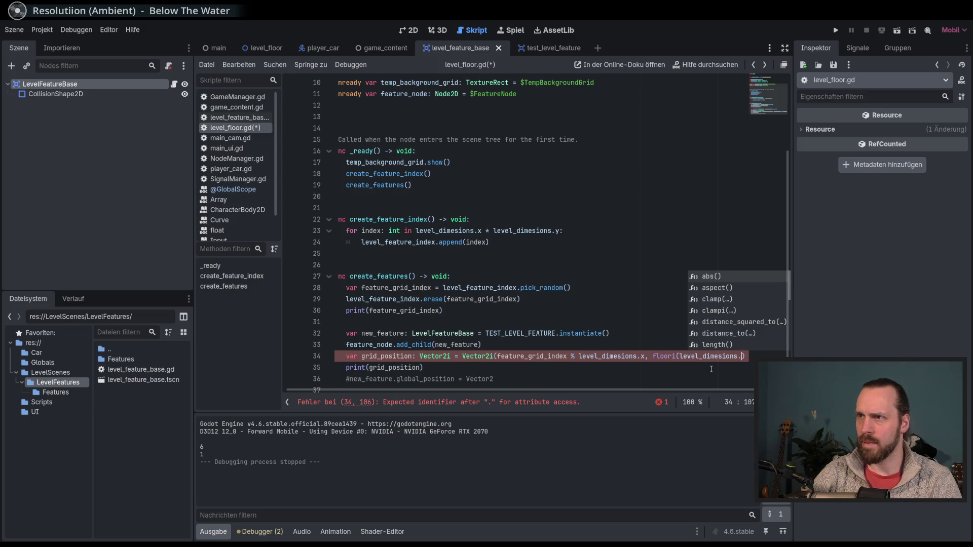
key("BackSpace")
key("BackSpace")
key("BackSpace")
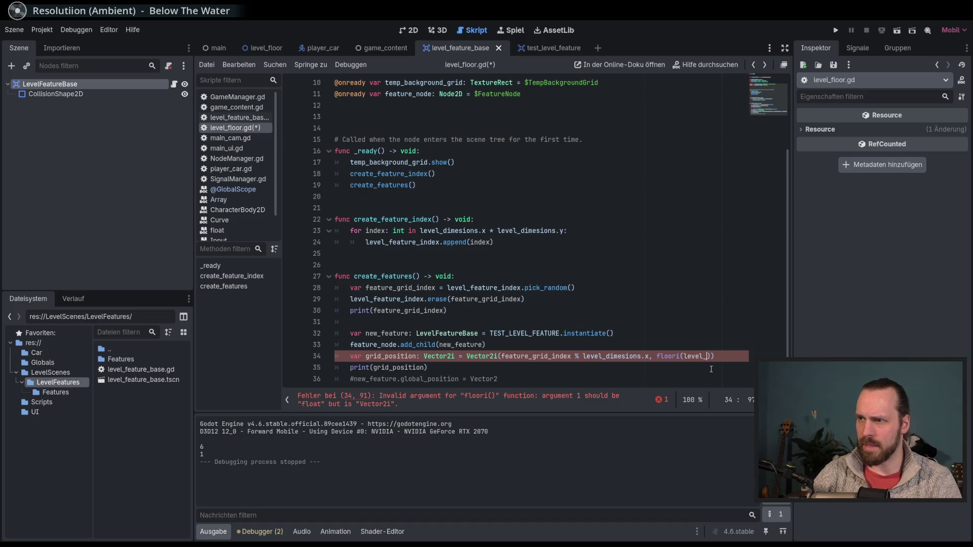
key("BackSpace")
key("BackSpace")
key("BackSpace")
Fill floori with feature_grid_index / level_dimesions.x, then save and run the game
type("fea")
key("Down")
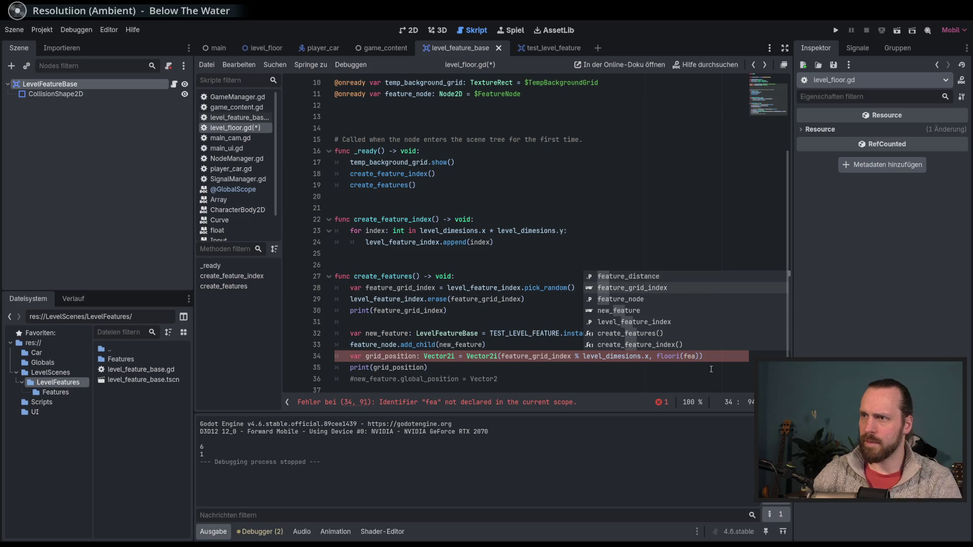
key("Return")
type("/ 1")
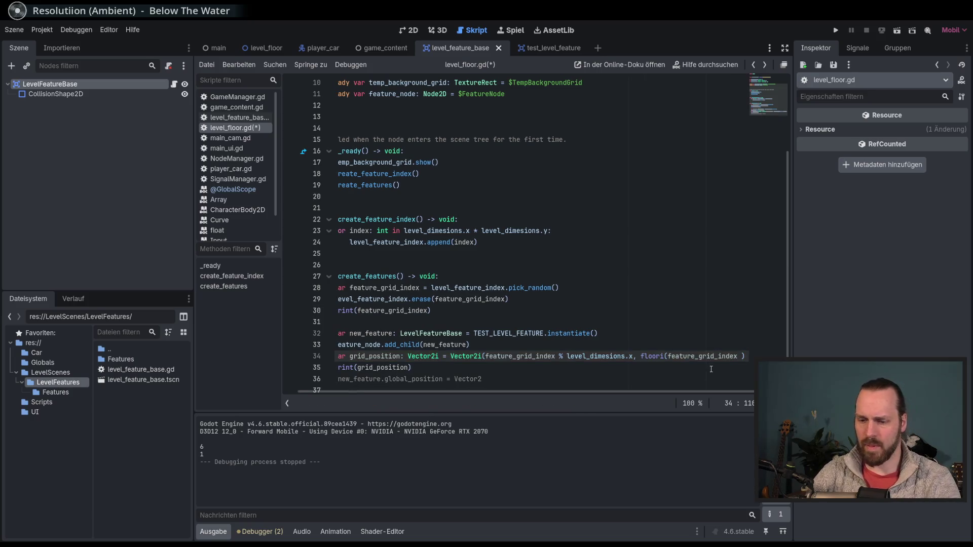
type("evel")
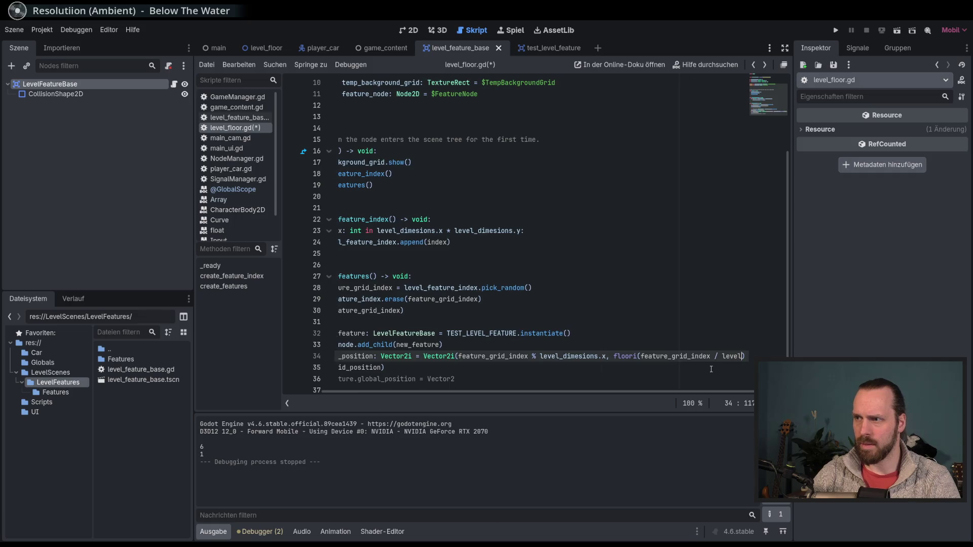
key("Return")
type(".")
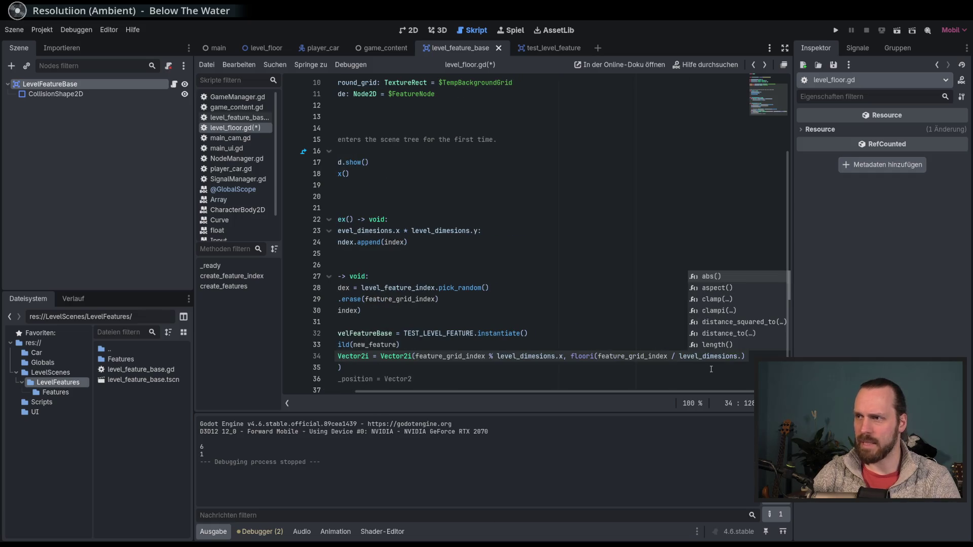
type("y")
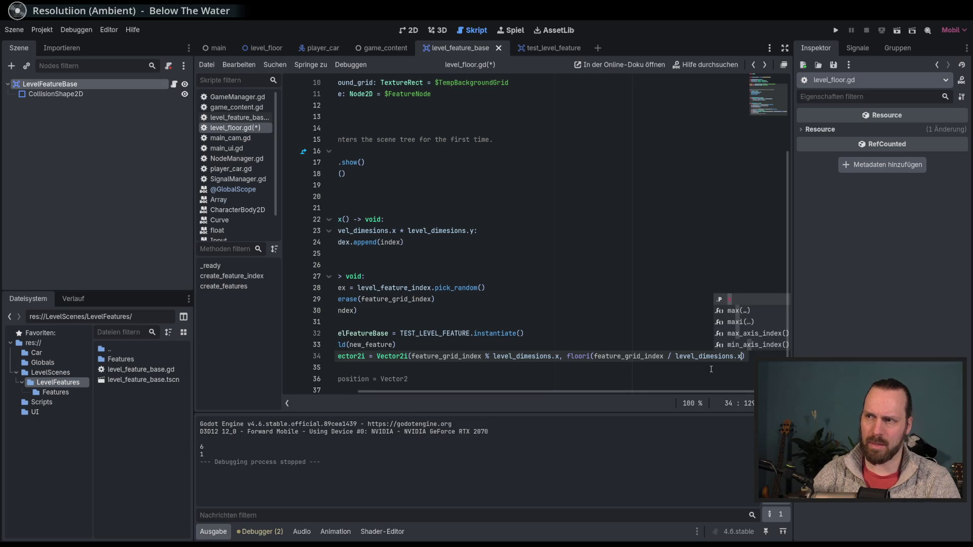
key("Escape")
key("F5")
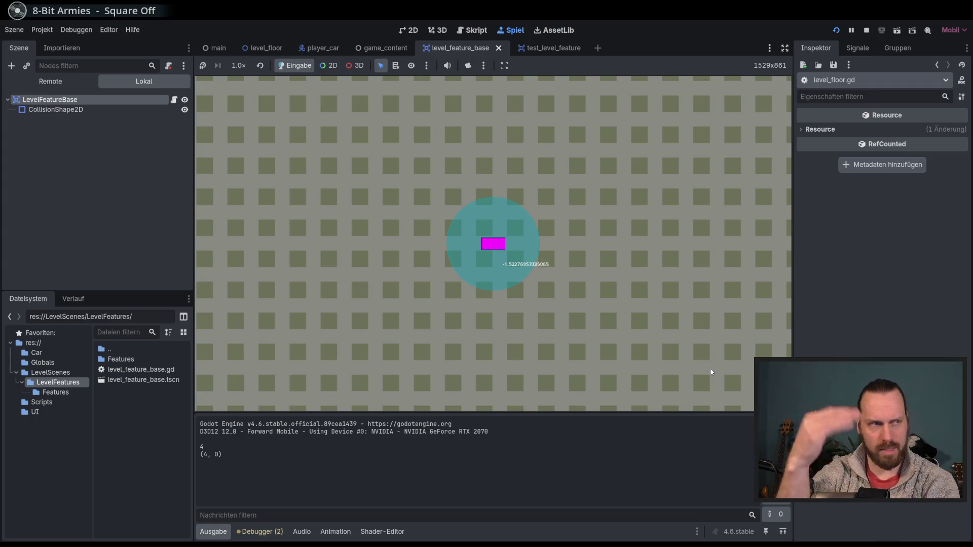
Relaunch the game repeatedly until it prints index 13 at position (3, 2)
key("F5")
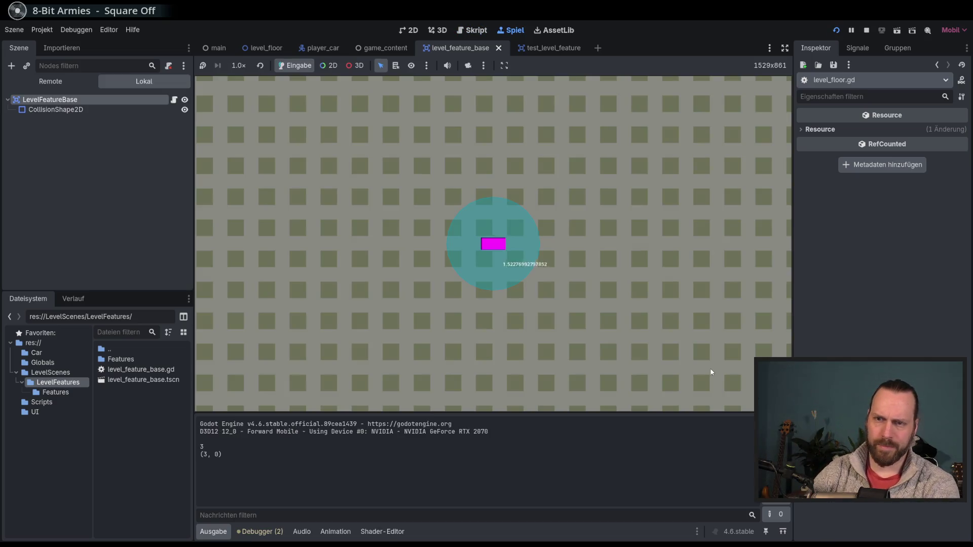
key("F5")
key("F8")
key("F5")
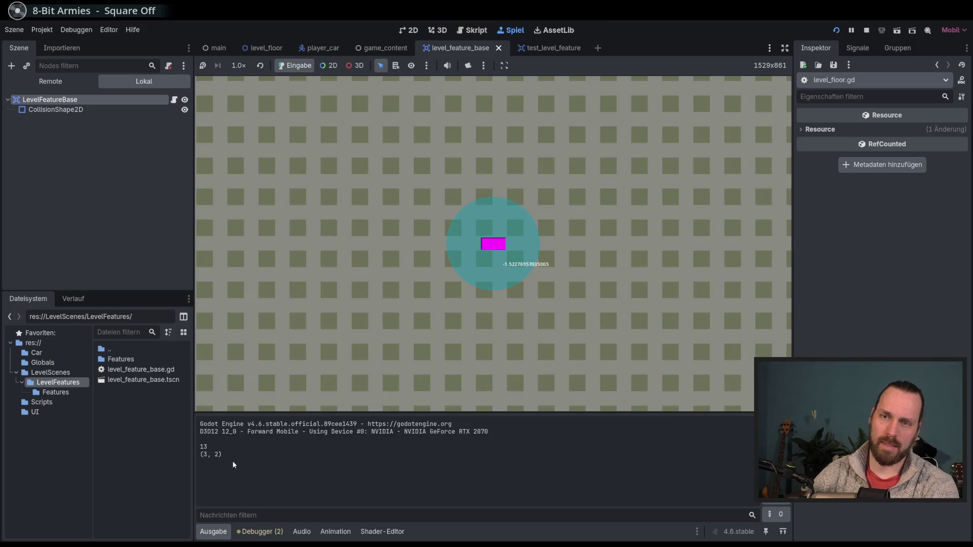
left_click_drag(202, 448, 218, 451)
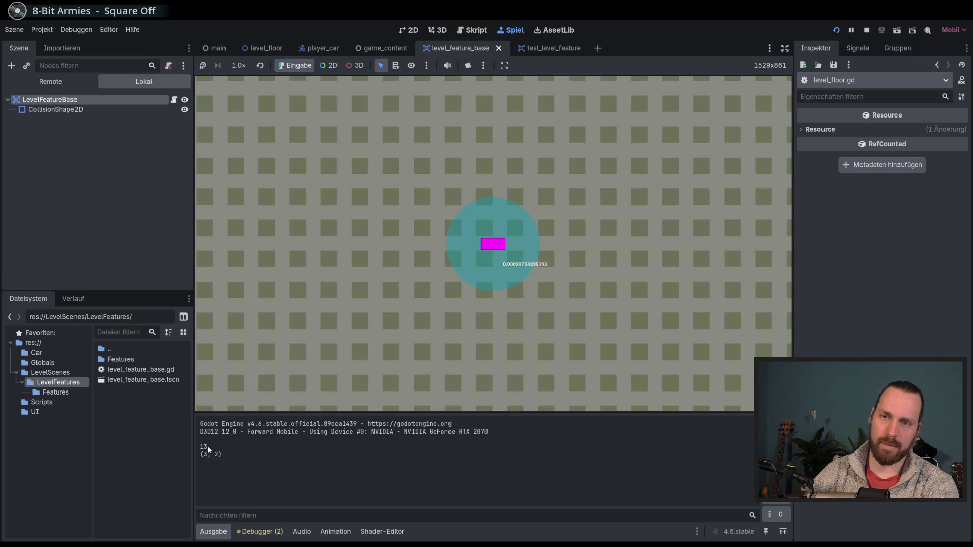
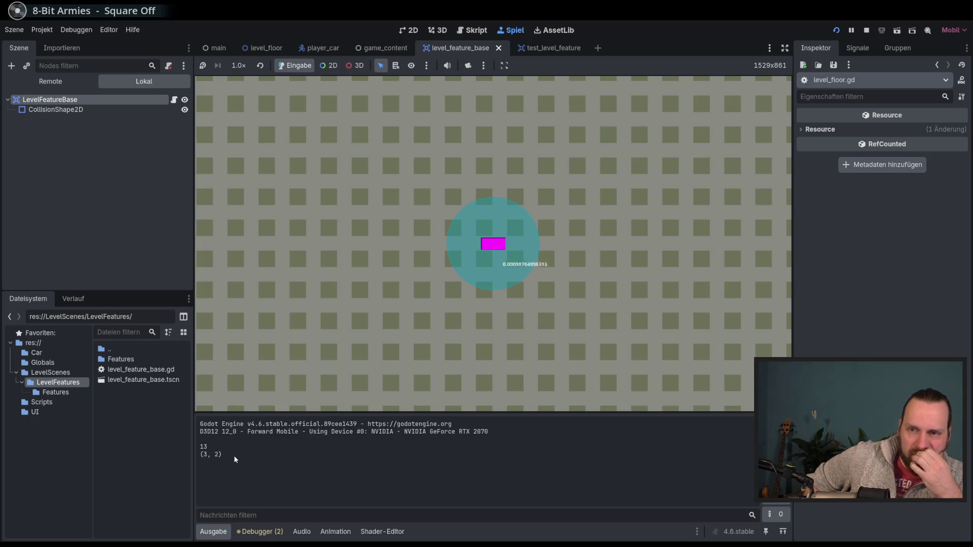
Rerun the game twice, stopping each run, so the log shows 15 and grid position (0, 3)
key("F5")
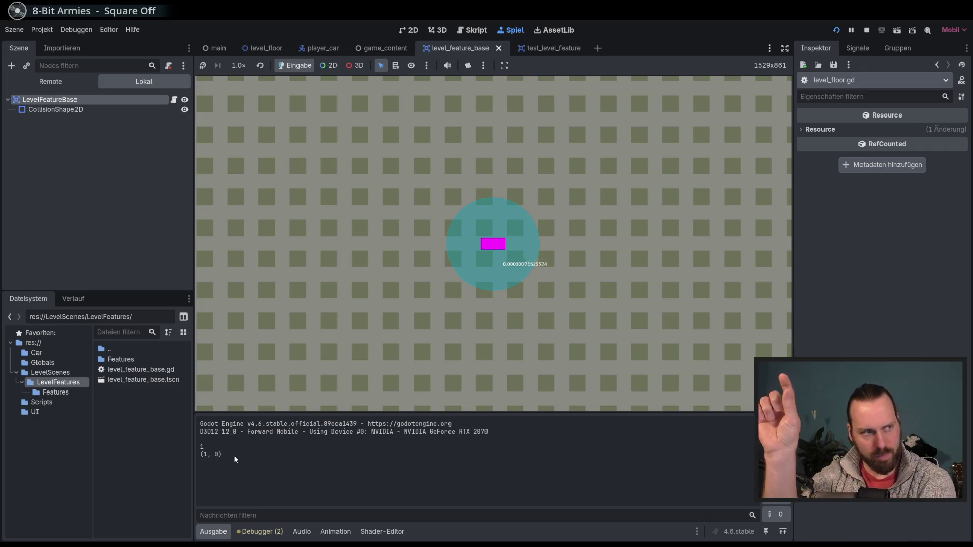
key("F8")
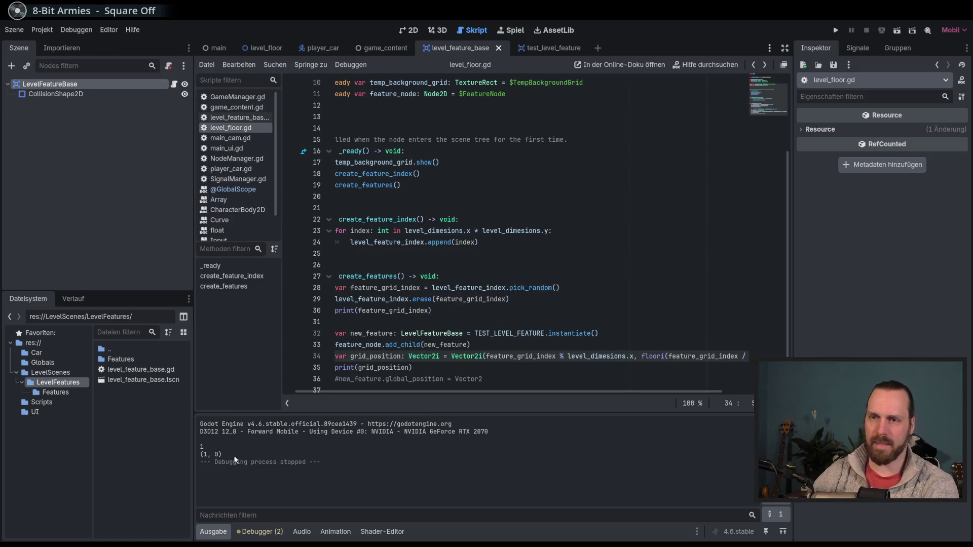
key("F5")
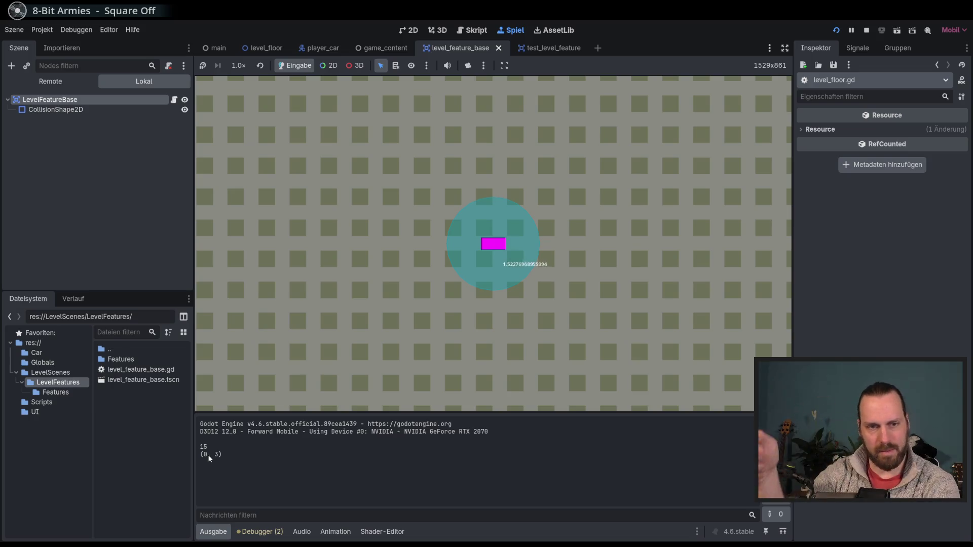
key("F8")
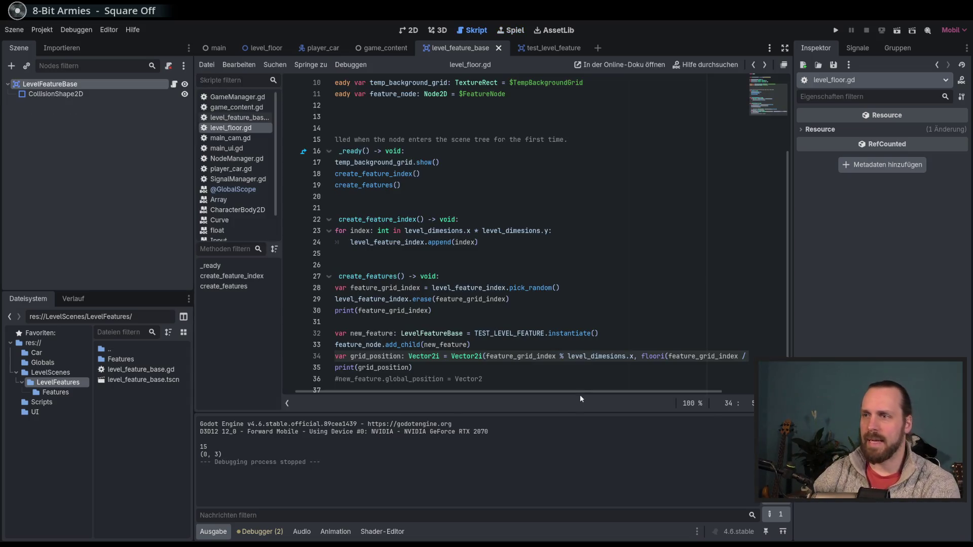
Uncomment line 36 so it sets new_feature.global_position to grid_position * feature_distance
scroll(576, 357, "down", 1)
left_click(567, 361)
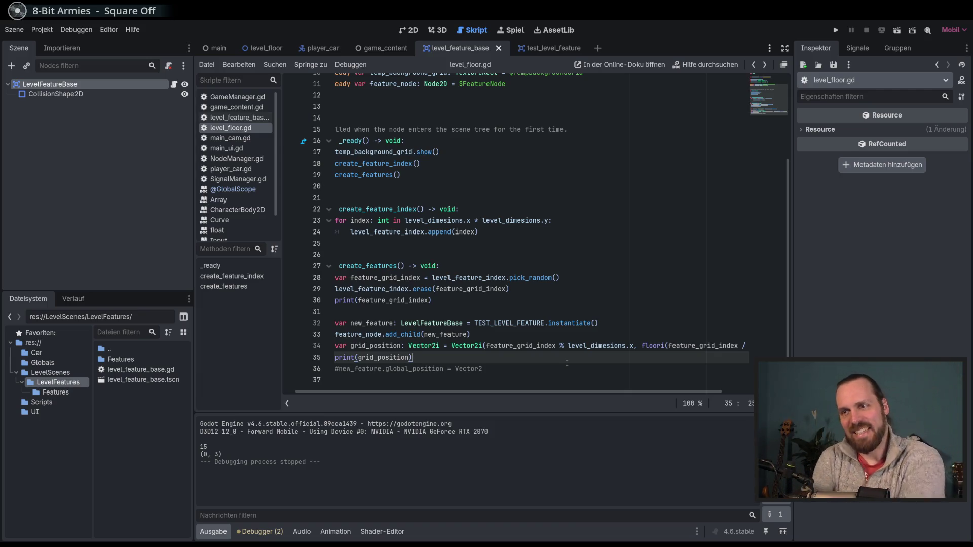
left_click(345, 368)
key("ctrl+k")
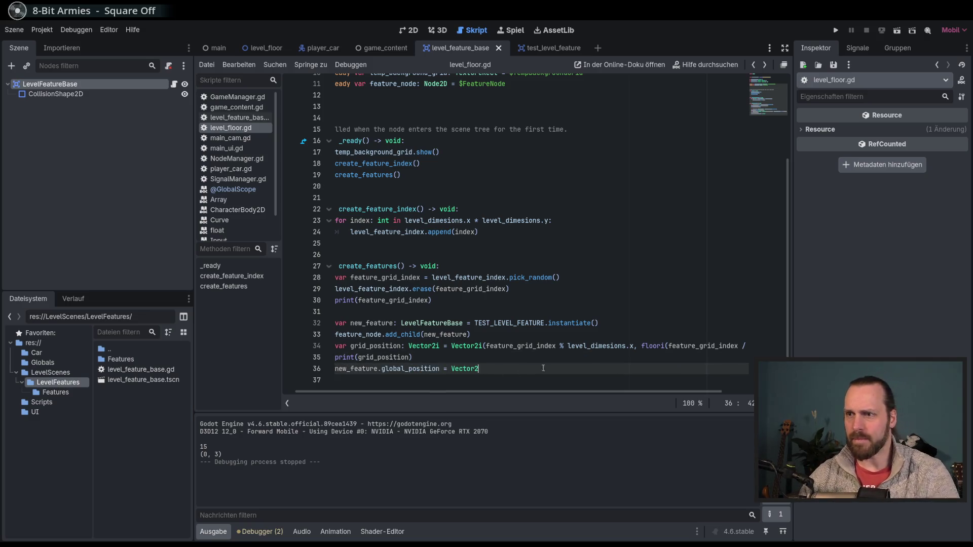
scroll(649, 352, "up", 1)
key("BackSpace")
key("BackSpace")
key("BackSpace")
type("grid")
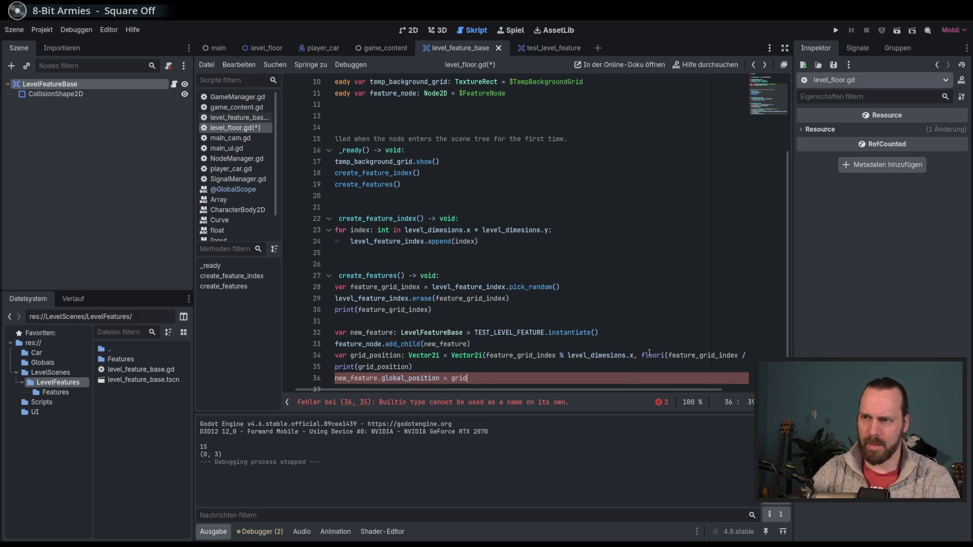
key("Return")
type("* sca")
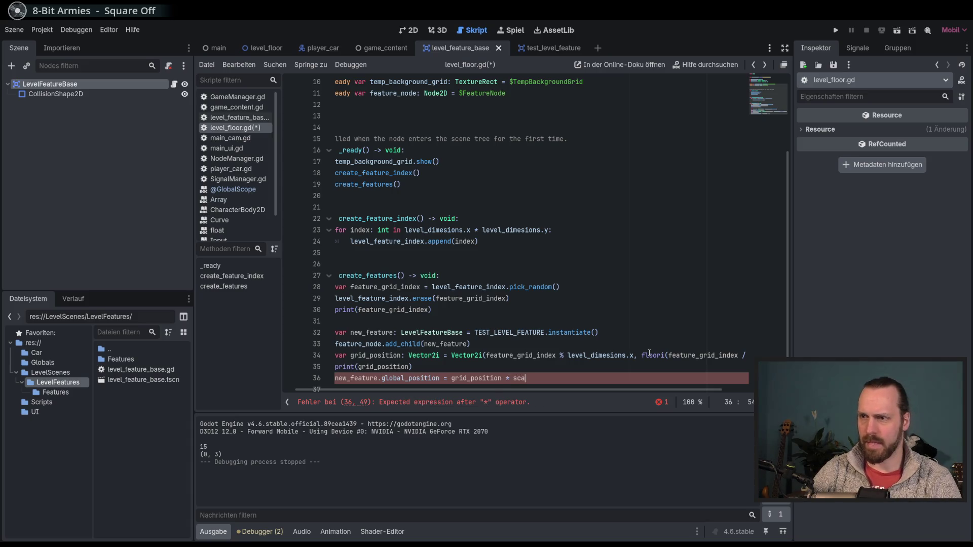
key("BackSpace")
key("BackSpace")
key("BackSpace")
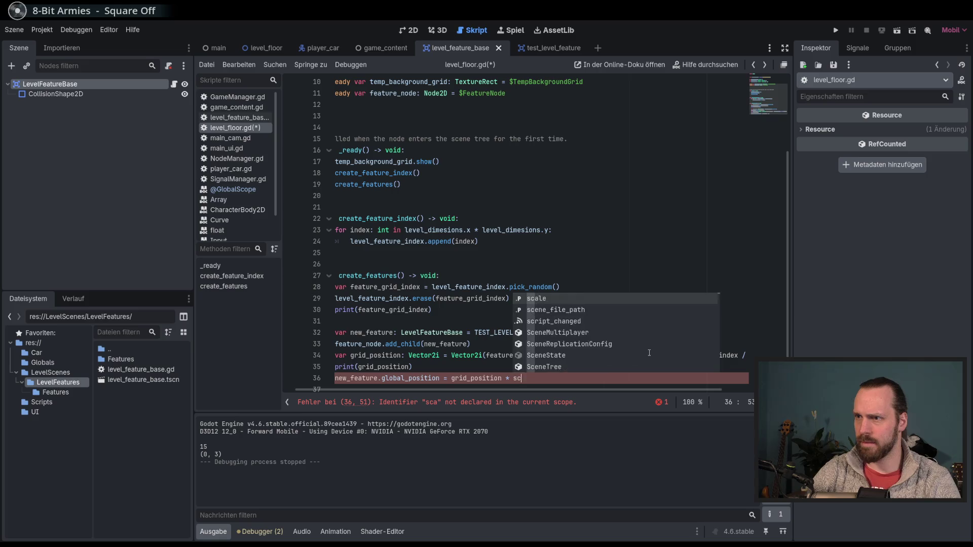
scroll(606, 338, "up", 3)
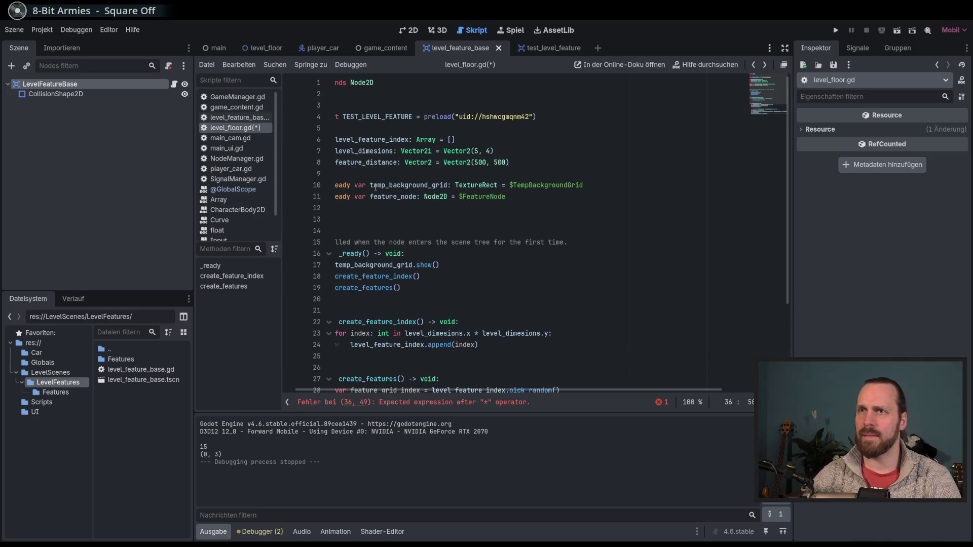
scroll(551, 368, "down", 4)
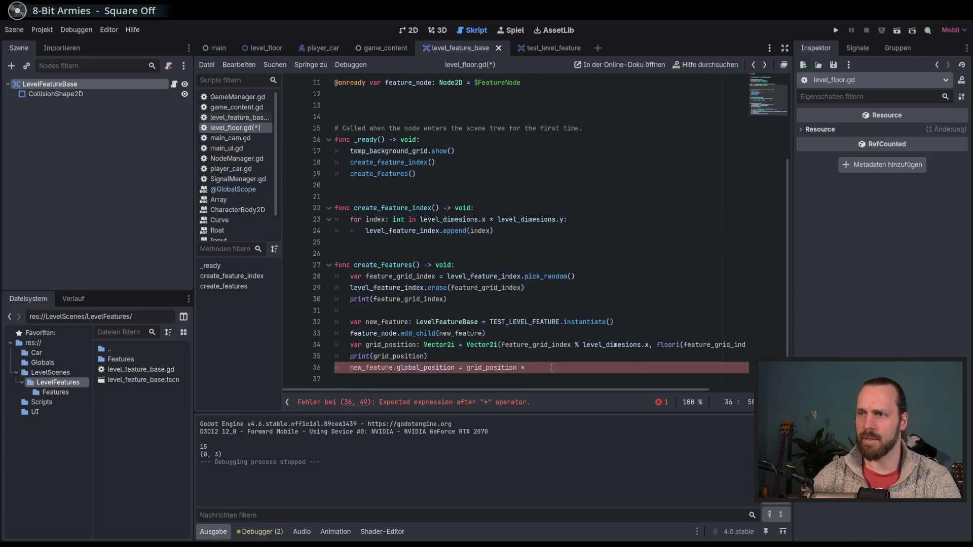
type("fea")
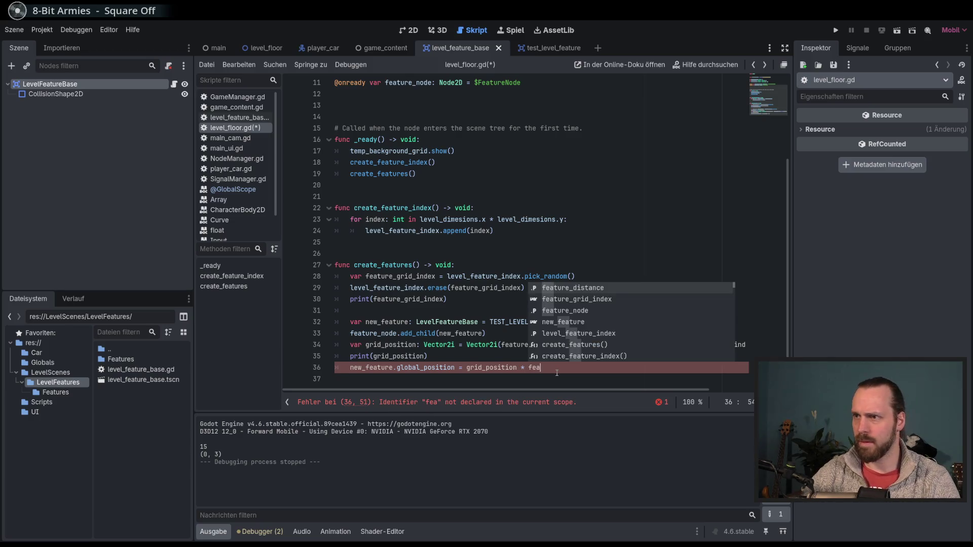
key("Return")
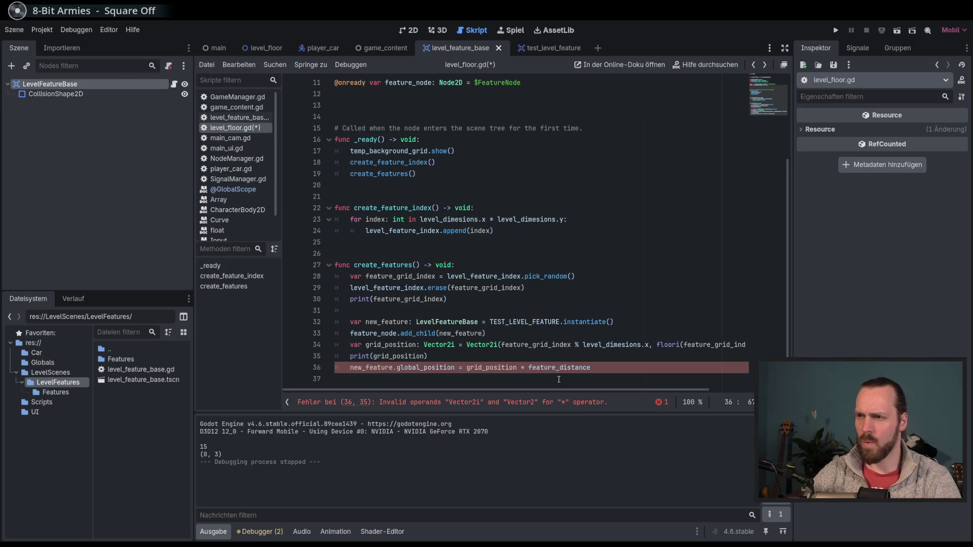
Change both Vector2i on line 34 to Vector2 and launch the game
mouse_move(453, 345)
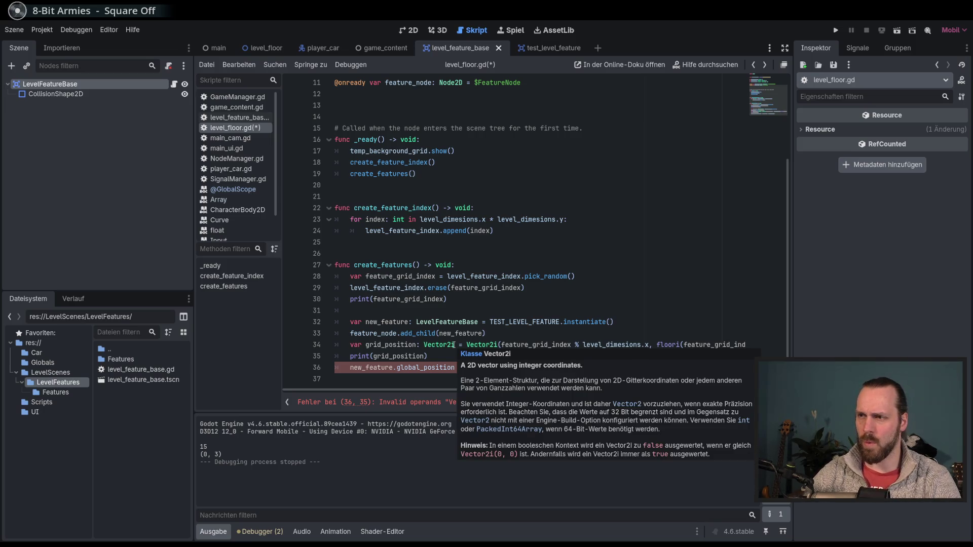
left_click(455, 345)
key("BackSpace")
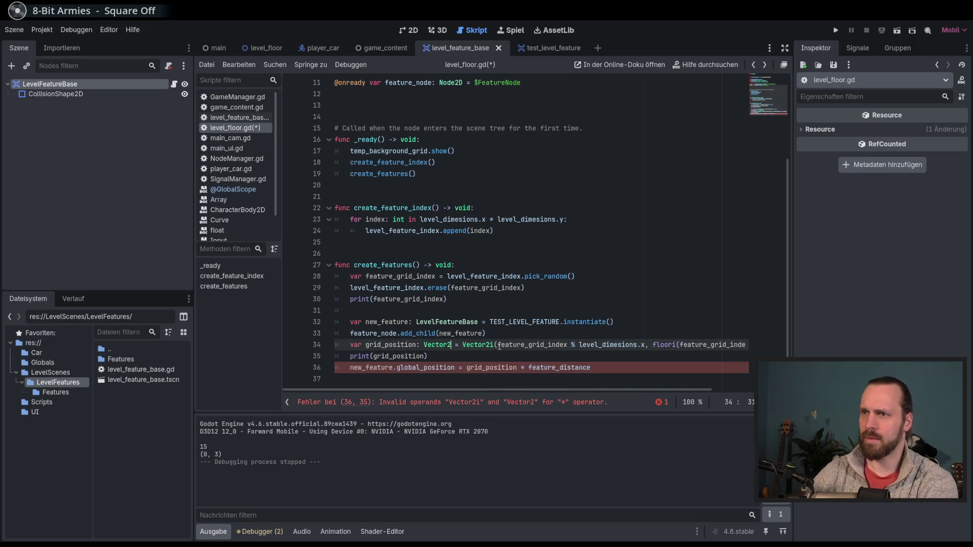
left_click(497, 346)
key("BackSpace")
left_click(591, 368)
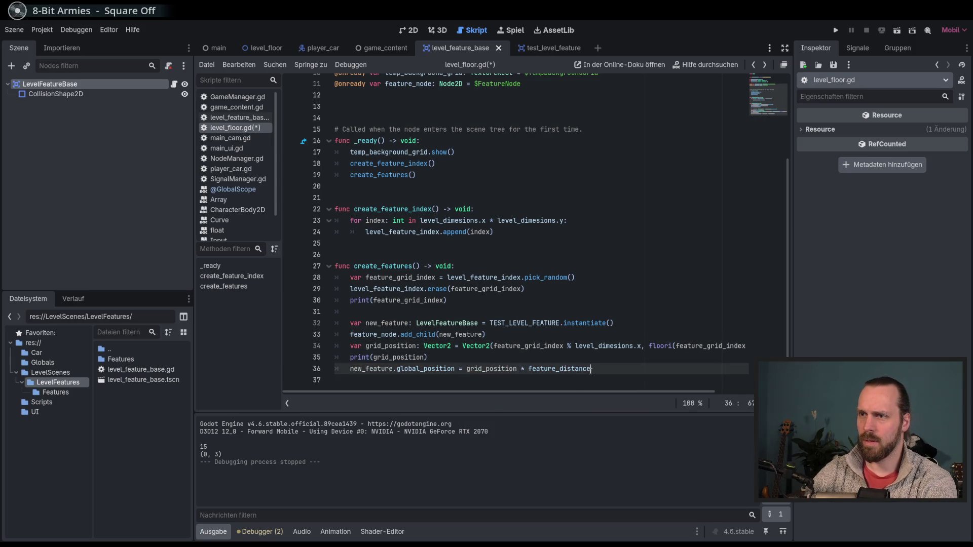
key("F5")
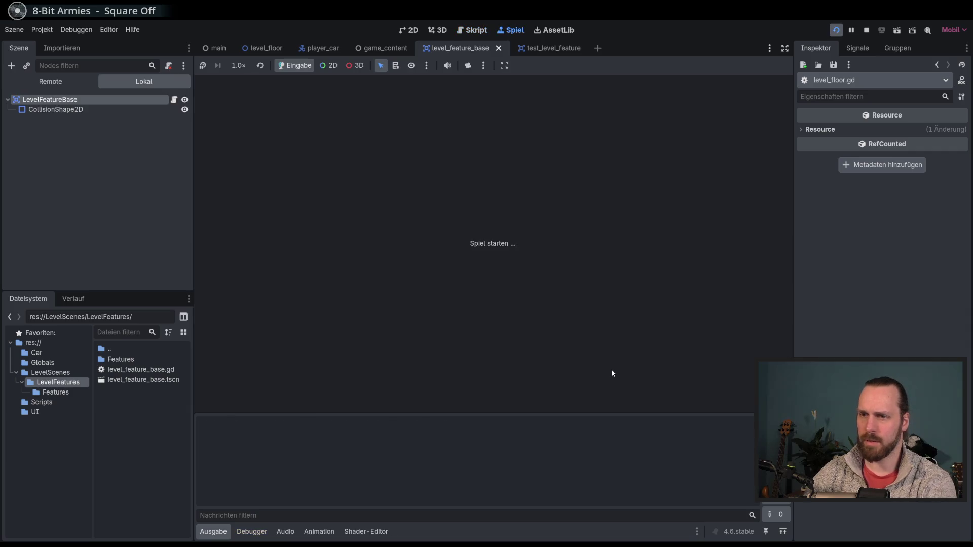
Stop the game and add print(new_feature.global_position) on line 37
key("F8")
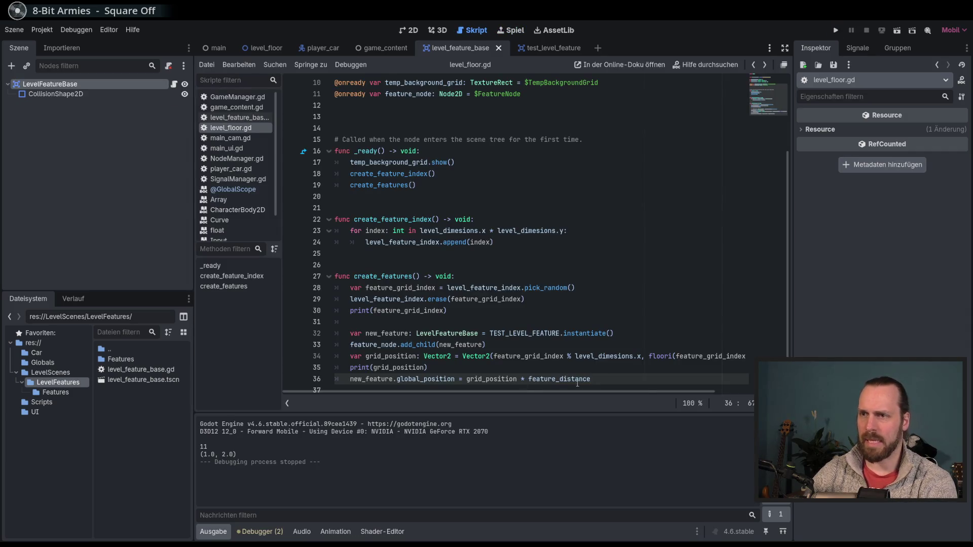
key("Return")
type("print")
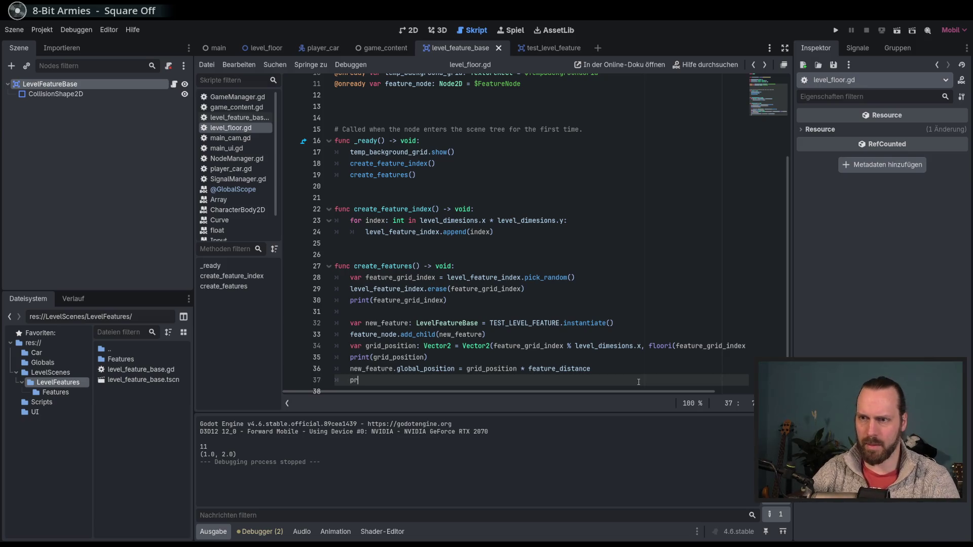
key("Down")
key("Down")
key("Down")
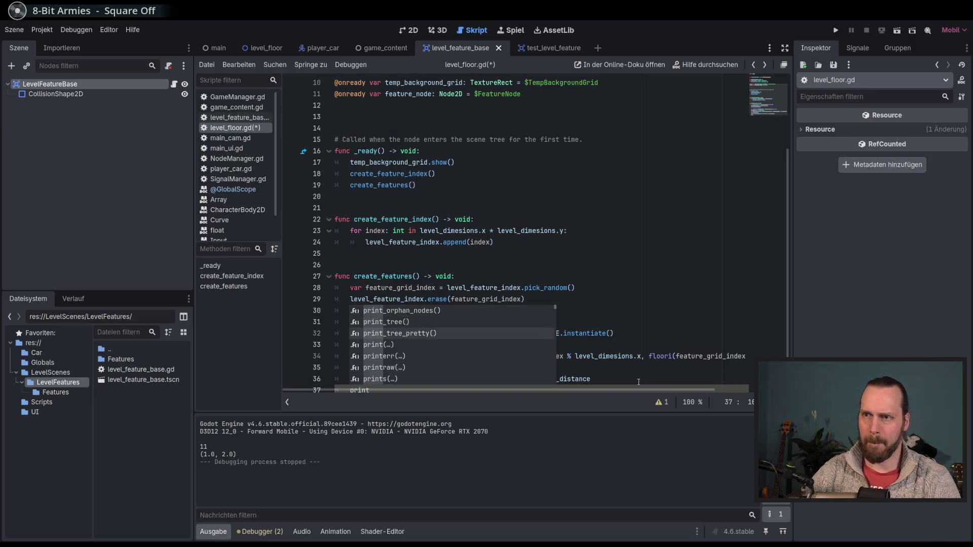
key("Return")
type("fea")
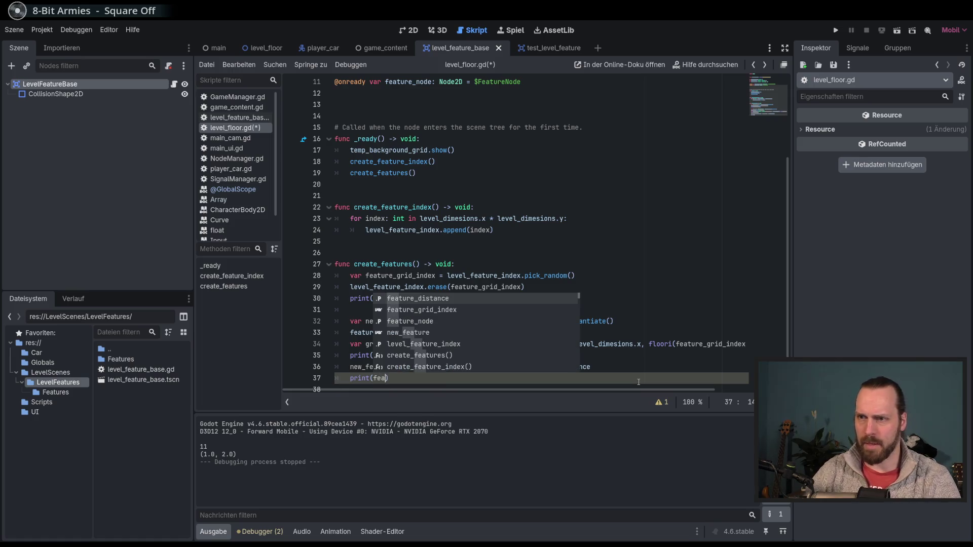
key("BackSpace")
key("BackSpace")
key("BackSpace")
type("new")
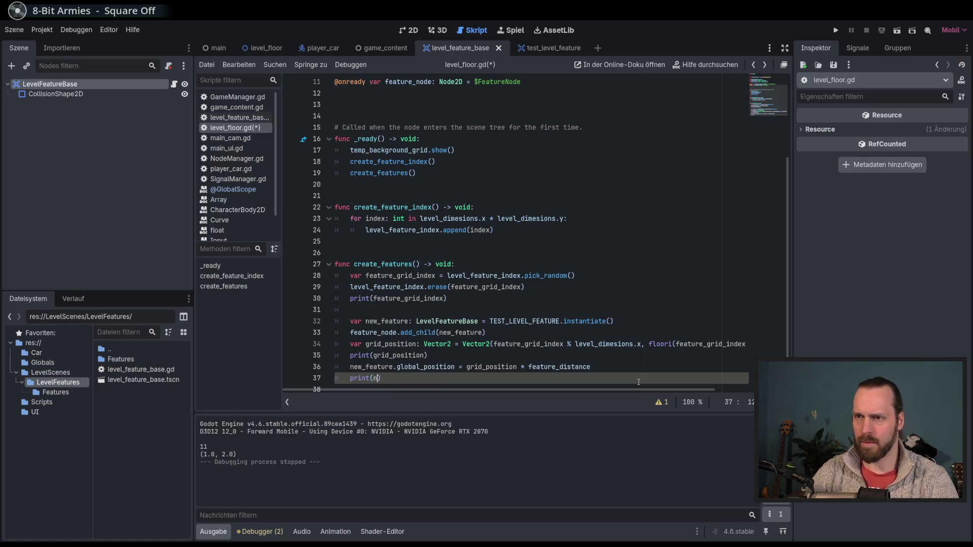
key("Return")
type(".glo")
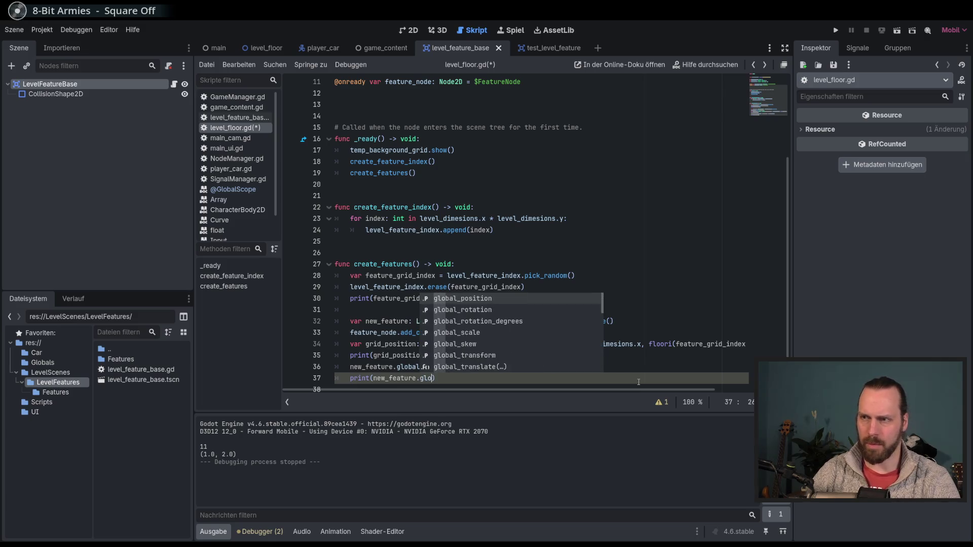
key("Return")
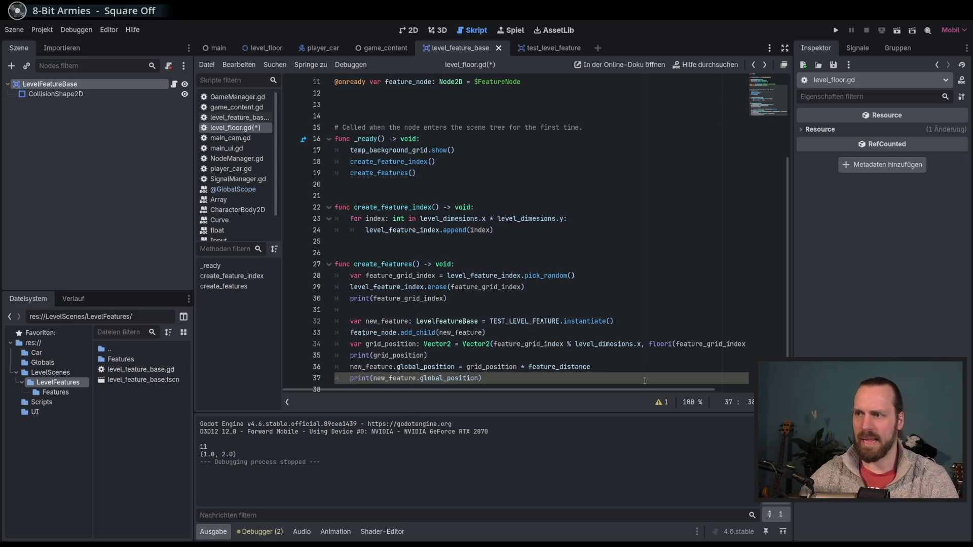
left_click(518, 379)
Run the game, logging 7, (2.0, 1.0) and (1000.0, 500.0), then stop it
scroll(519, 380, "down", 1)
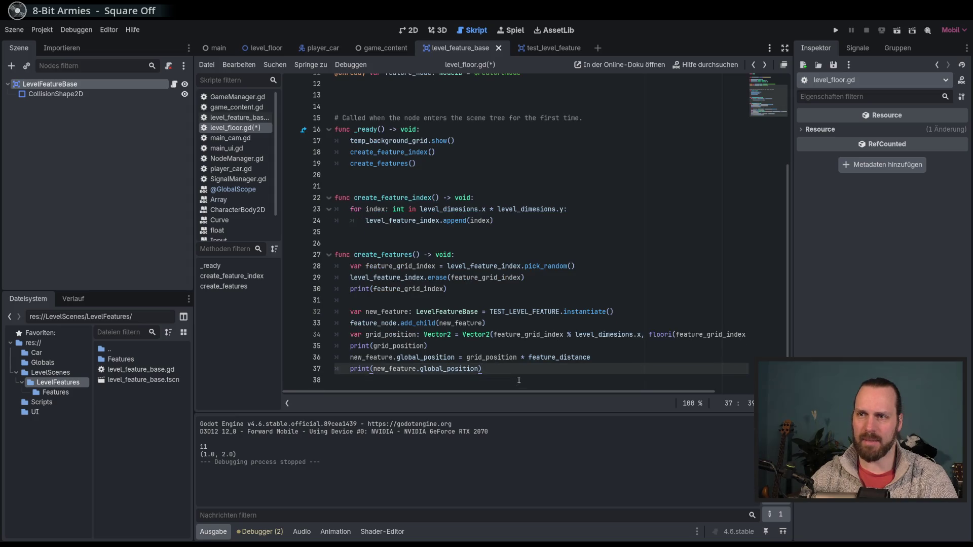
key("F5")
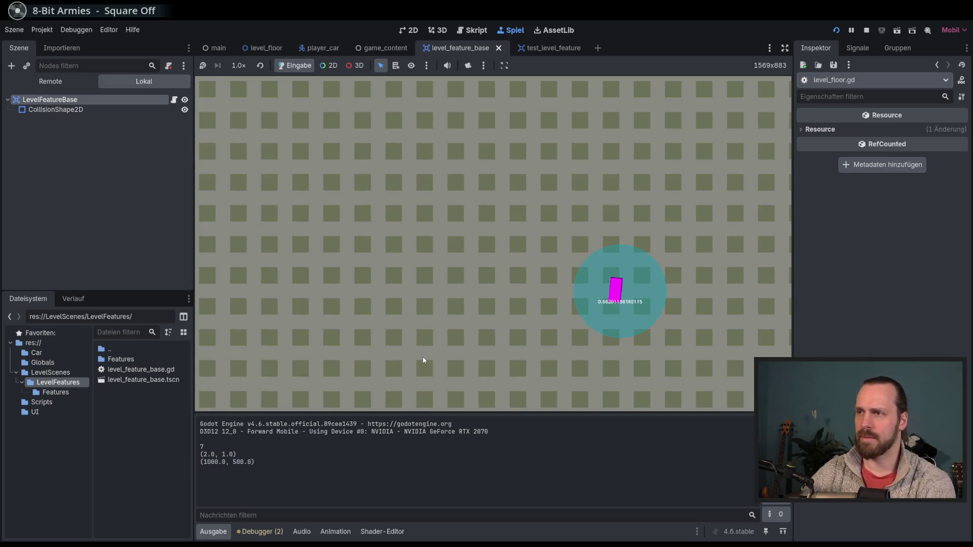
key("F8")
scroll(533, 320, "down", 1)
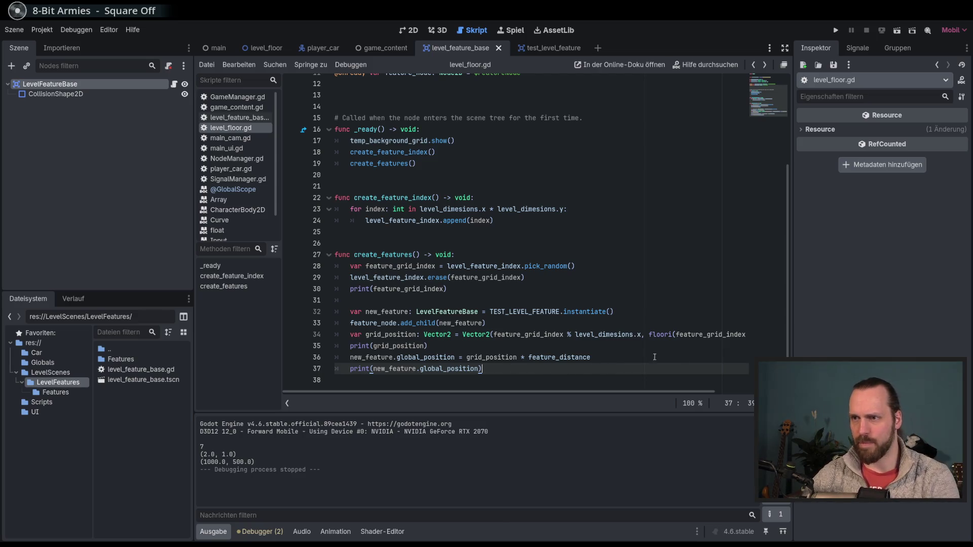
Delete the global_position and grid_position print lines and save level_floor.gd
triple_click(606, 373)
key("BackSpace")
left_click_drag(606, 350, 763, 346)
key("ctrl+x")
key("ctrl+v")
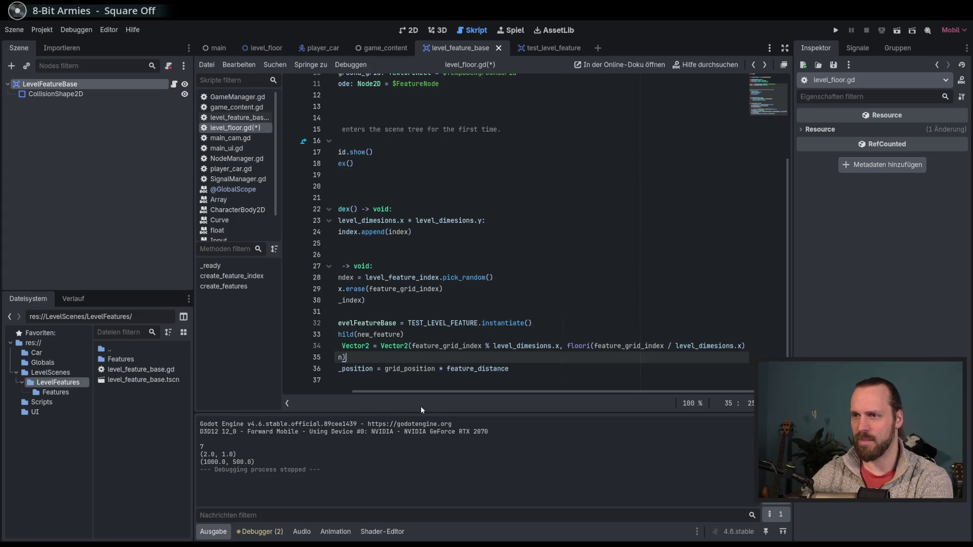
scroll(421, 391, "left", 3)
triple_click(383, 354)
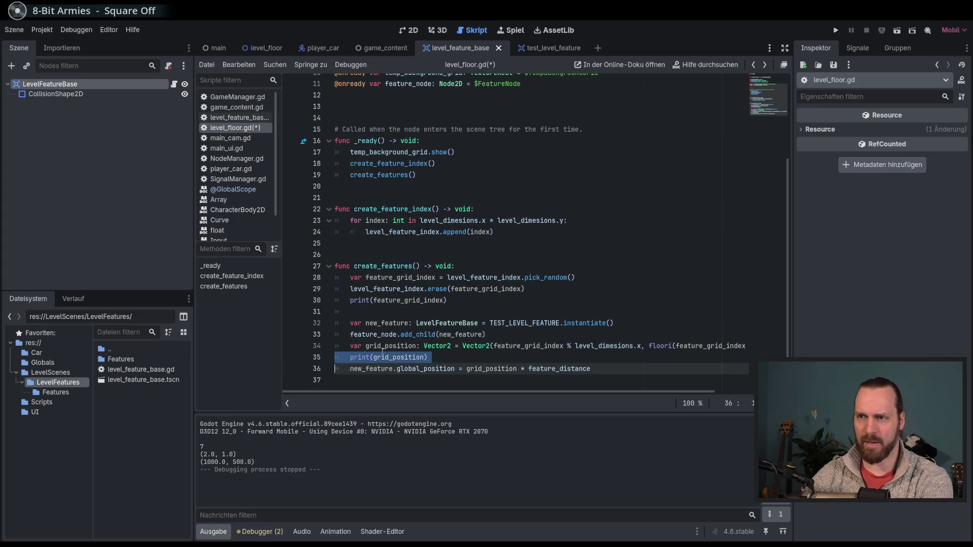
key("BackSpace")
key("ctrl+s")
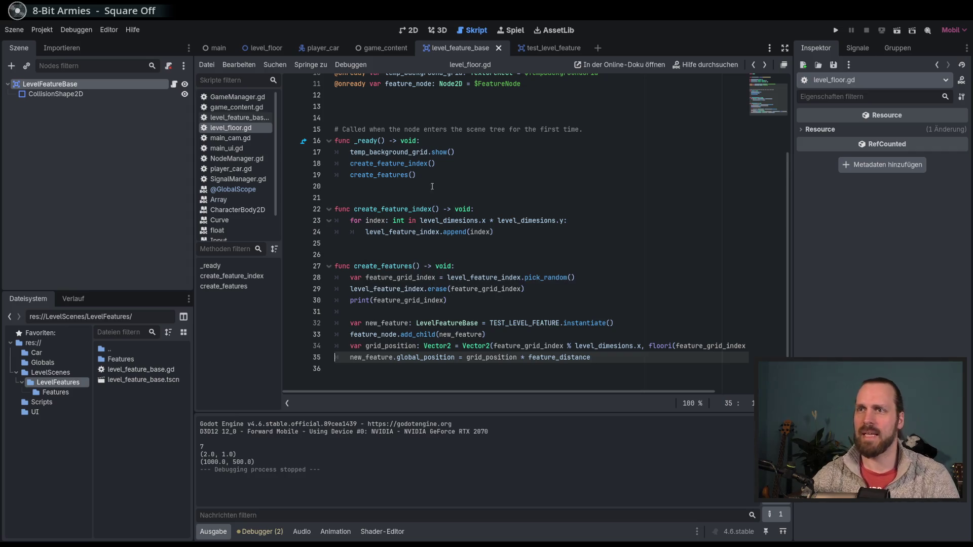
Wrap the create_features() call in _ready inside a 'for i in 5:' loop
left_click(475, 180)
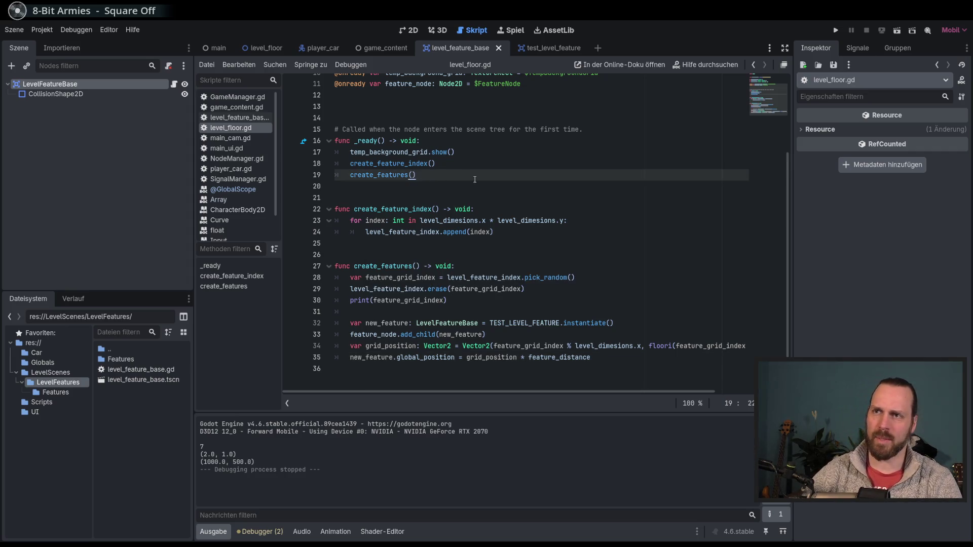
key("Home")
key("Return")
key("Return")
key("Up")
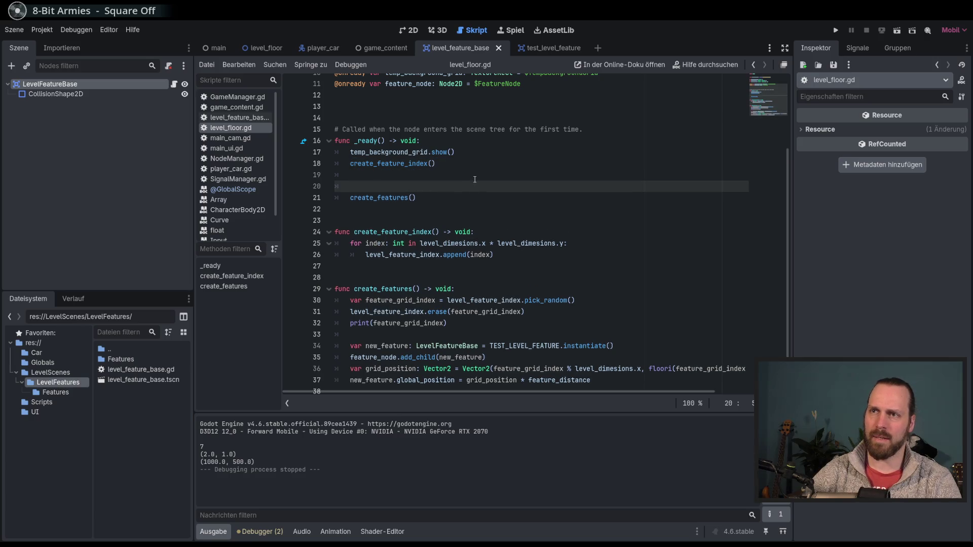
type("for i in")
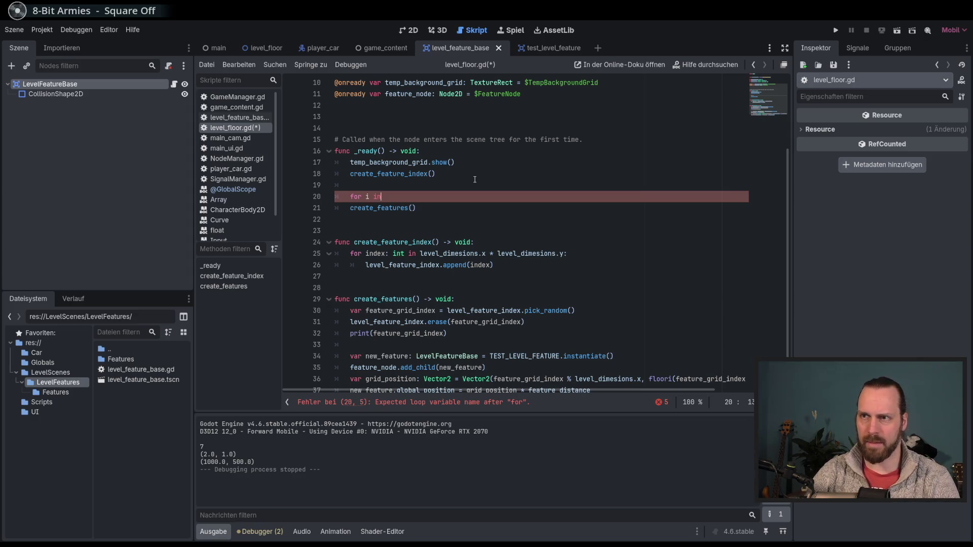
type(" 5:")
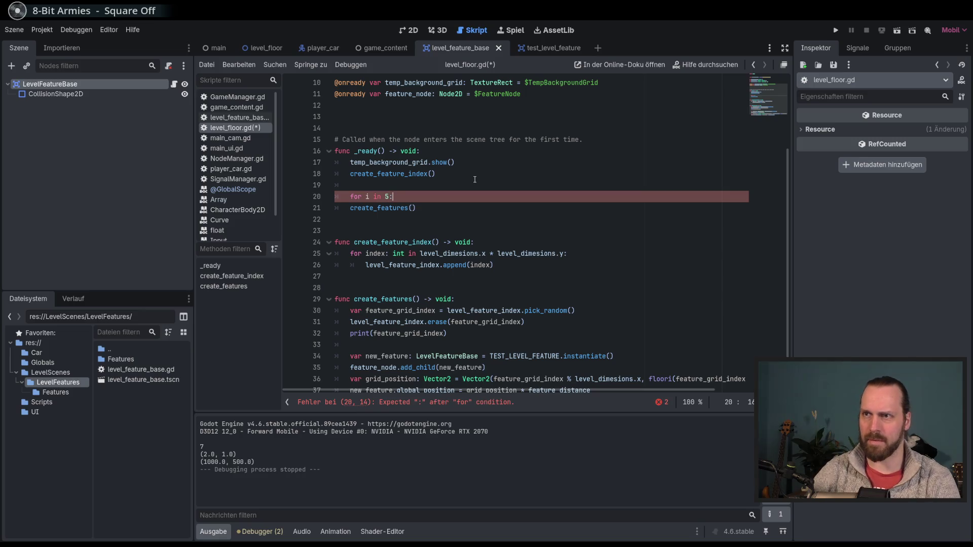
key("Down")
key("Home")
key("Tab")
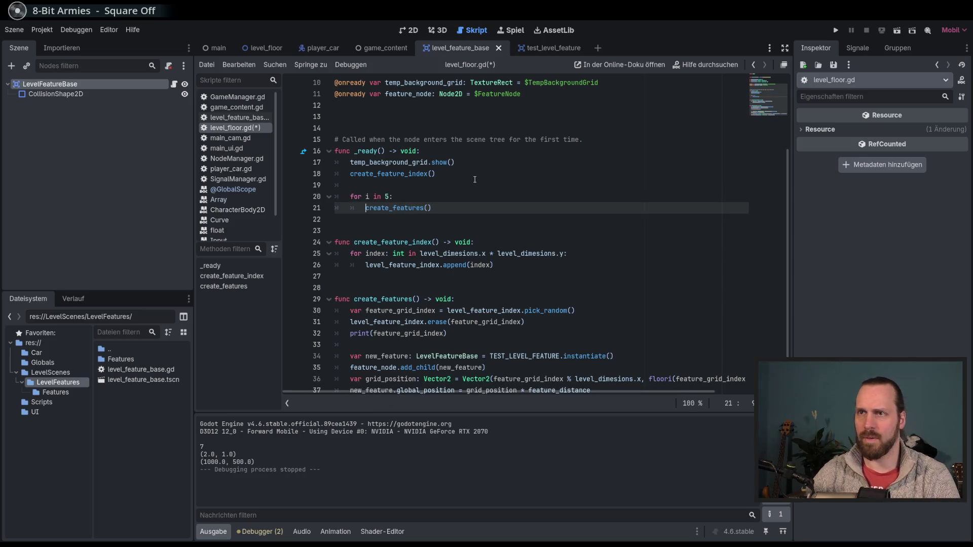
Test-run the five features (printing 5, 12, 10, 0, 8), stop, and open player_car
key("F5")
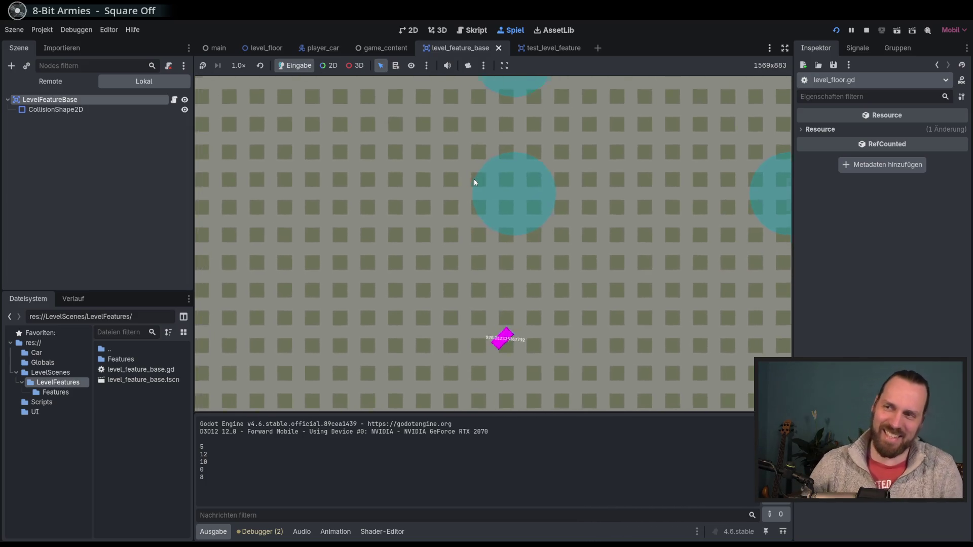
key("F8")
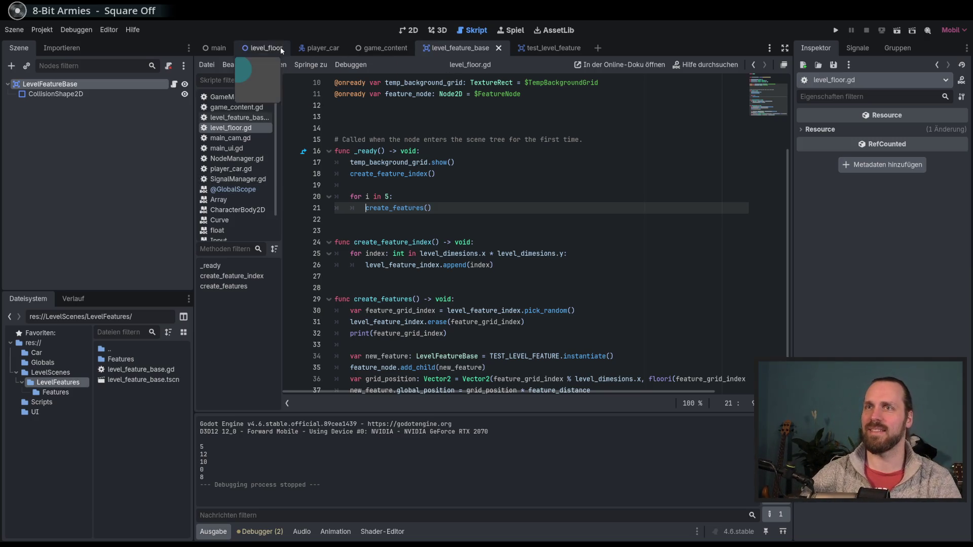
left_click(314, 48)
Change acceleration_factor from 25 to 20 and open speed_drag_curve.tres from the Car folder
scroll(594, 232, "up", 9)
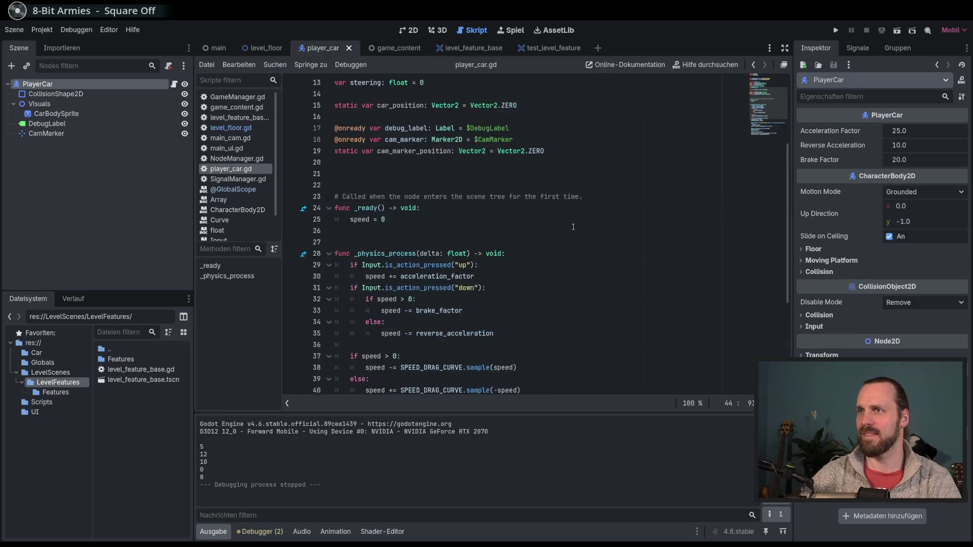
left_click(497, 174)
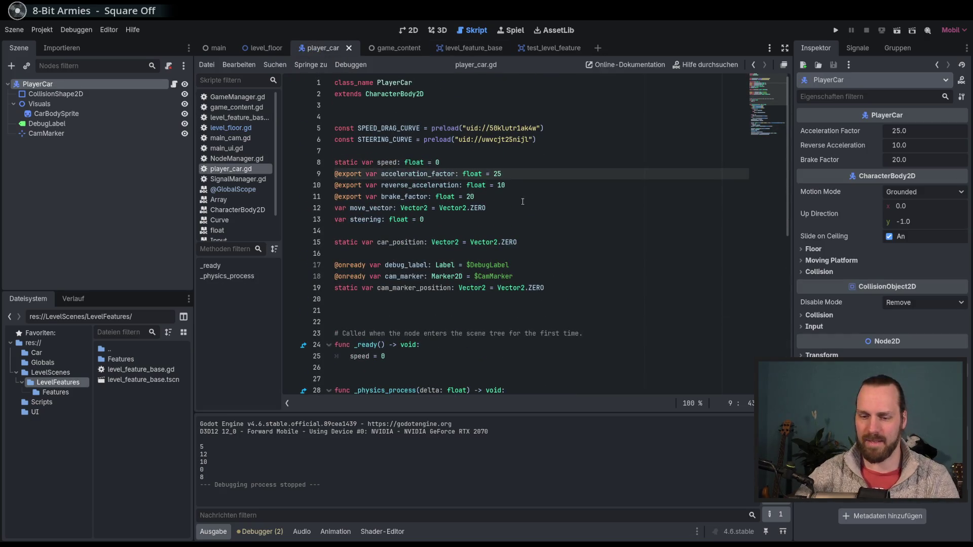
scroll(522, 201, "down", 1)
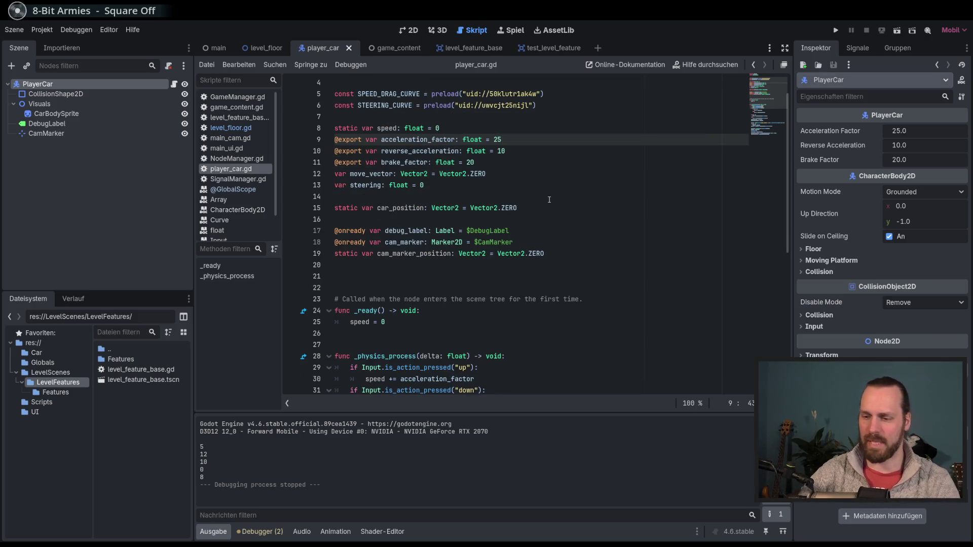
key("Delete")
type("0")
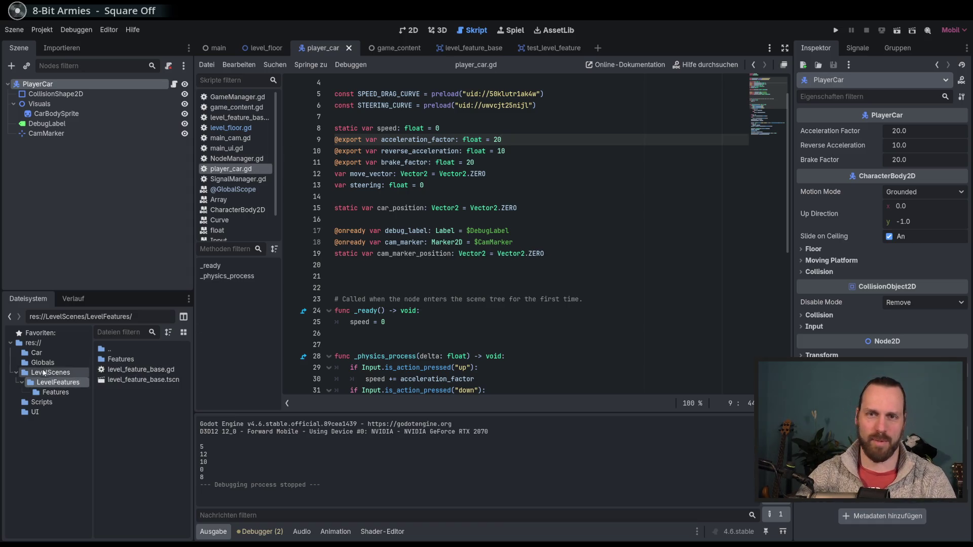
left_click(36, 353)
left_click(144, 381)
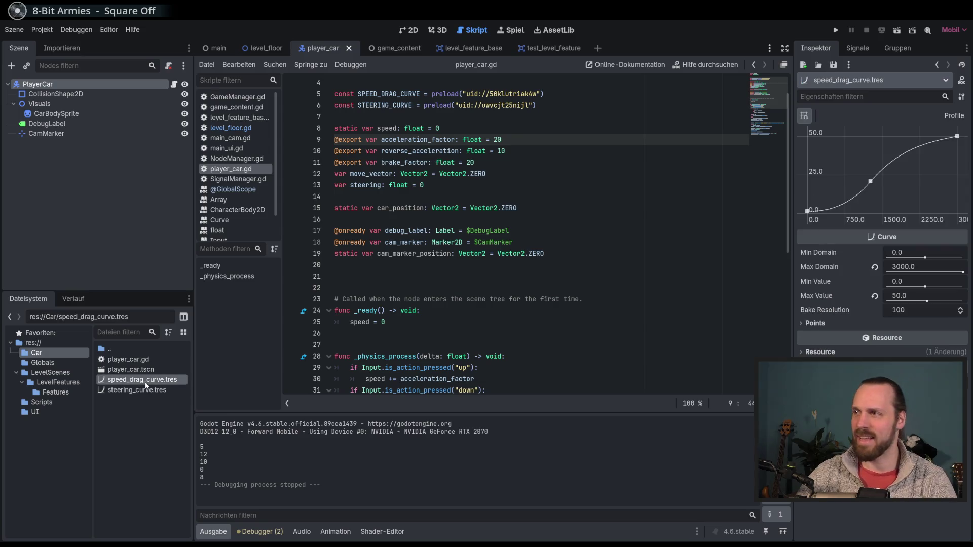
Reshape the drag curve's middle point and start tangent, then test-drive the car with arrow keys
left_click_drag(870, 180, 863, 181)
left_click_drag(820, 210, 852, 194)
key("F5")
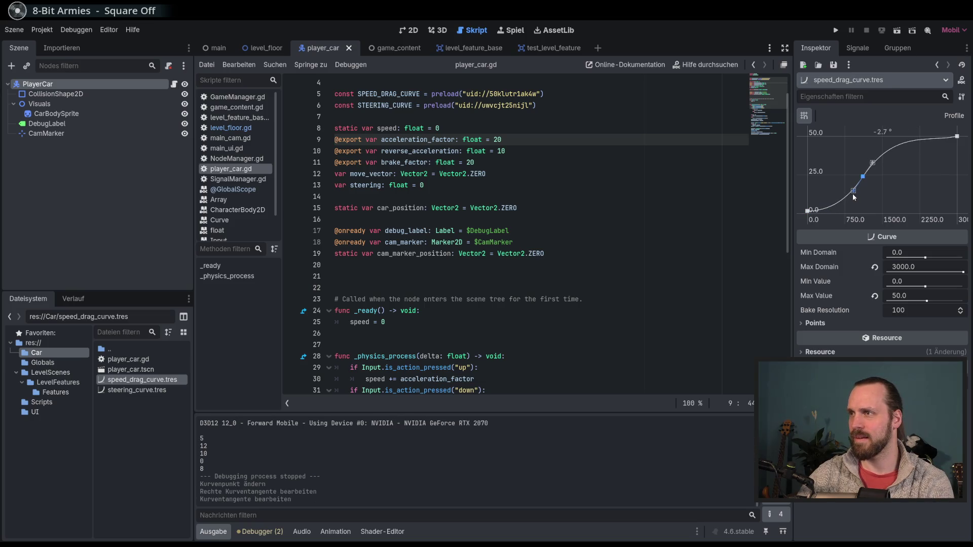
key("Up")
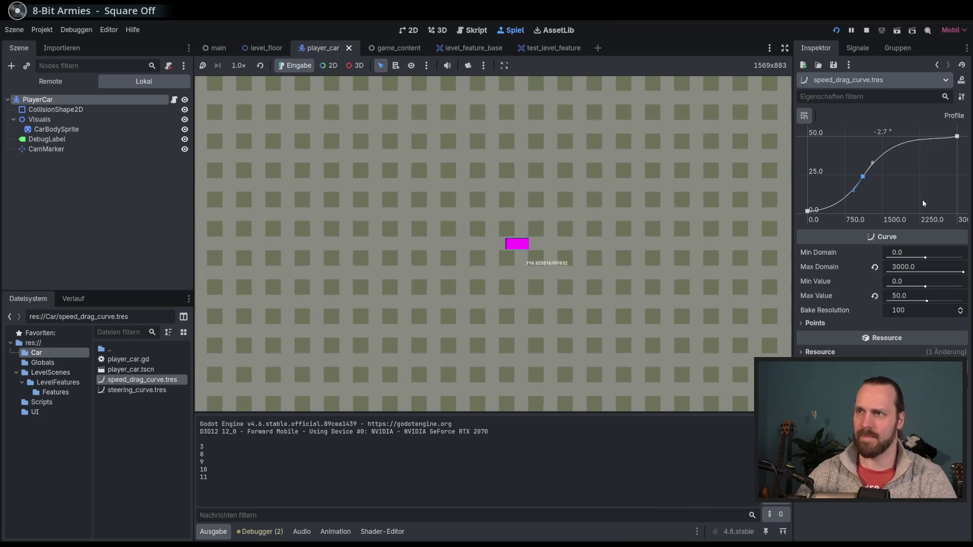
key("Right")
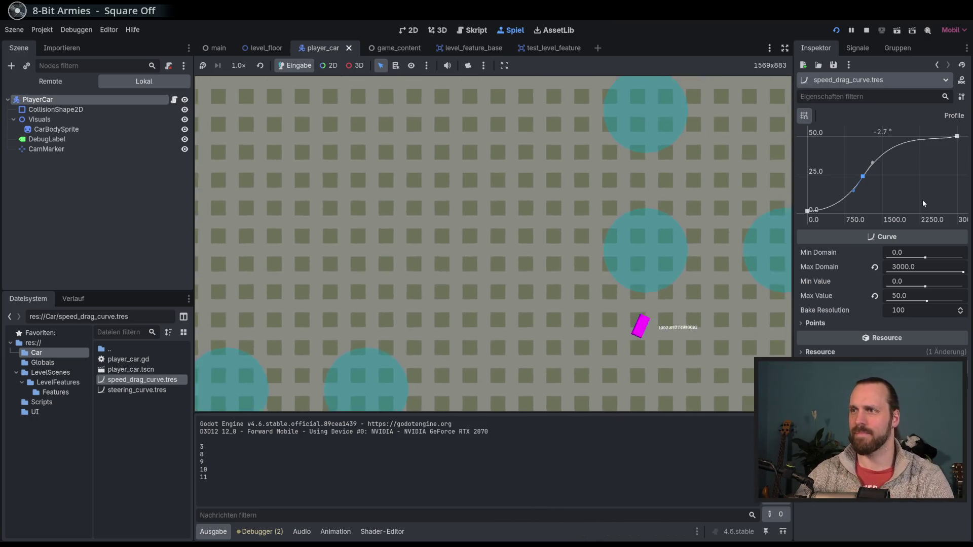
key("Left")
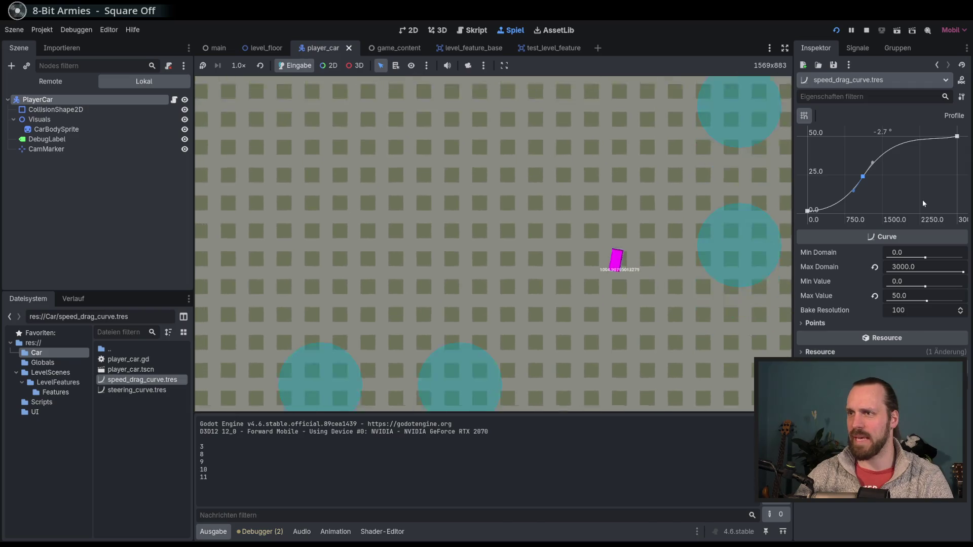
key("Left")
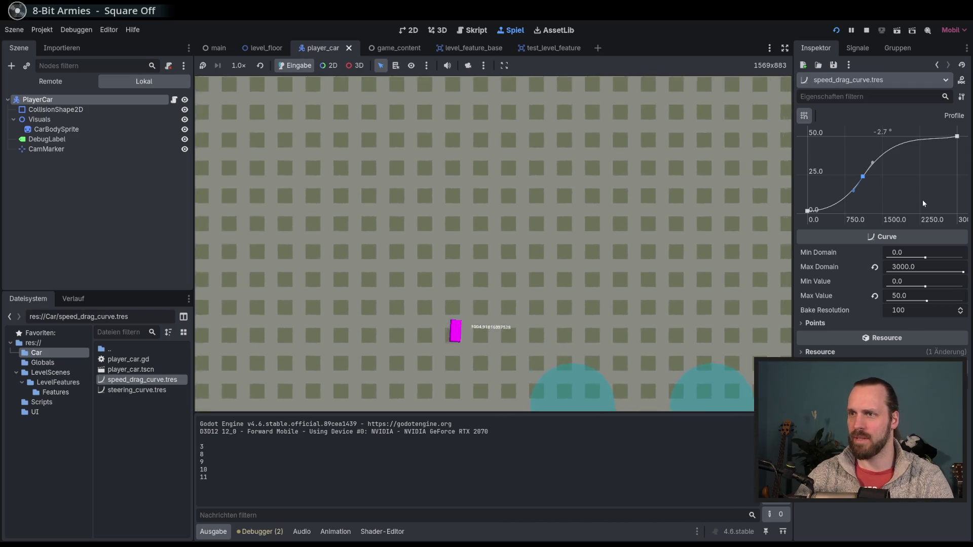
key("F8")
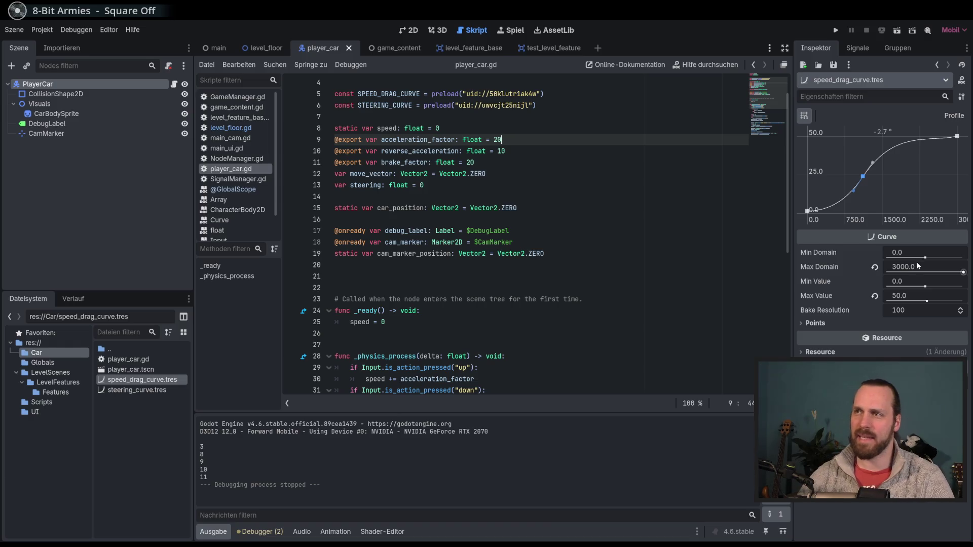
Run the game once more, stop it, and return to the 2D scene view
scroll(629, 296, "down", 9)
left_click(615, 320)
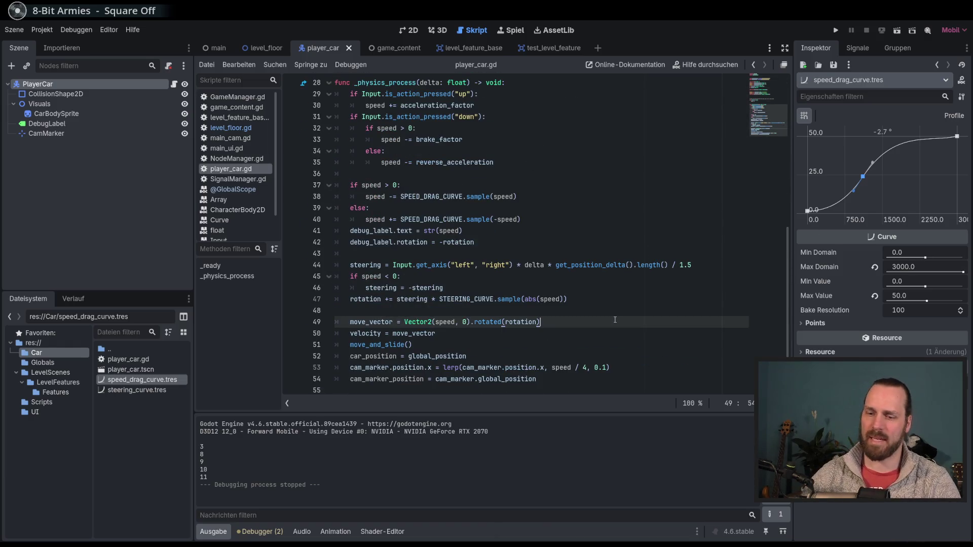
key("F5")
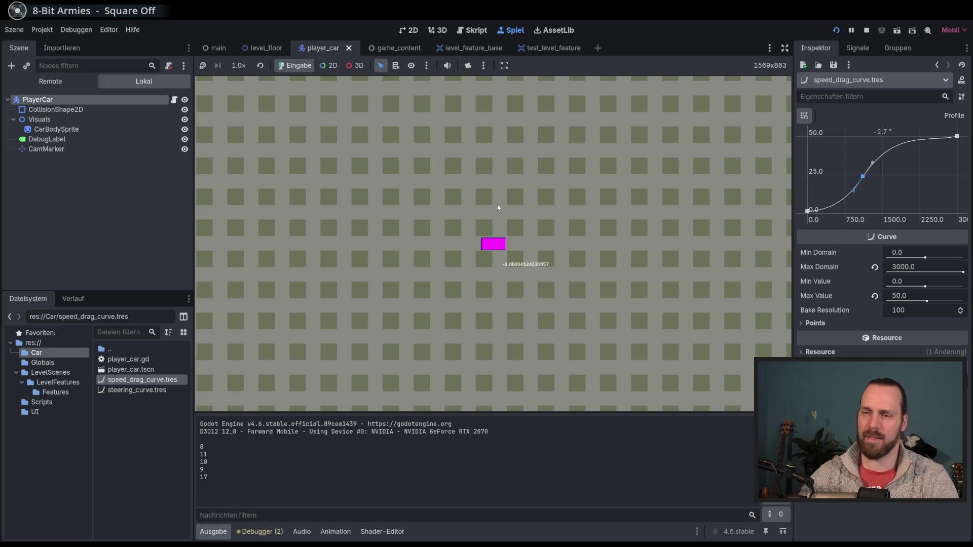
key("F8")
left_click(408, 31)
Pan and zoom the player_car canvas around the car, then open the test_level_feature scene
scroll(485, 234, "down", 4)
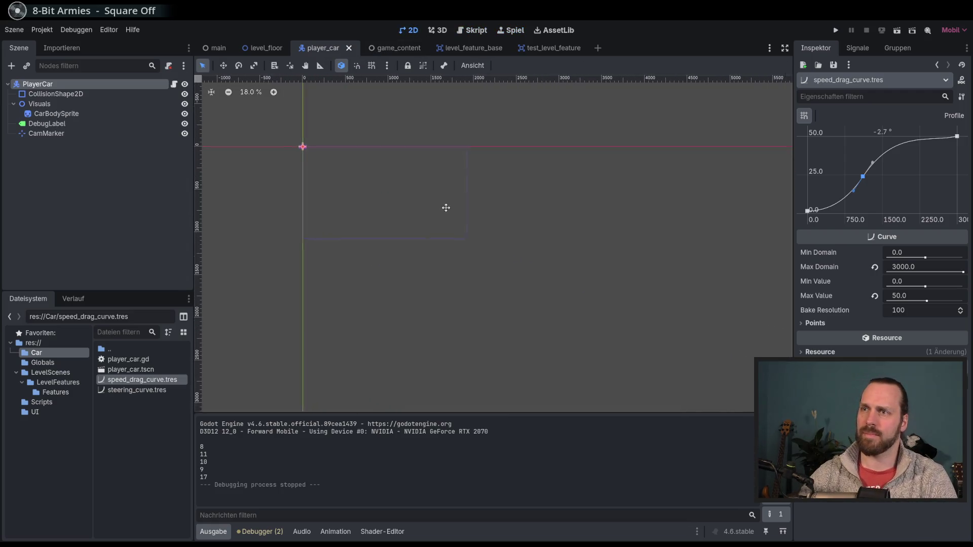
mouse_move(317, 147)
left_mouse_down()
mouse_move(369, 170)
mouse_move(339, 153)
left_mouse_up()
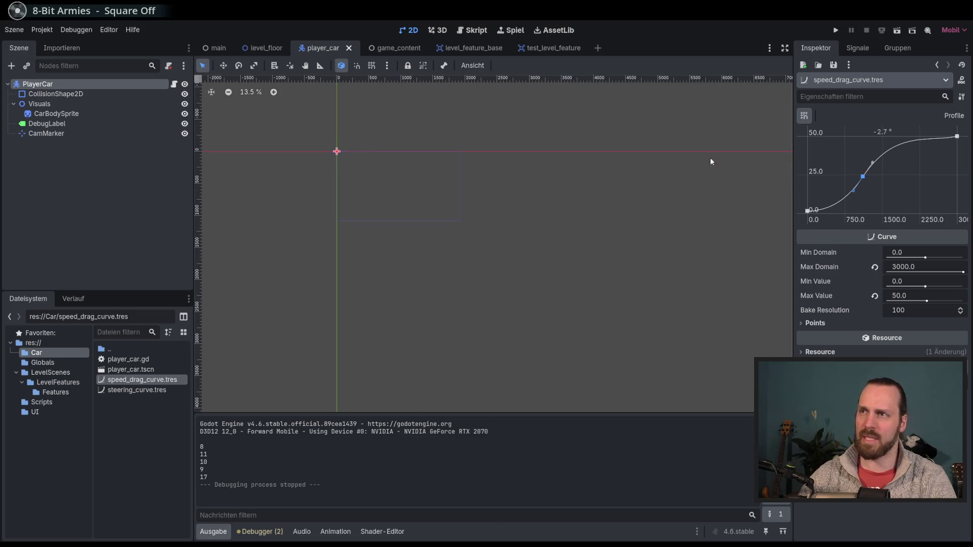
left_click_drag(356, 201, 535, 263)
left_click_drag(497, 199, 483, 216)
scroll(561, 247, "down", 2)
mouse_move(560, 247)
left_mouse_down()
mouse_move(588, 235)
mouse_move(582, 272)
mouse_move(547, 270)
mouse_move(556, 282)
left_mouse_up()
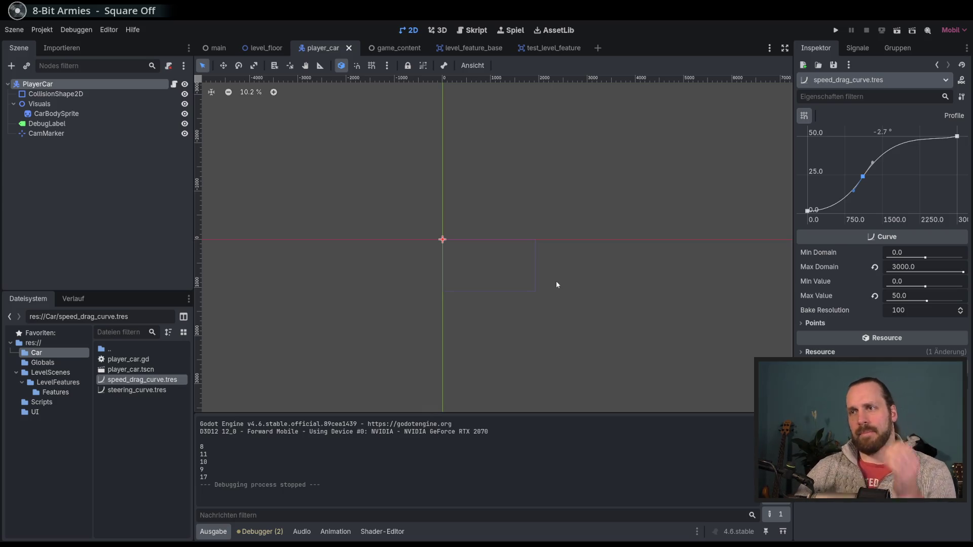
left_click_drag(578, 236, 510, 179)
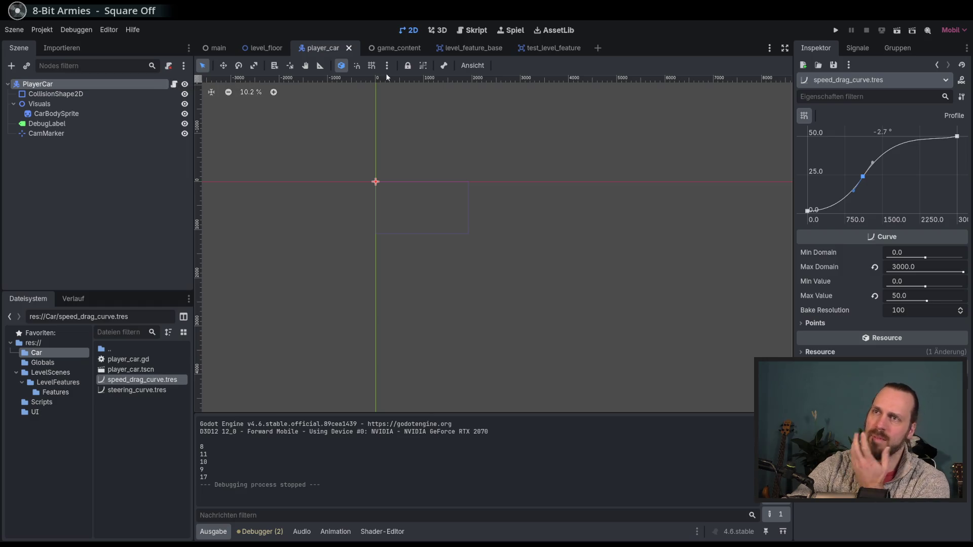
scroll(525, 170, "down", 1)
left_click_drag(525, 171, 347, 115)
scroll(454, 192, "down", 2)
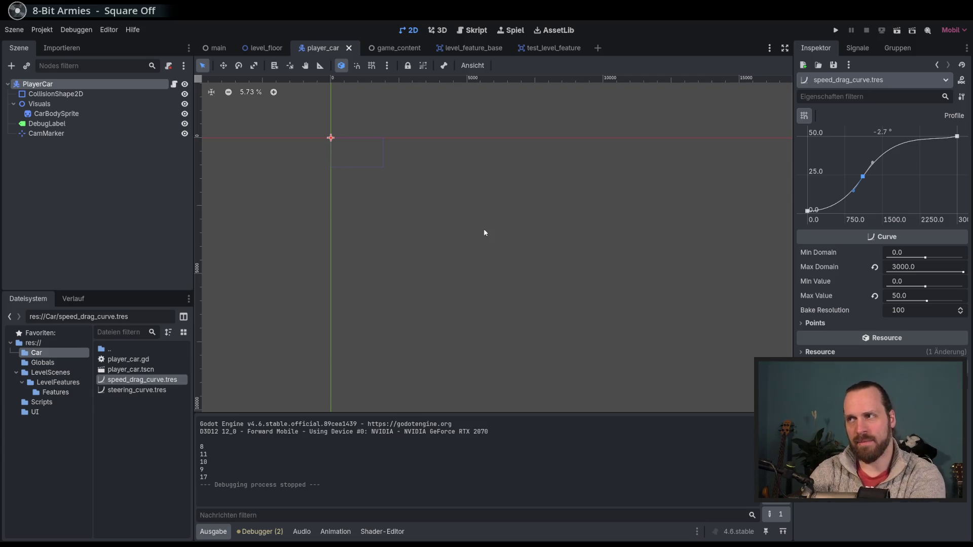
scroll(338, 154, "up", 1)
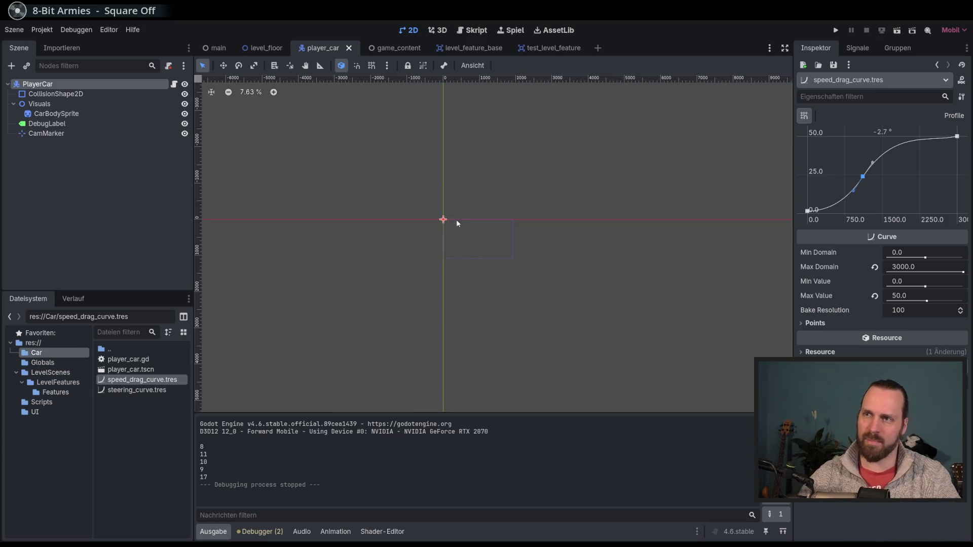
scroll(489, 228, "up", 2)
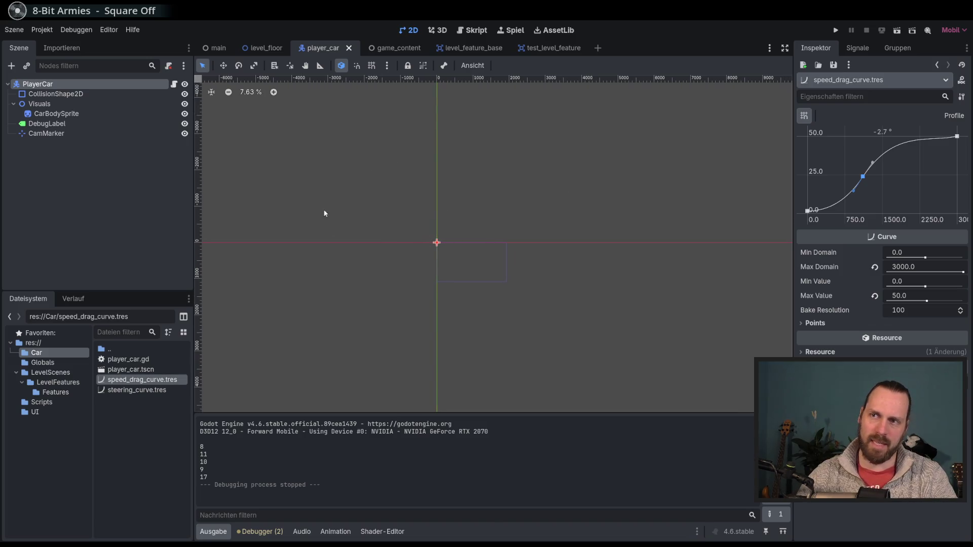
scroll(550, 289, "right", 1)
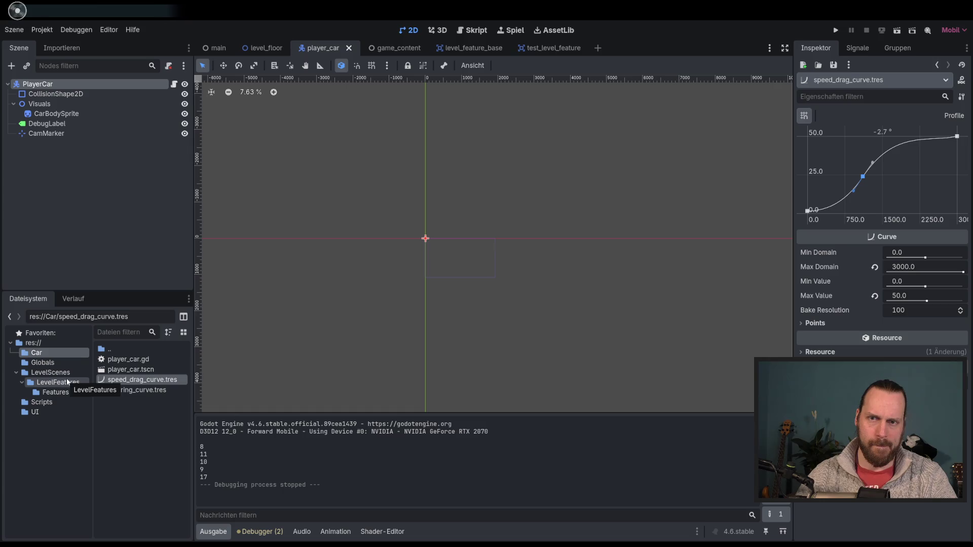
mouse_move(559, 49)
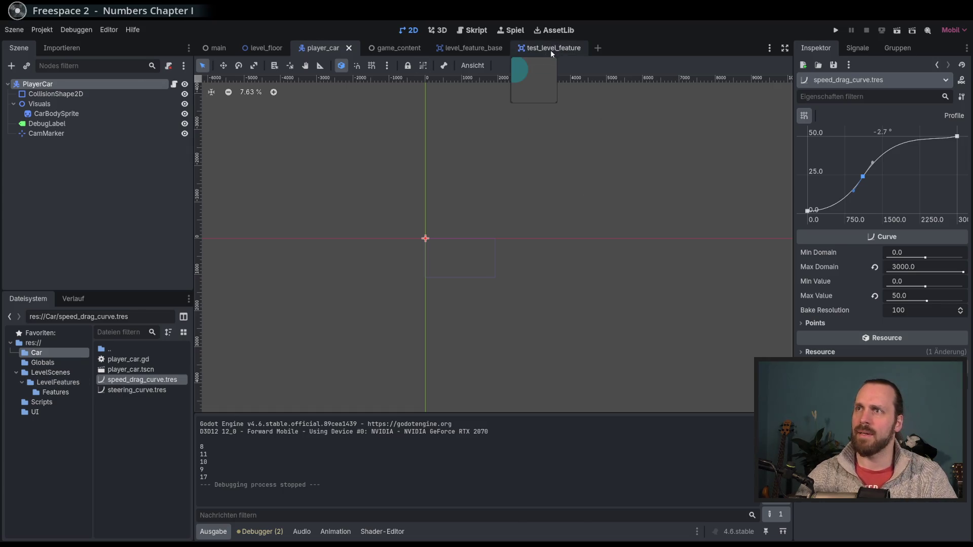
left_click(551, 49)
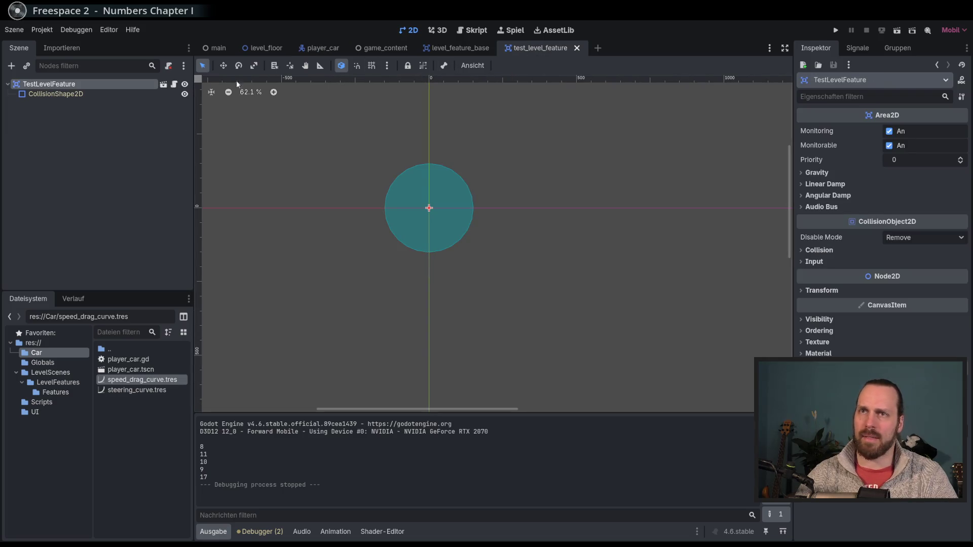
Open the test_level_feature script, then switch via level_feature_base to level_floor.gd
left_click(174, 84)
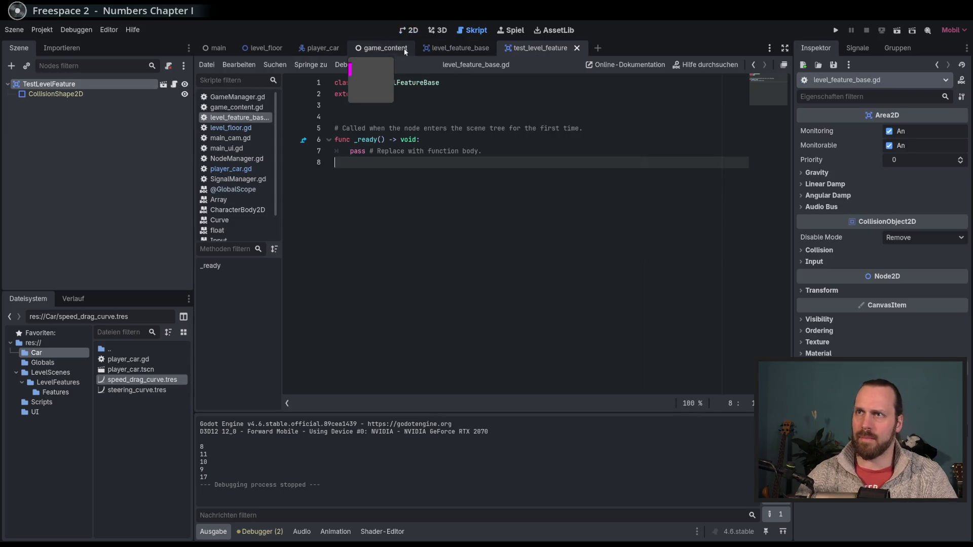
left_click(442, 51)
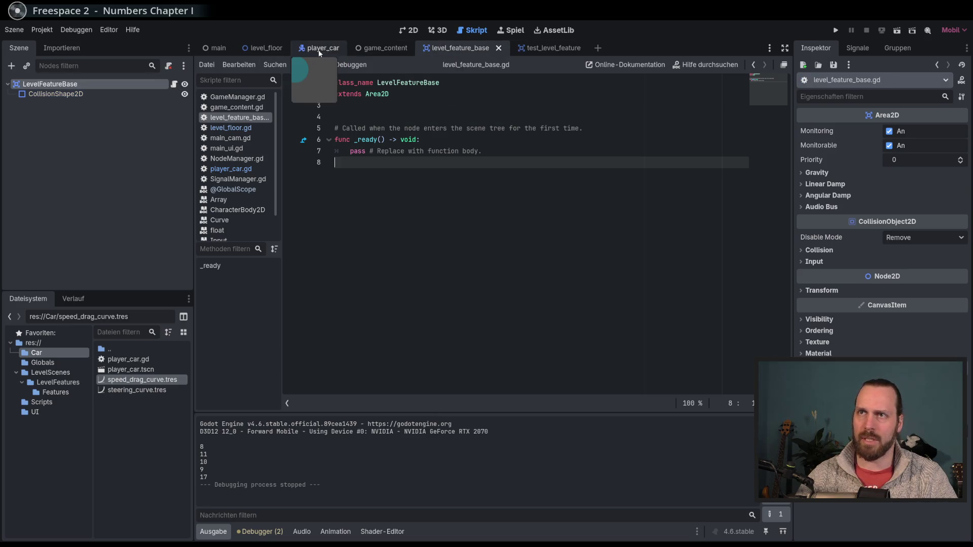
left_click(264, 48)
scroll(562, 289, "down", 1)
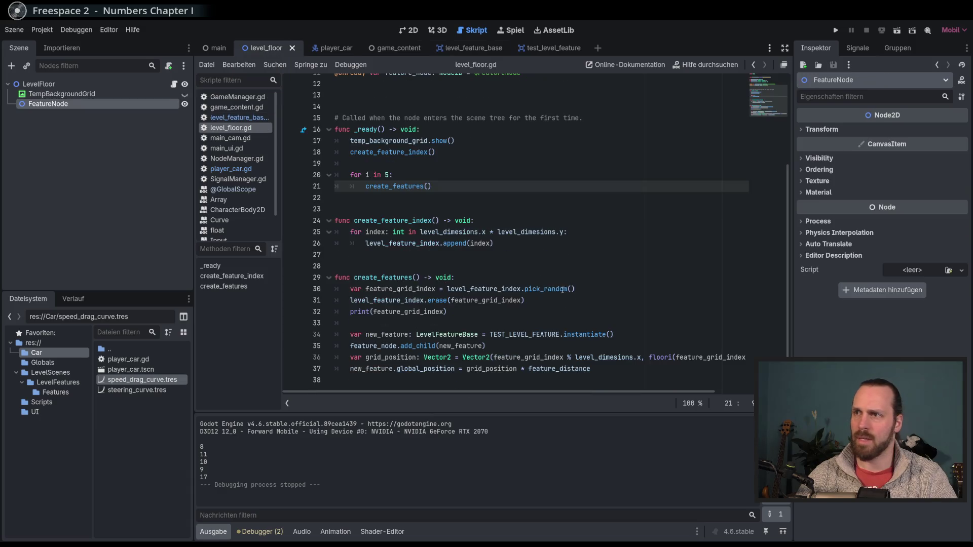
left_click(600, 309)
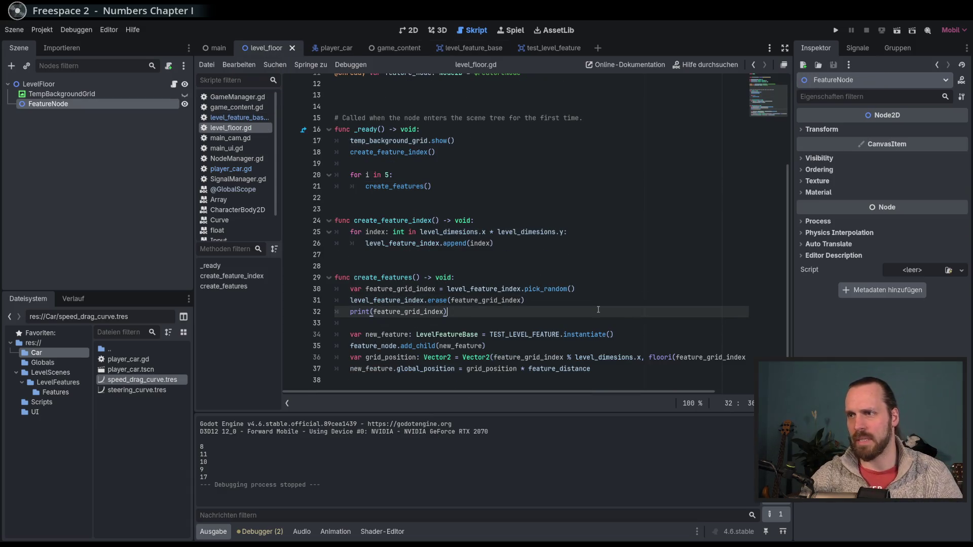
Scroll through level_floor.gd and insert a new line at the start of _ready()
scroll(598, 309, "up", 4)
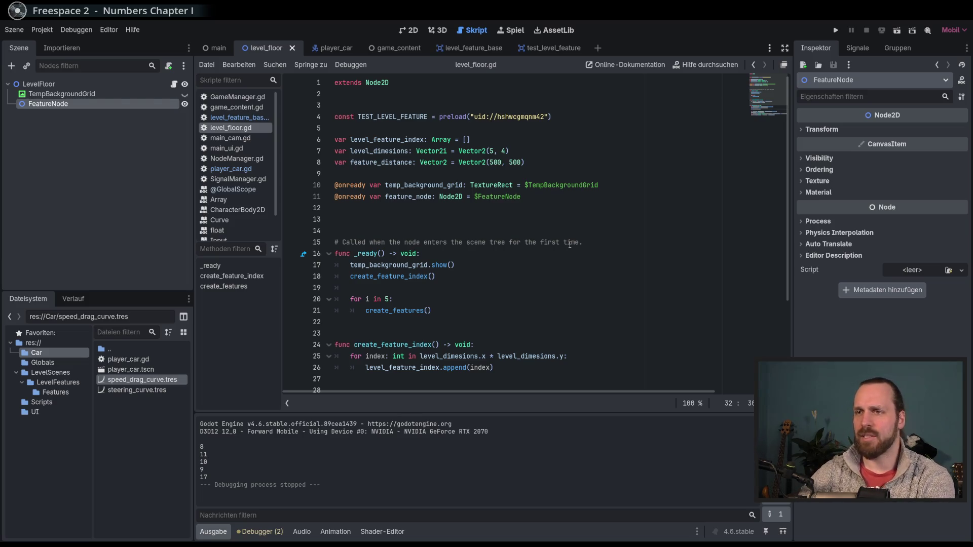
scroll(528, 267, "down", 3)
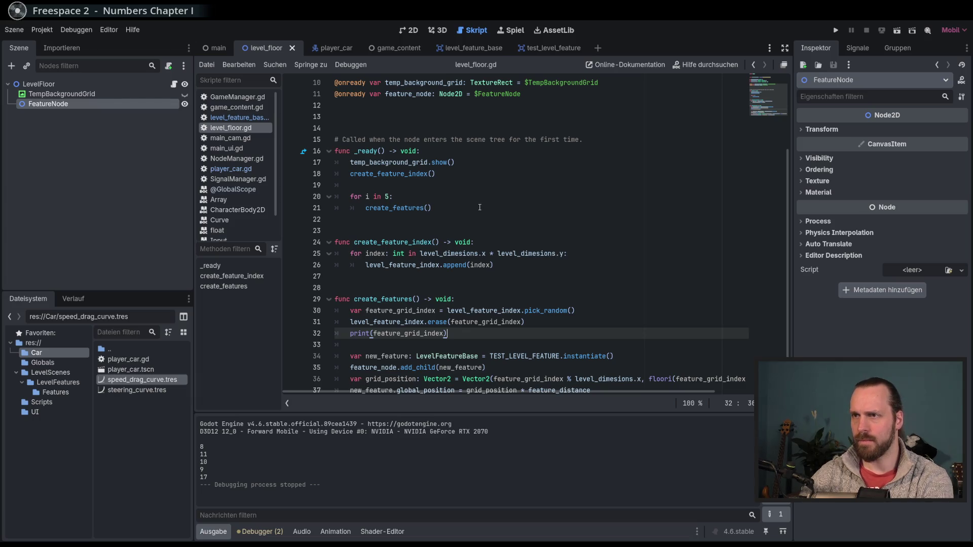
scroll(481, 208, "up", 2)
scroll(463, 237, "down", 1)
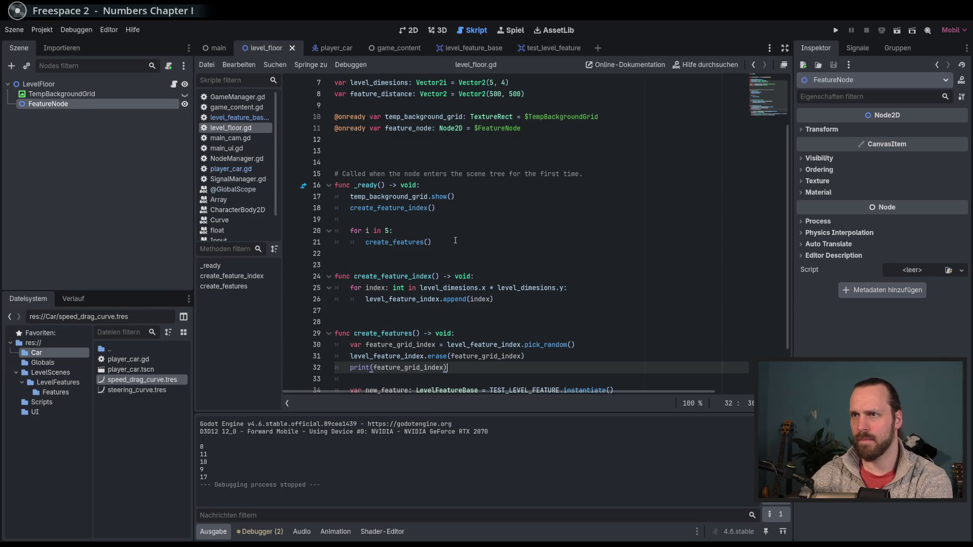
left_click(441, 185)
scroll(518, 276, "up", 2)
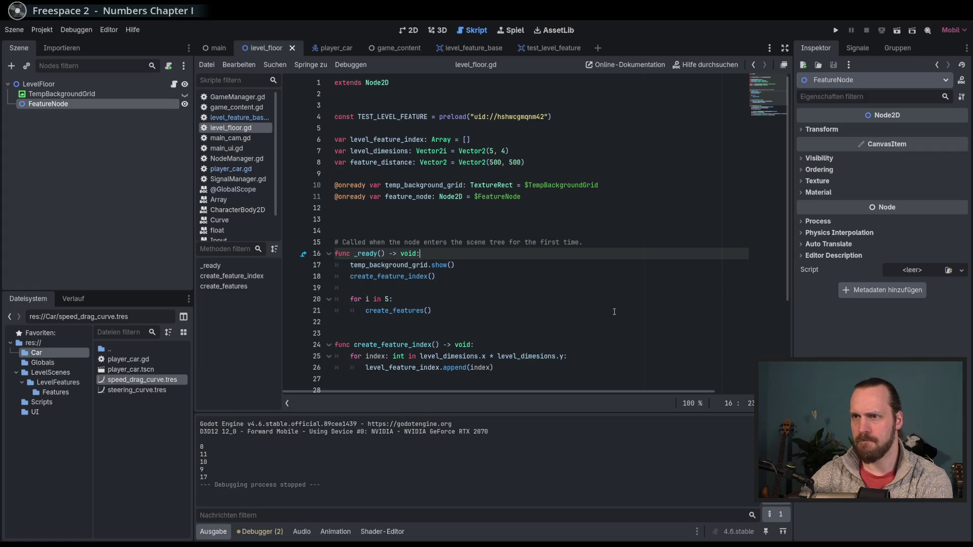
key("Return")
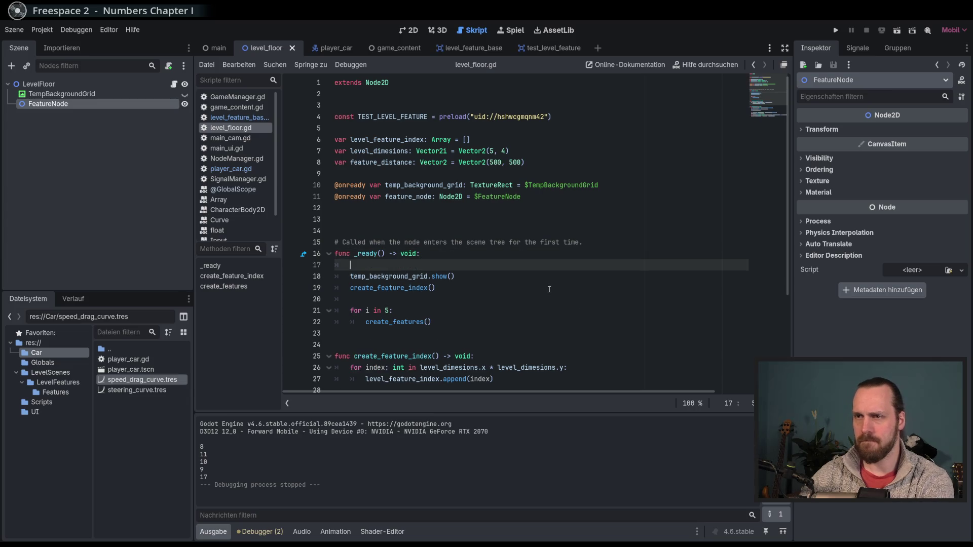
Add another blank line at the top of _ready() and clear the stray selection
key("Return")
key("Up")
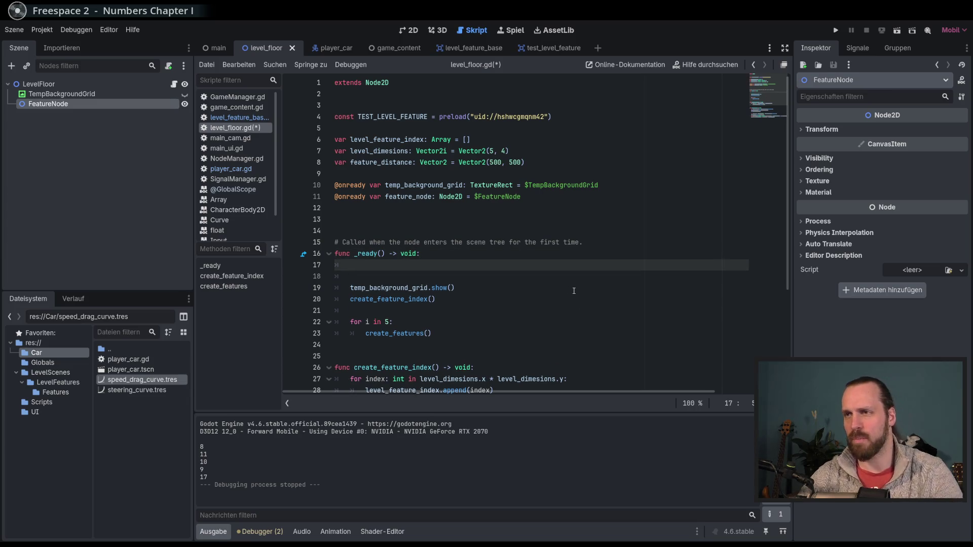
mouse_move(421, 254)
left_mouse_down()
mouse_move(441, 322)
mouse_move(431, 333)
left_mouse_up()
left_click(406, 268)
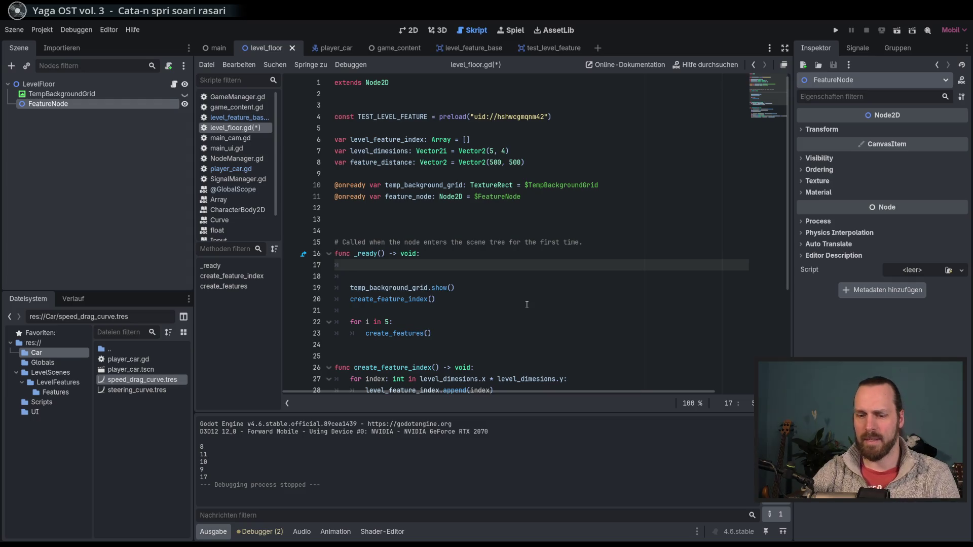
Inspect the 500 value of feature_distance = Vector2(500, 500), ending at its line end
left_click(483, 156)
left_click_drag(487, 162, 502, 162)
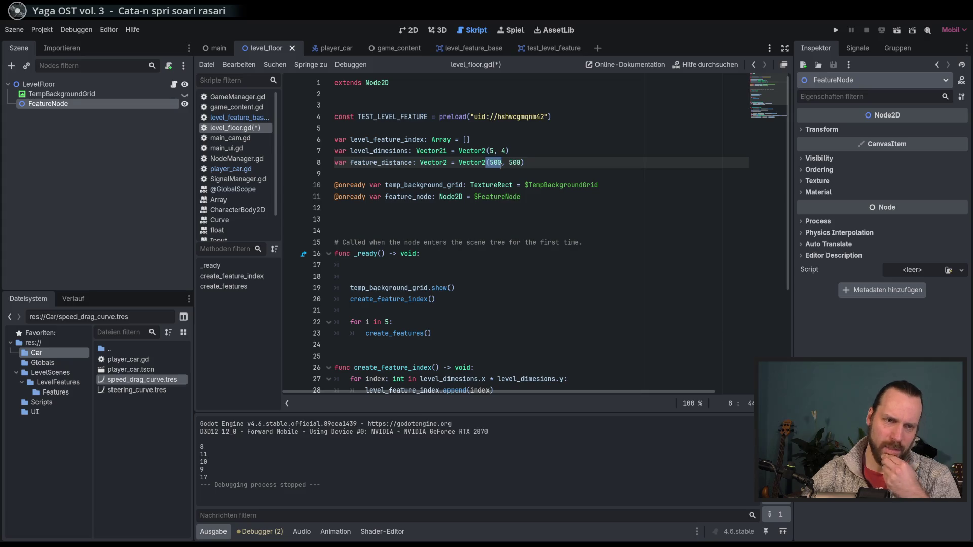
left_click(501, 164)
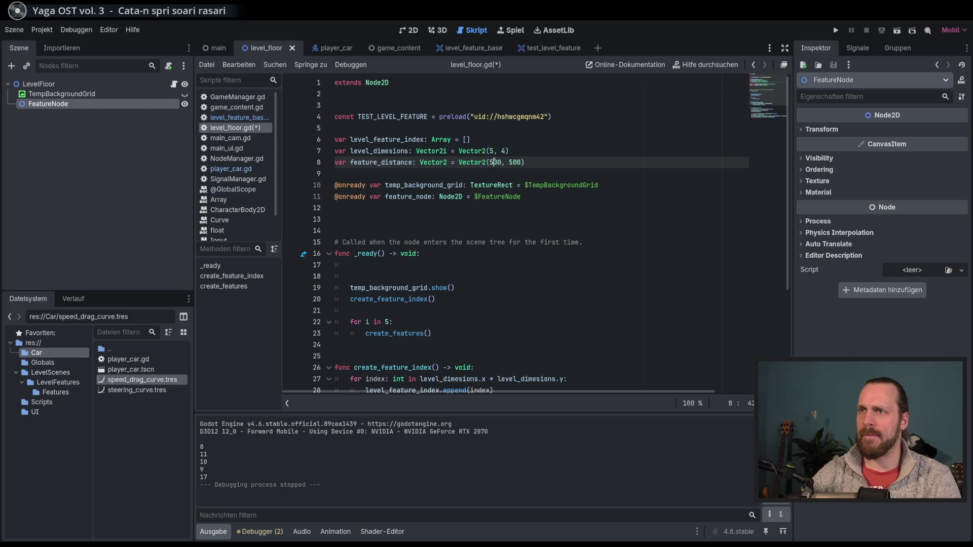
left_click(499, 162)
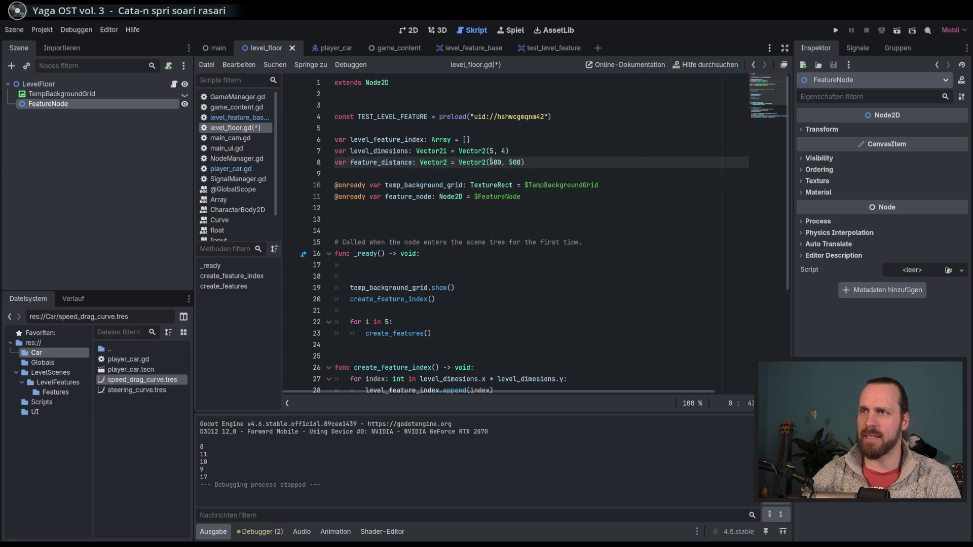
left_click(502, 162)
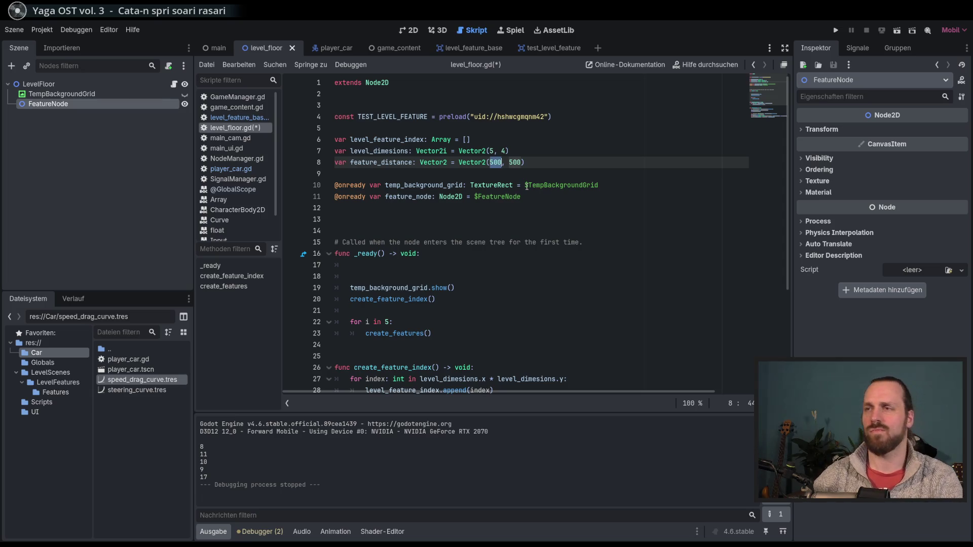
key("End")
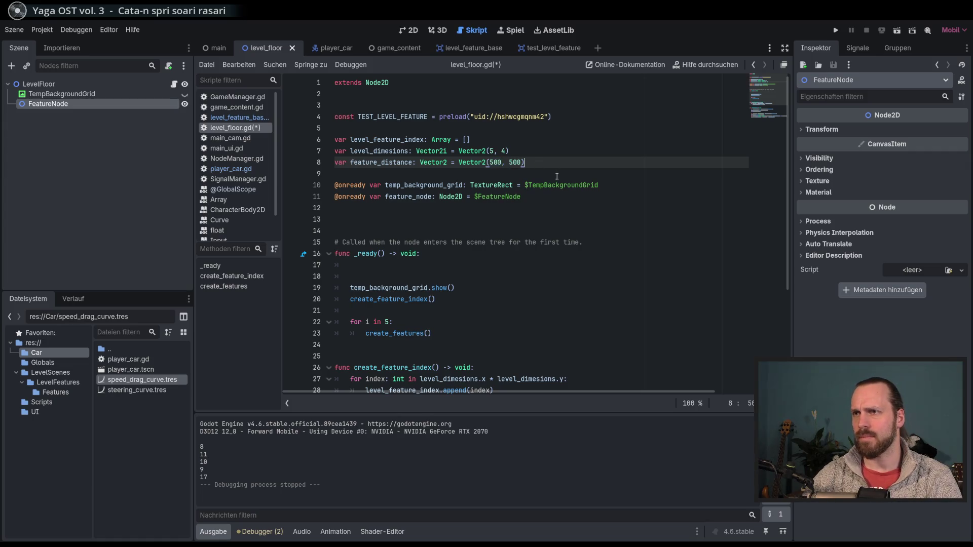
key("Return")
type("var ")
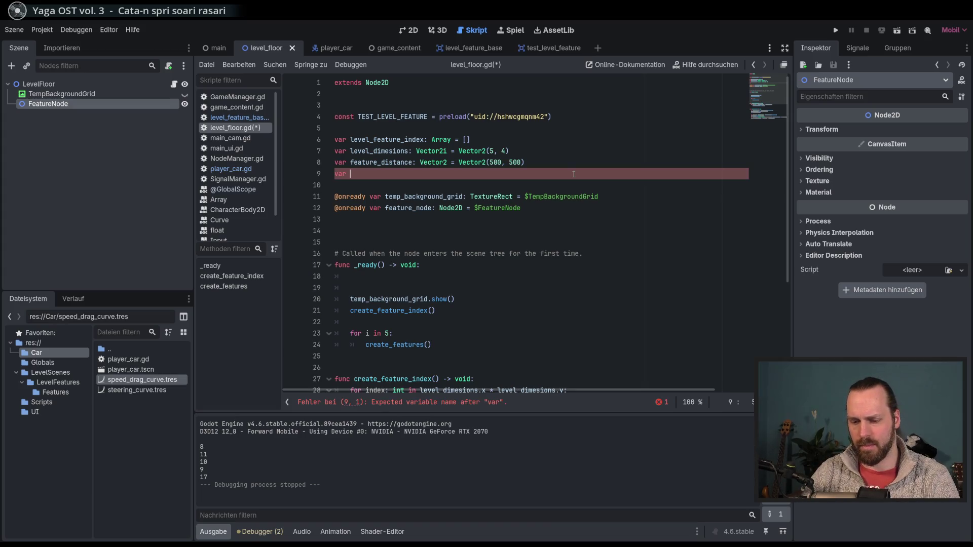
type("level_marghin")
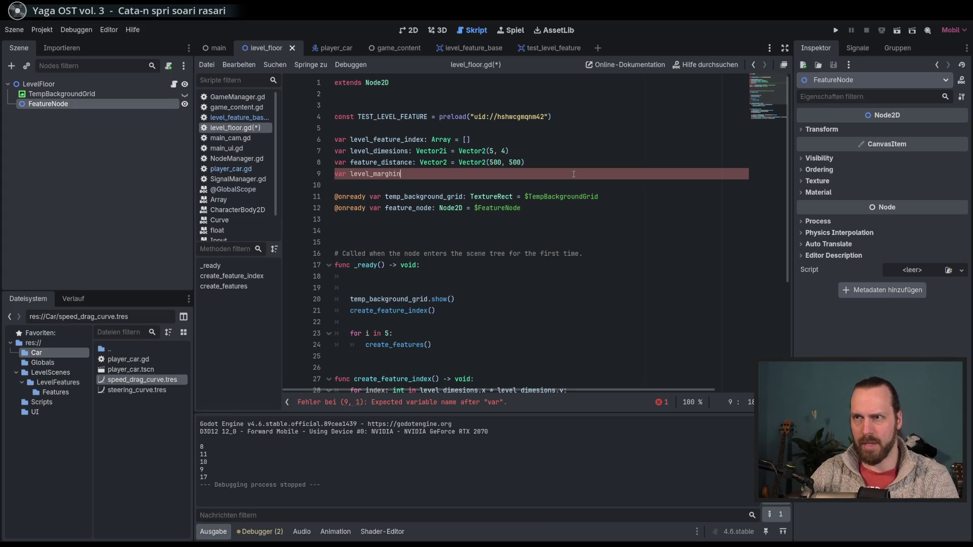
key("BackSpace")
key("BackSpace")
type("ins")
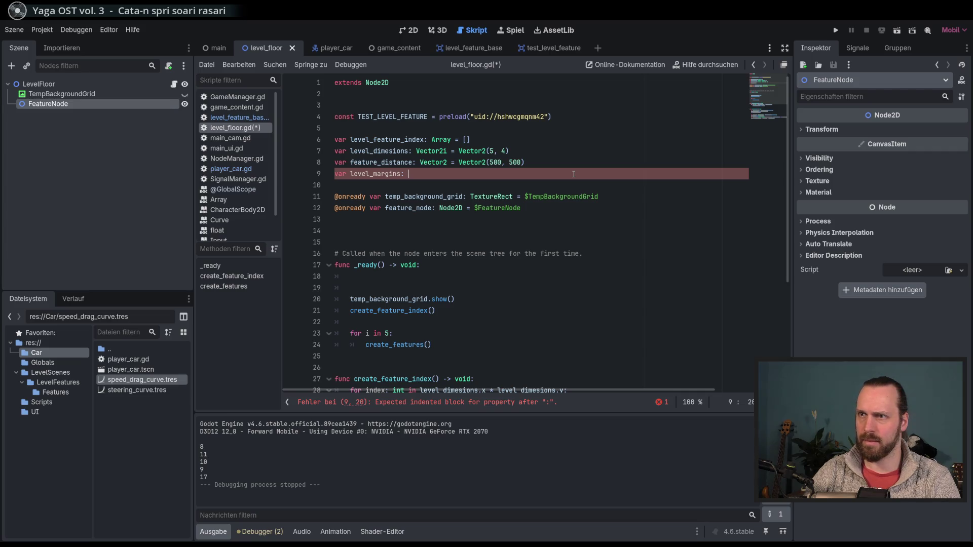
key("BackSpace")
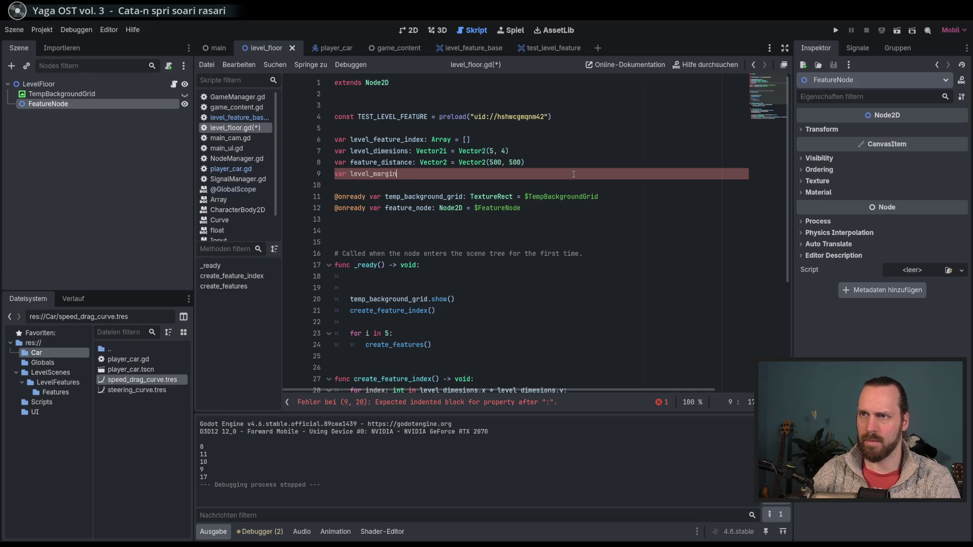
type(": int = ")
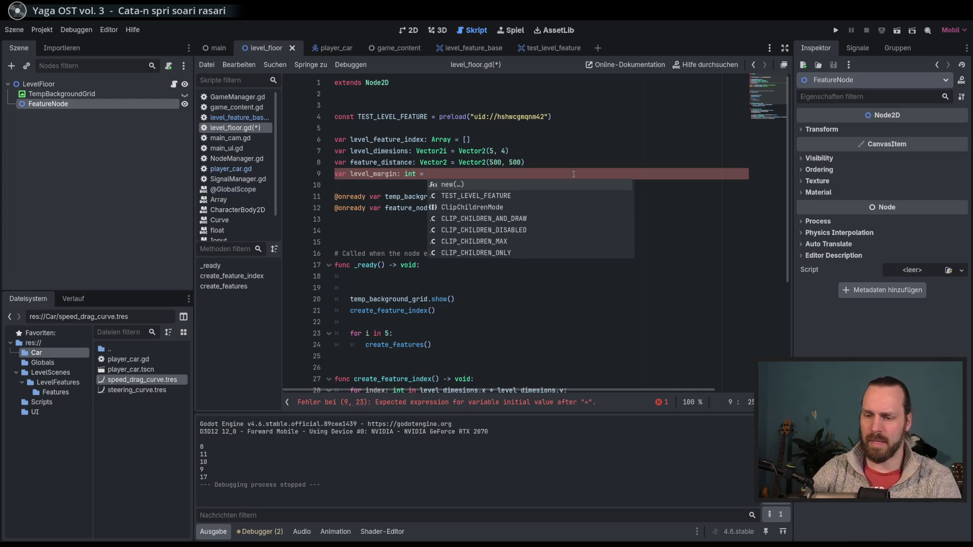
type("500")
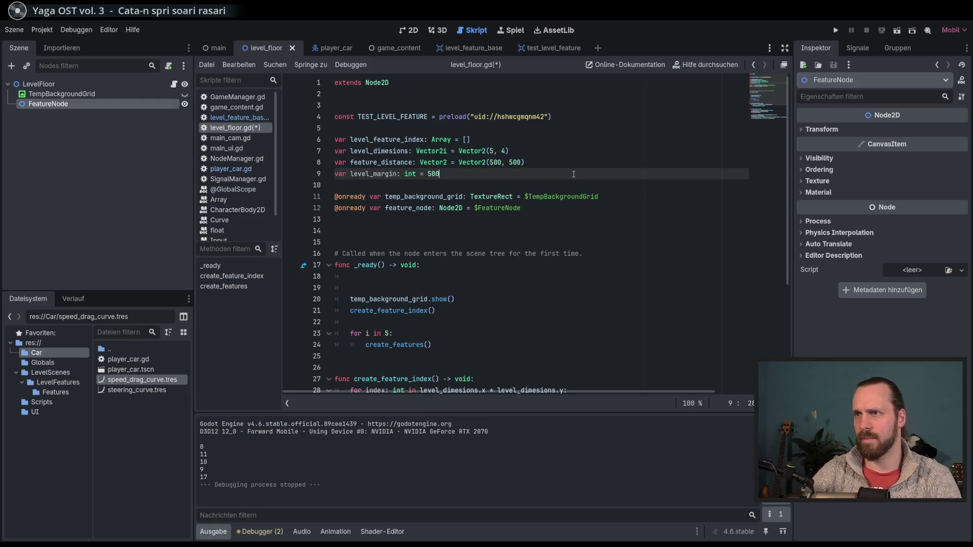
key("ctrl+s")
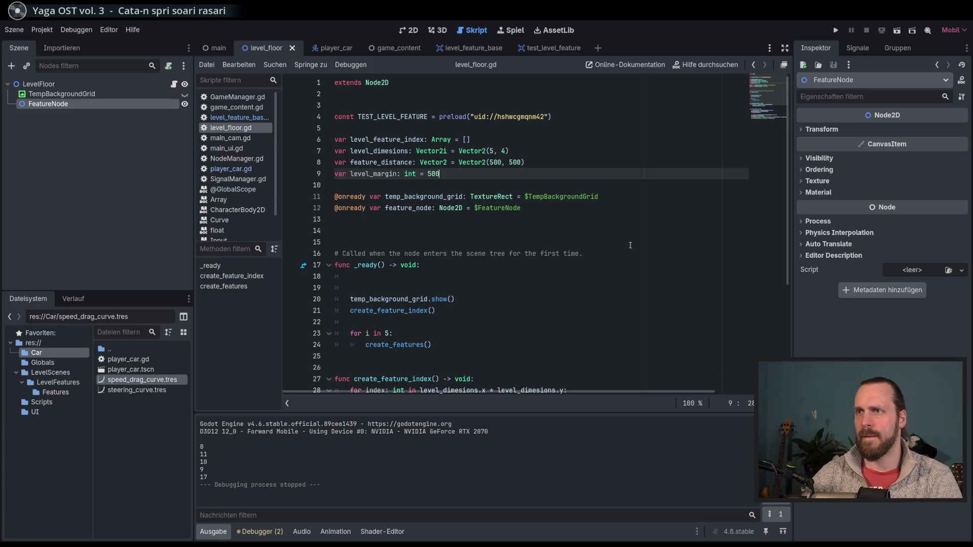
left_click(436, 279)
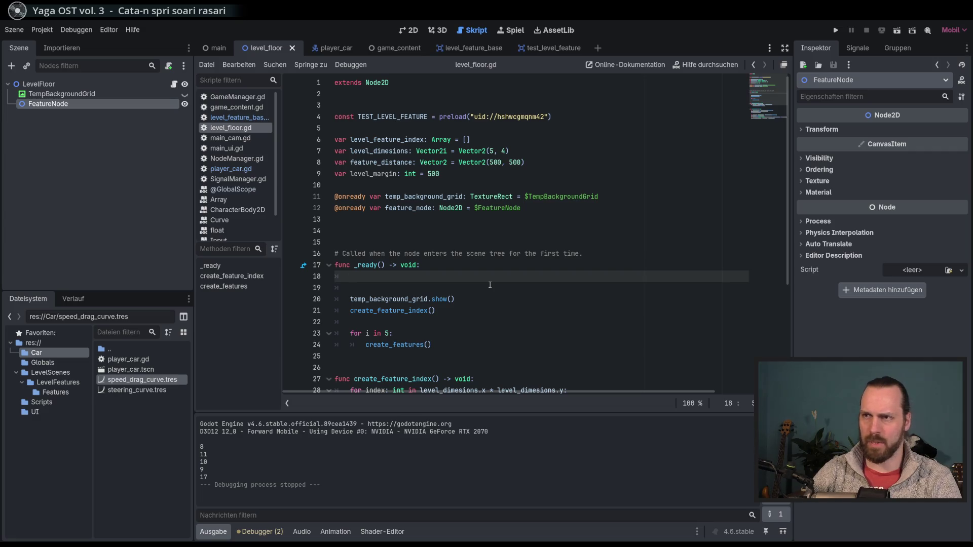
double_click(434, 174)
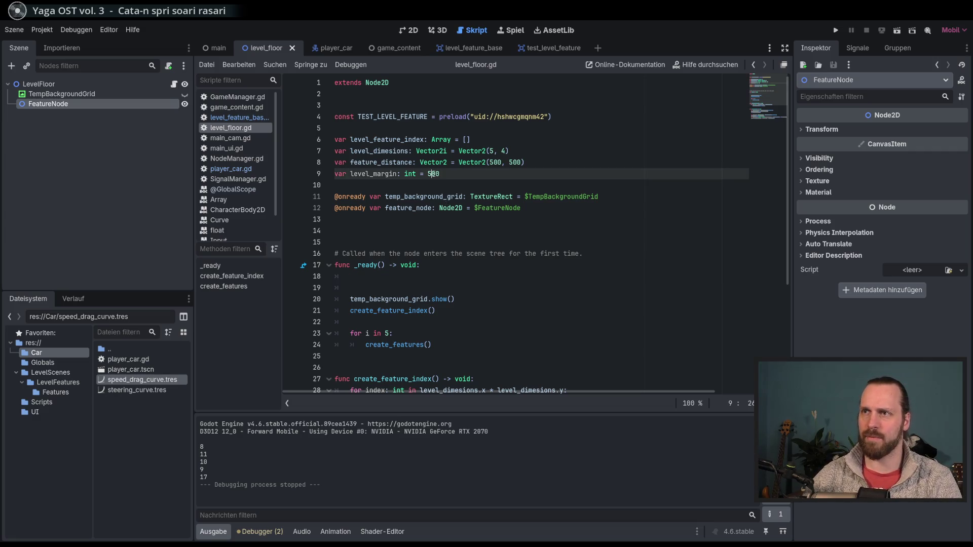
left_click(432, 174)
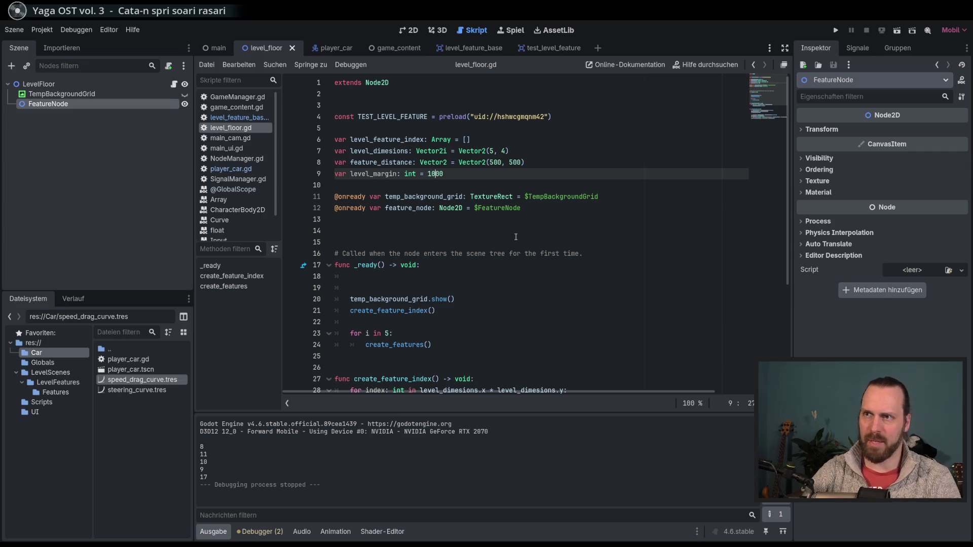
key("ctrl+s")
double_click(435, 174)
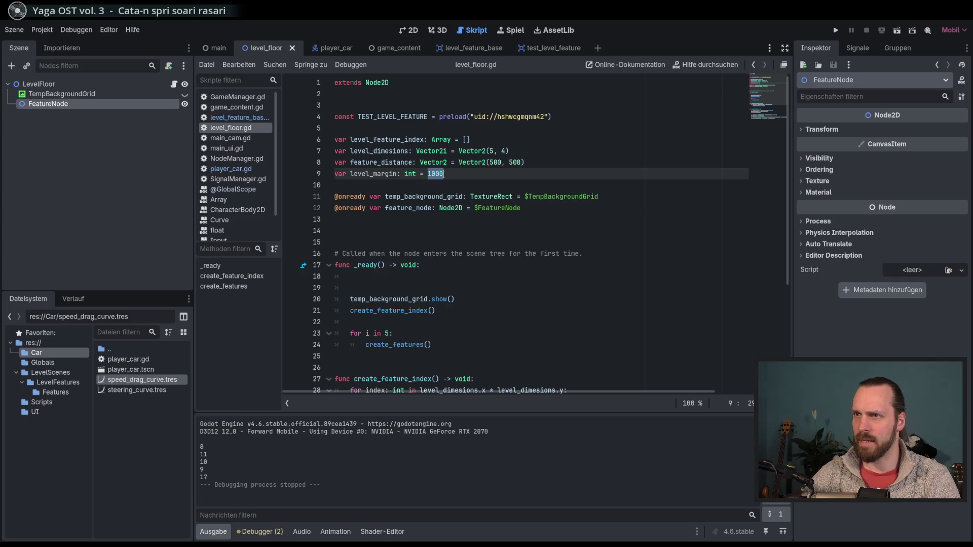
left_click(472, 162)
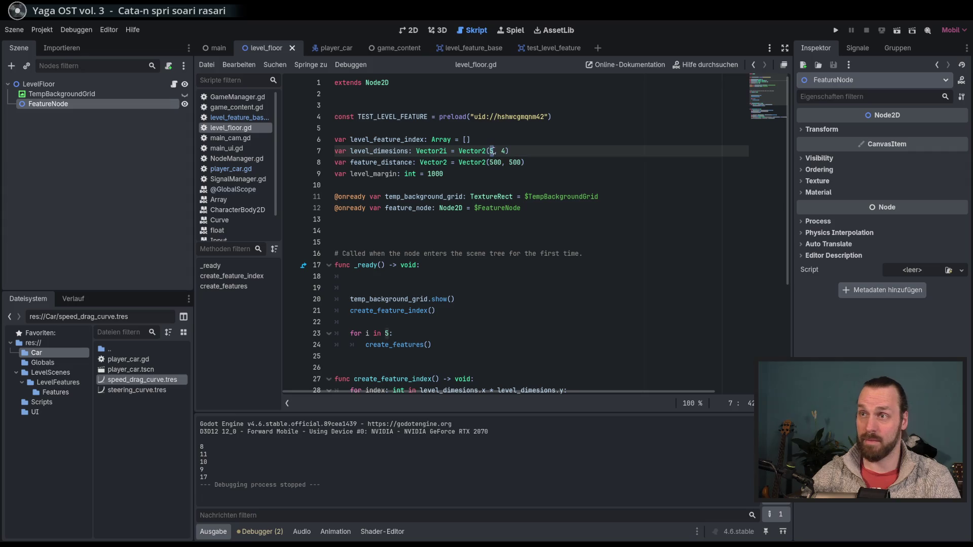
left_click_drag(489, 162, 498, 162)
double_click(444, 174)
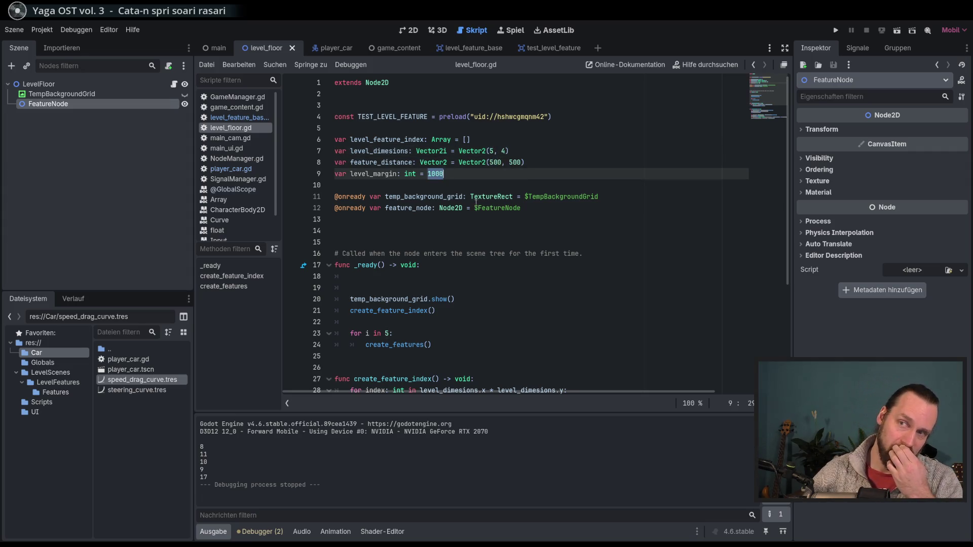
left_click(401, 277)
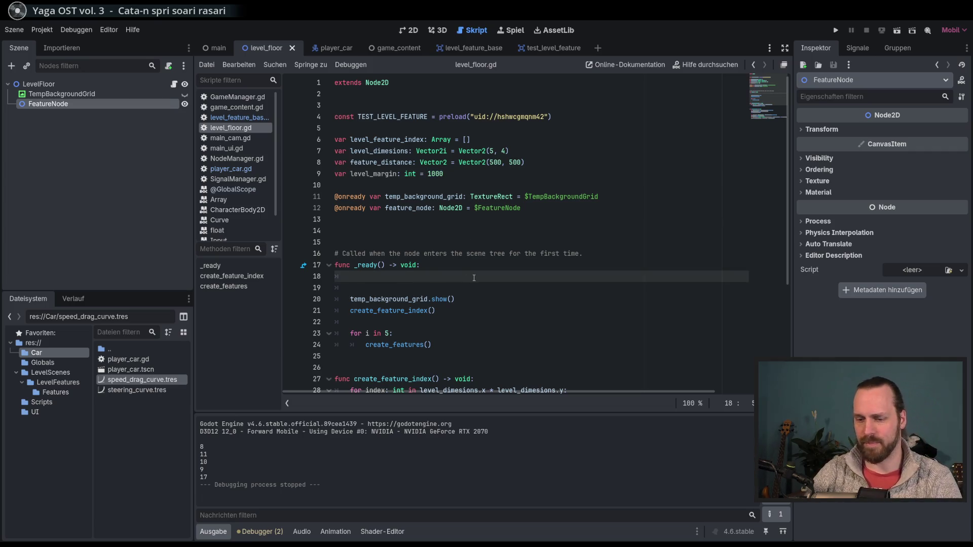
Start writing a global_position. statement inside _ready()
type("globa")
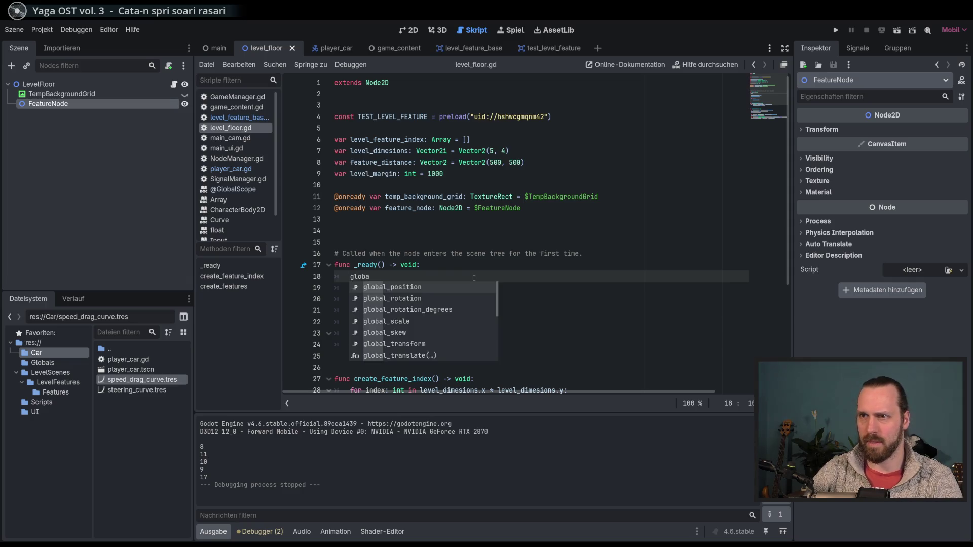
key("Return")
type(".")
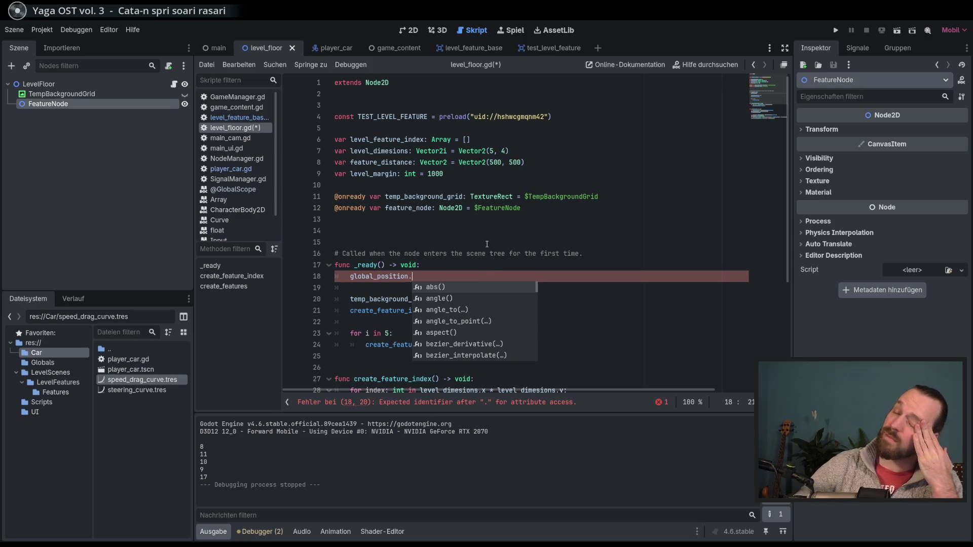
Delete the unfinished global_position line and blank line, then save level_floor.gd
left_click(477, 276)
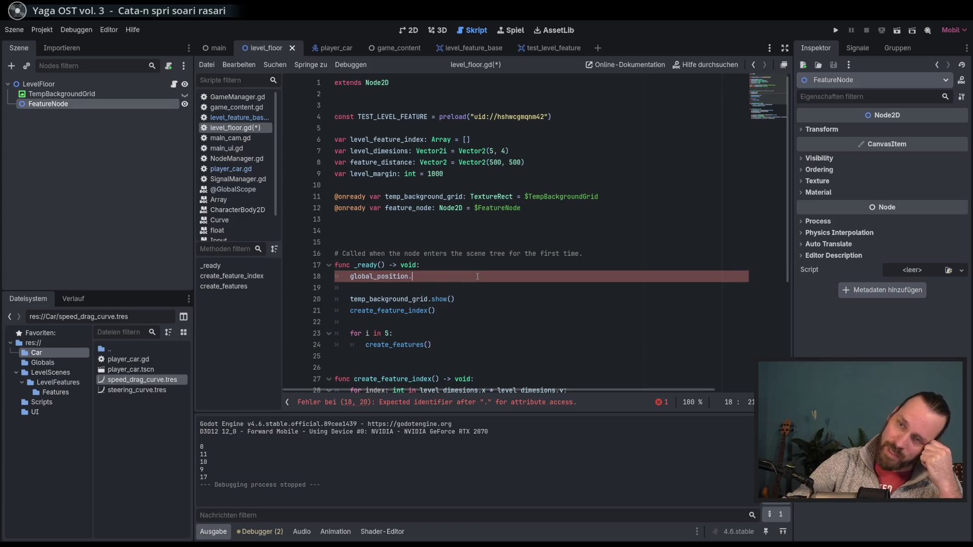
left_click_drag(468, 288, 502, 265)
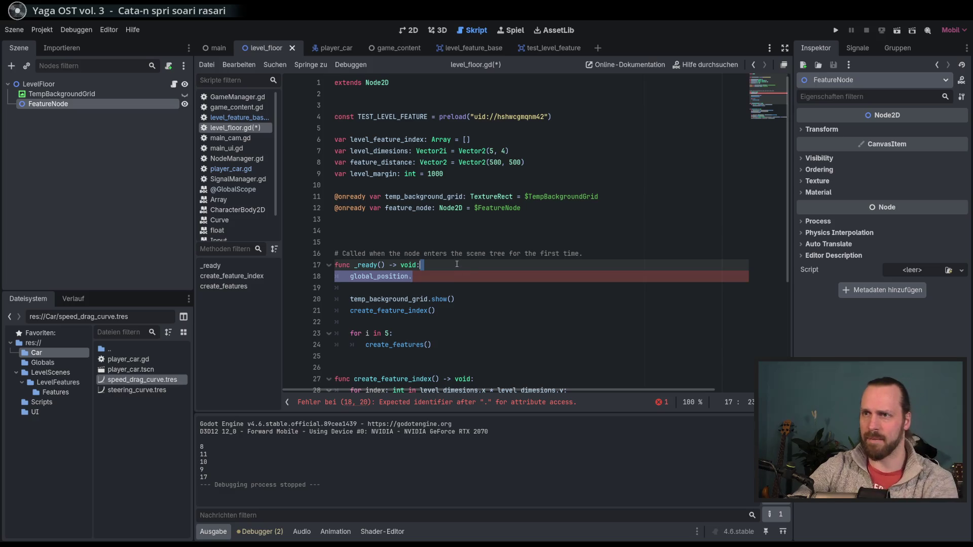
key("BackSpace")
left_click(506, 274)
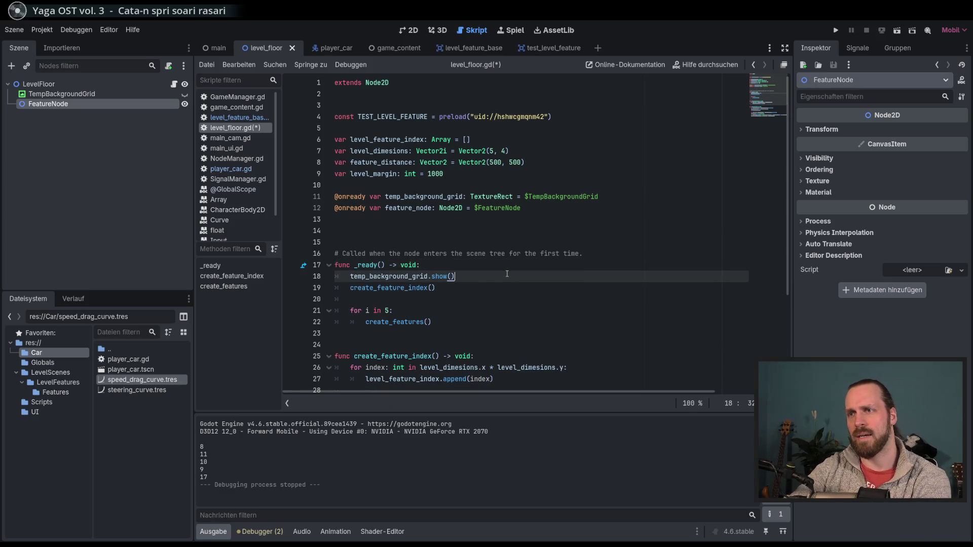
key("ctrl+s")
scroll(508, 274, "down", 2)
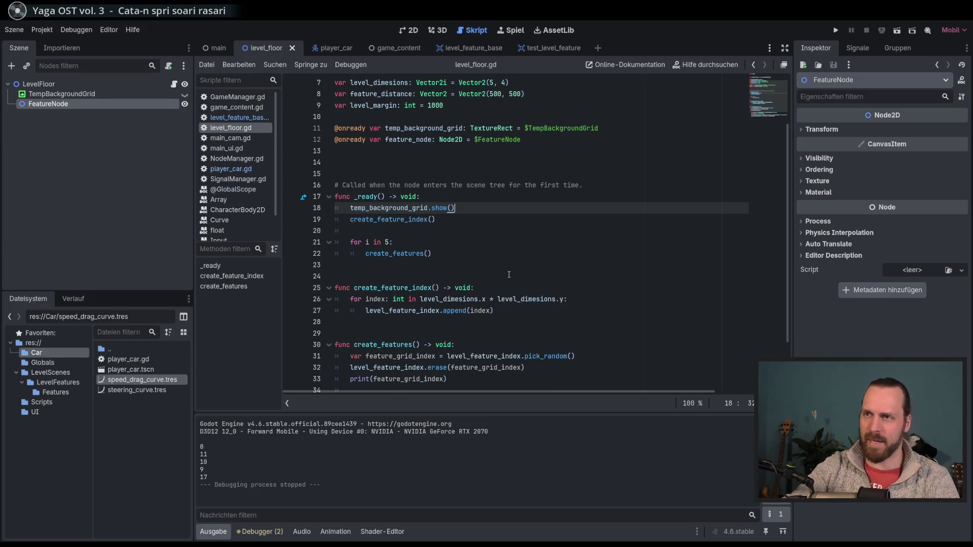
scroll(509, 274, "up", 2)
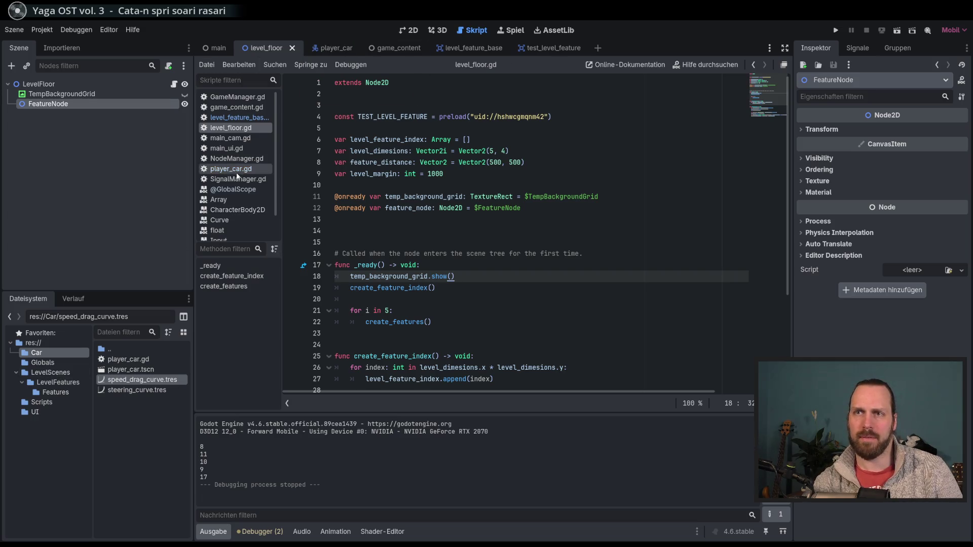
scroll(245, 187, "down", 2)
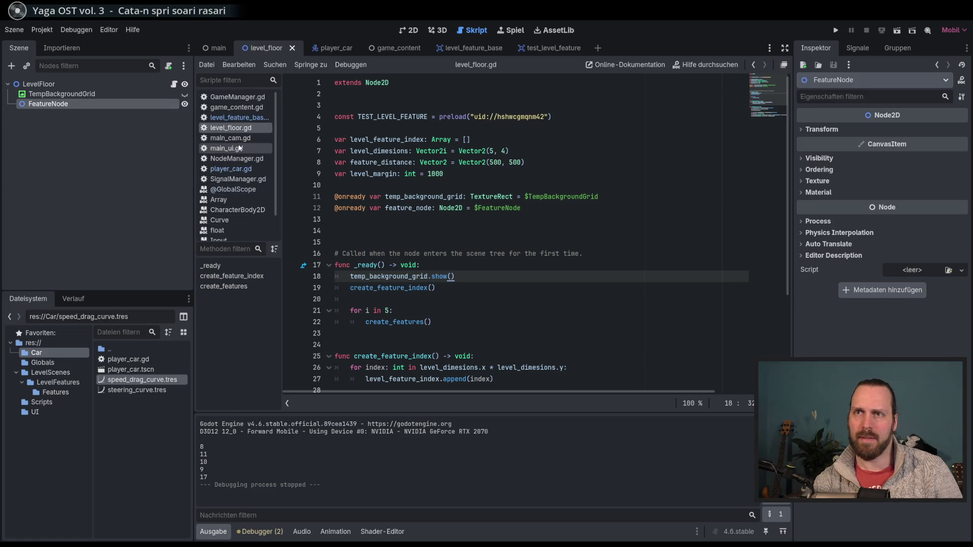
Open main_cam.gd and add 'class_name MainCam' above 'extends Camera2D'
left_click(232, 138)
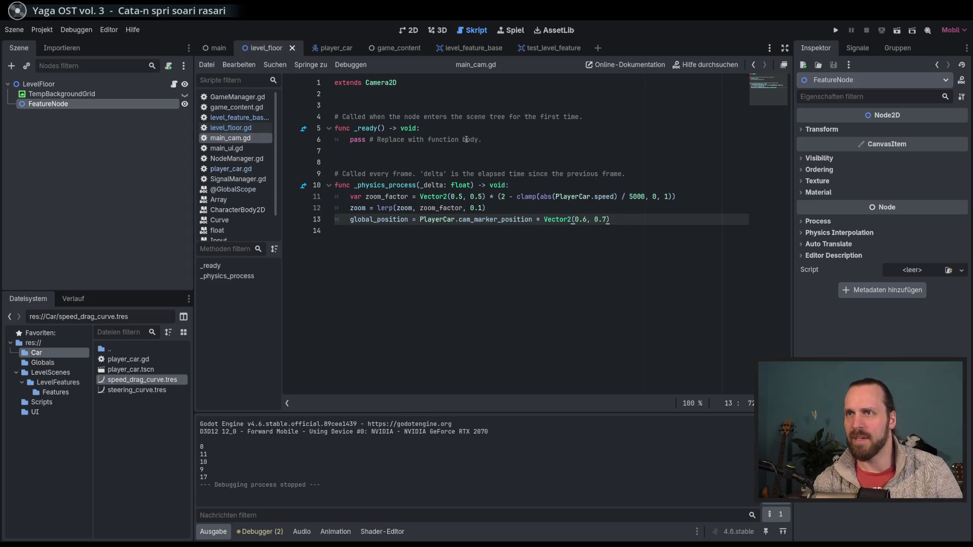
left_click(422, 79)
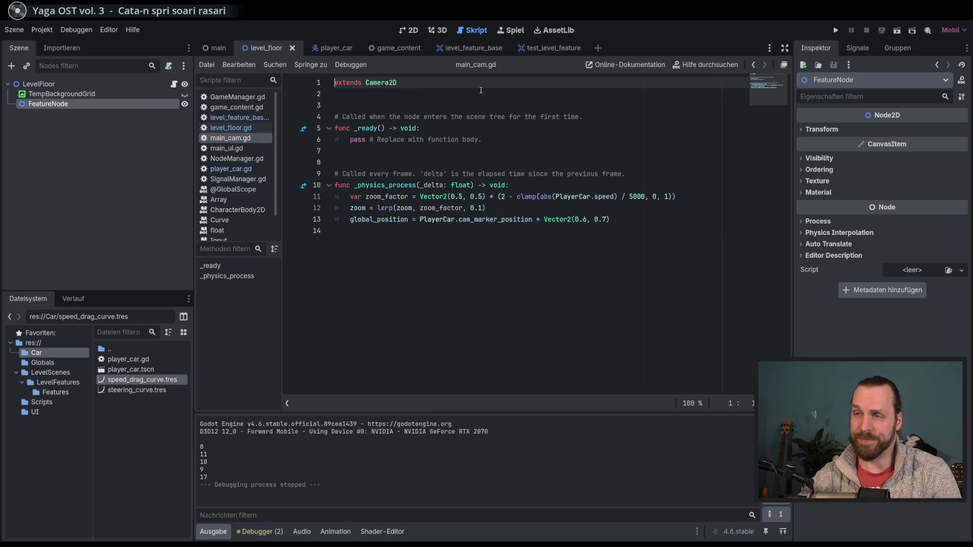
key("Return")
key("Up")
type("class_name MainCam")
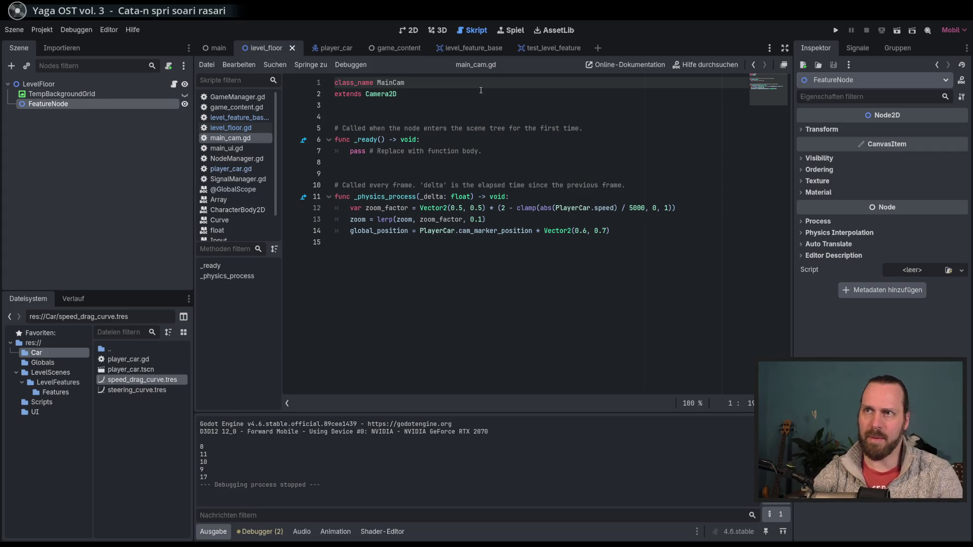
key("Return")
key("BackSpace")
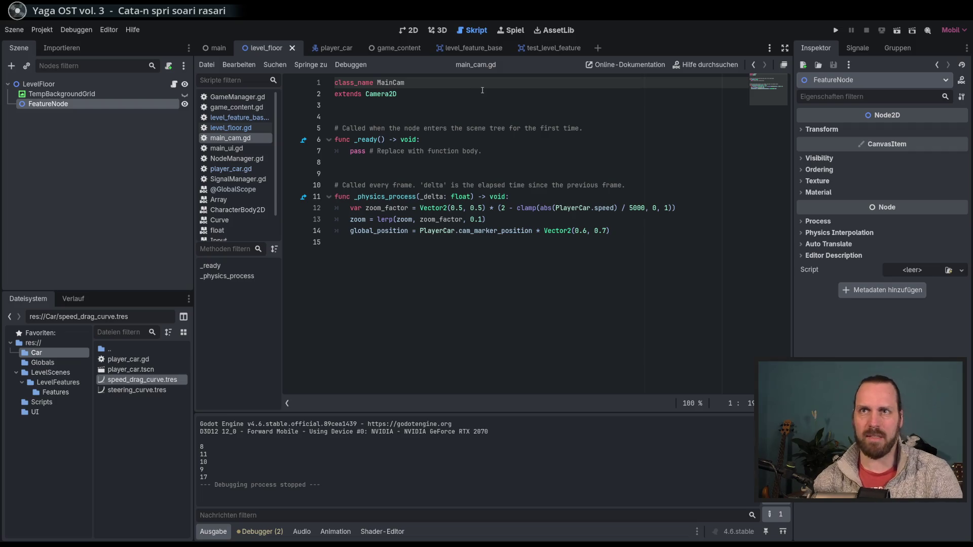
Below extends Camera2D, declare a cam_center variable typed Vector2
left_click(649, 207)
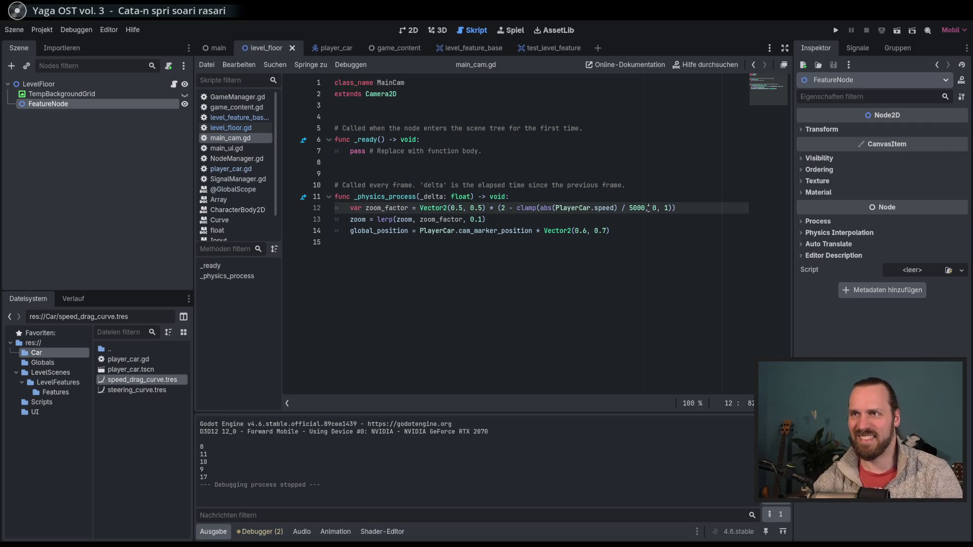
left_click(667, 237)
left_click(413, 119)
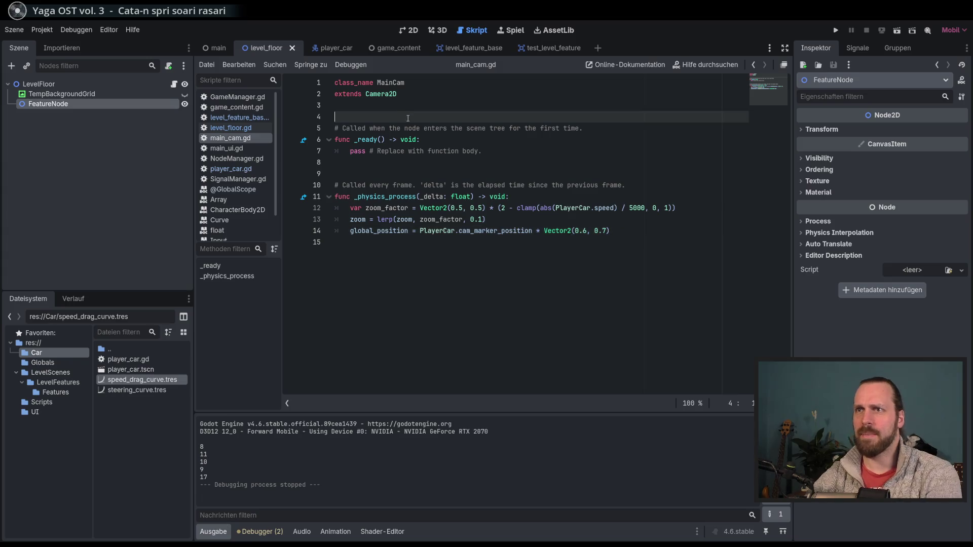
key("Return")
key("Return")
key("Return")
left_click(415, 133)
type("var ")
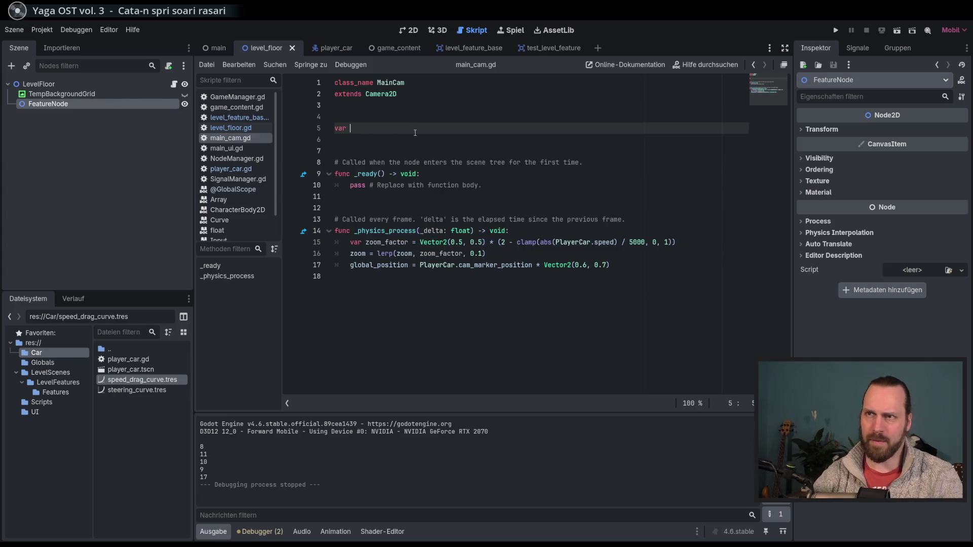
type("cam_:center: Vec")
key("Return")
Give cam_center the default value Vector2.ZERO
type("=")
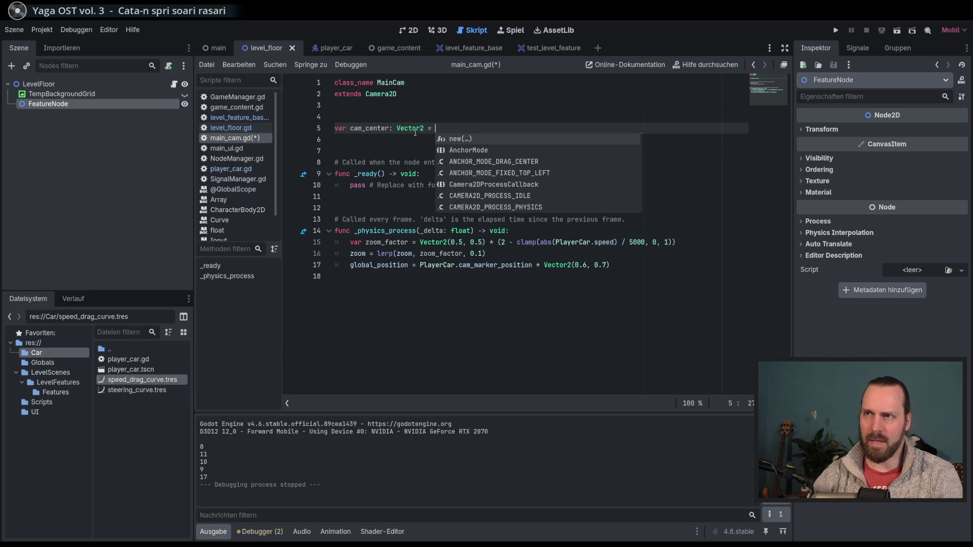
key("BackSpace")
key("BackSpace")
key("BackSpace")
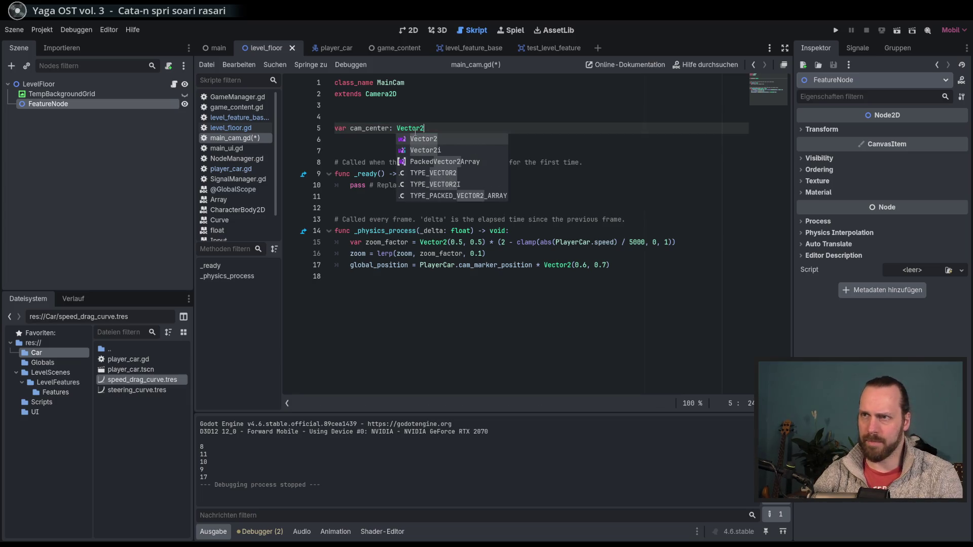
type(" = Ce")
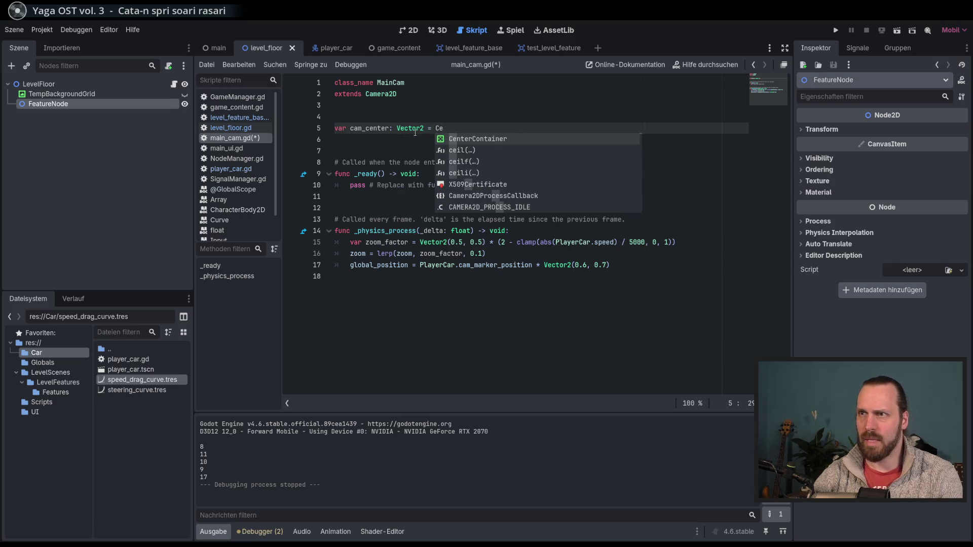
key("BackSpace")
key("BackSpace")
type("Vector2.")
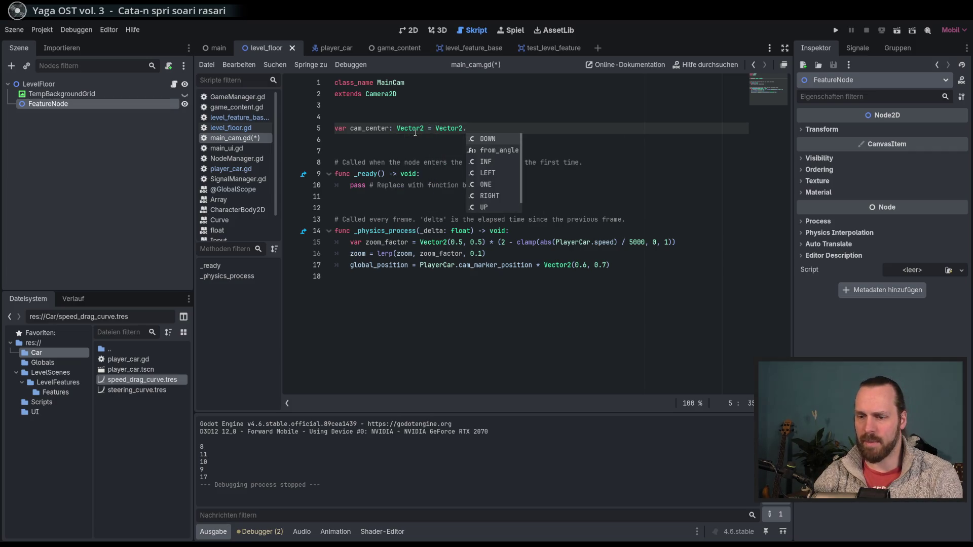
type("Zero")
key("BackSpace")
key("BackSpace")
key("BackSpace")
type("Ze")
key("Return")
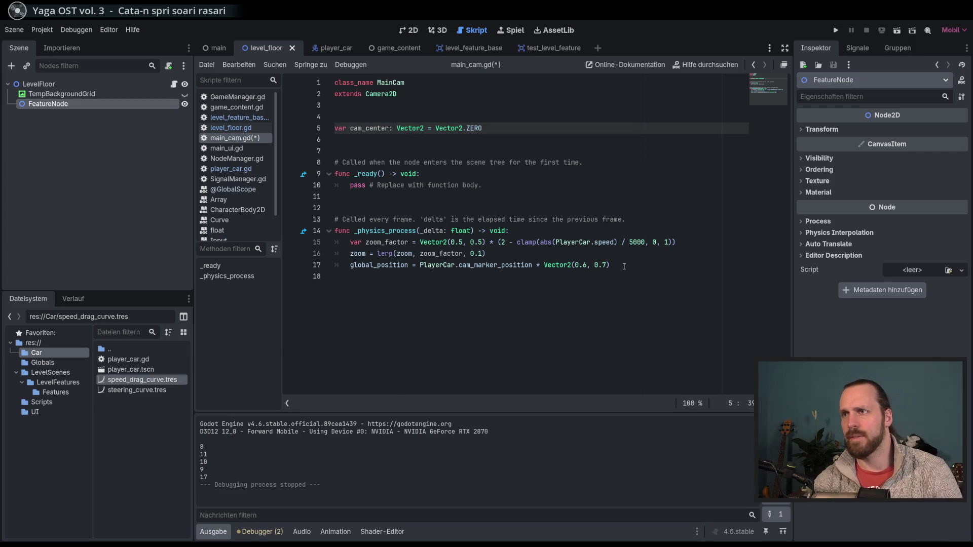
Append '+ cam_center' to the global_position line and save main_cam.gd
left_click(645, 275)
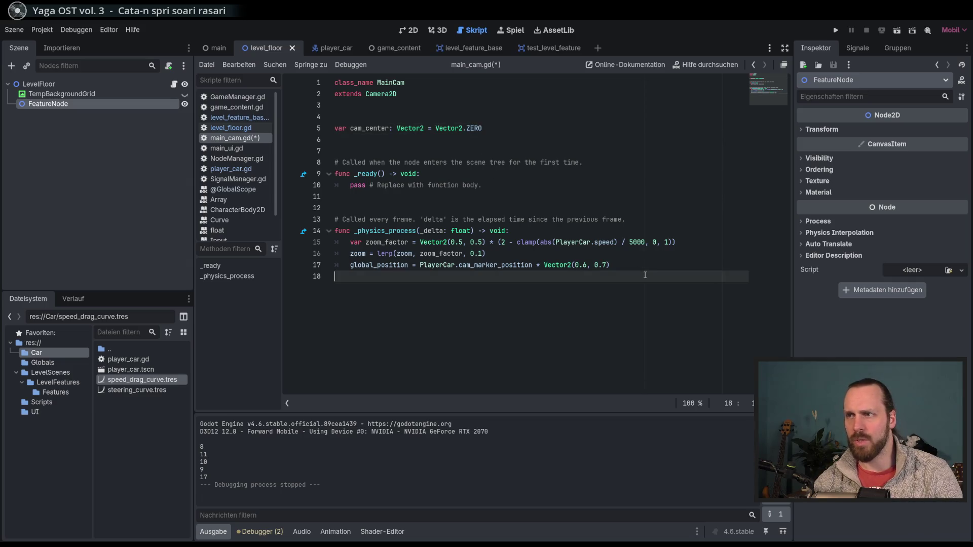
left_click(481, 265)
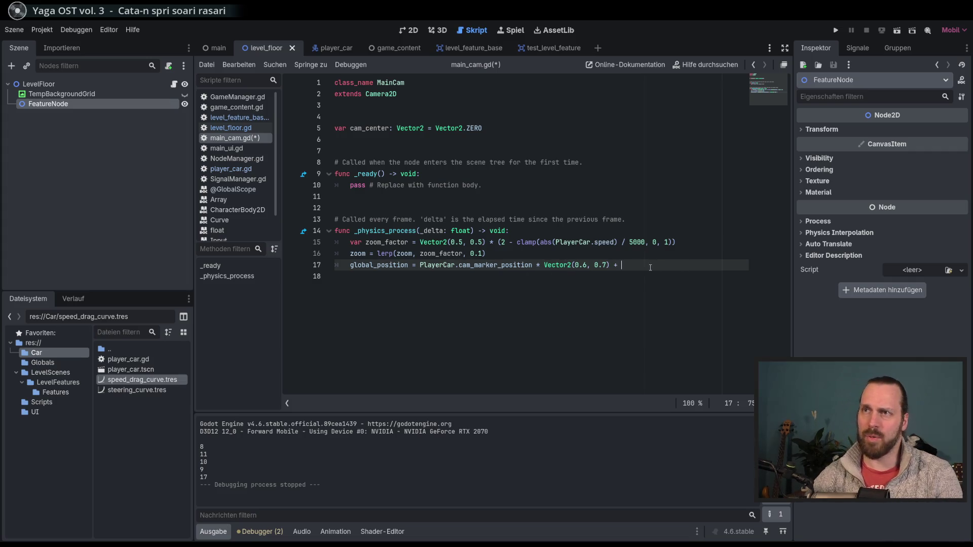
type("cam")
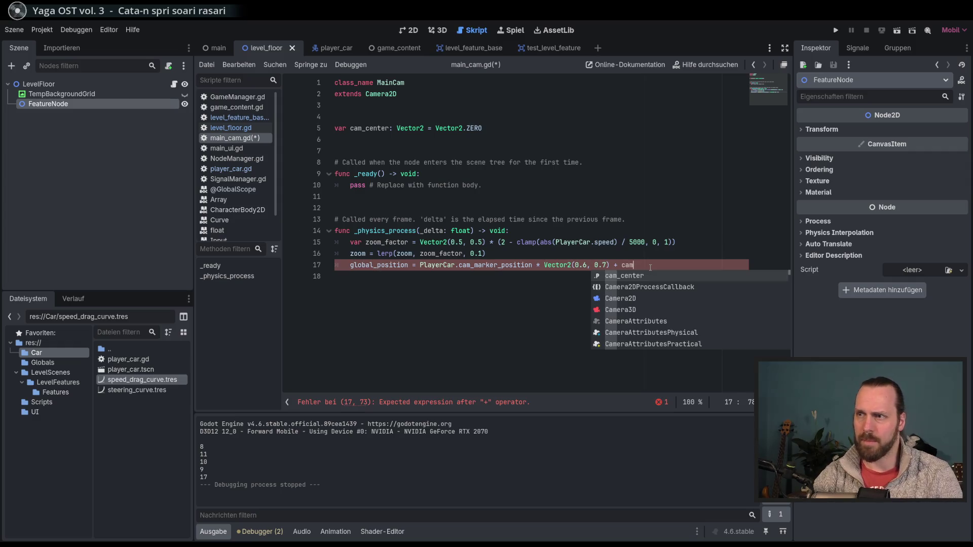
key("Return")
key("ctrl+s")
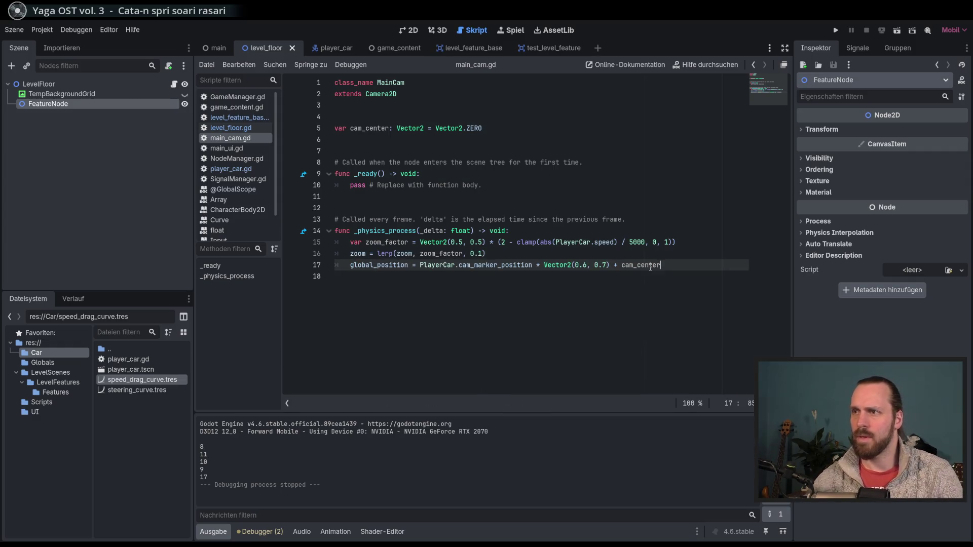
mouse_move(645, 265)
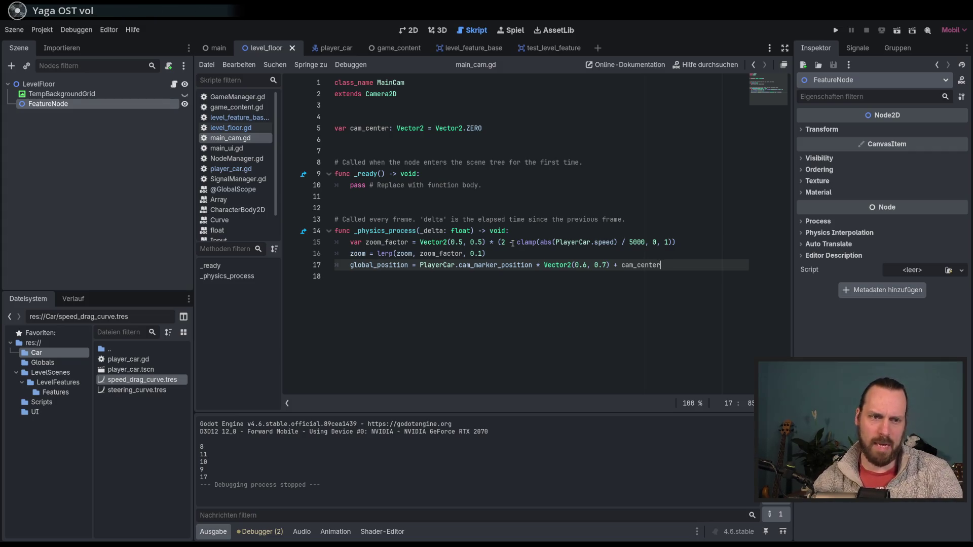
left_click(694, 251)
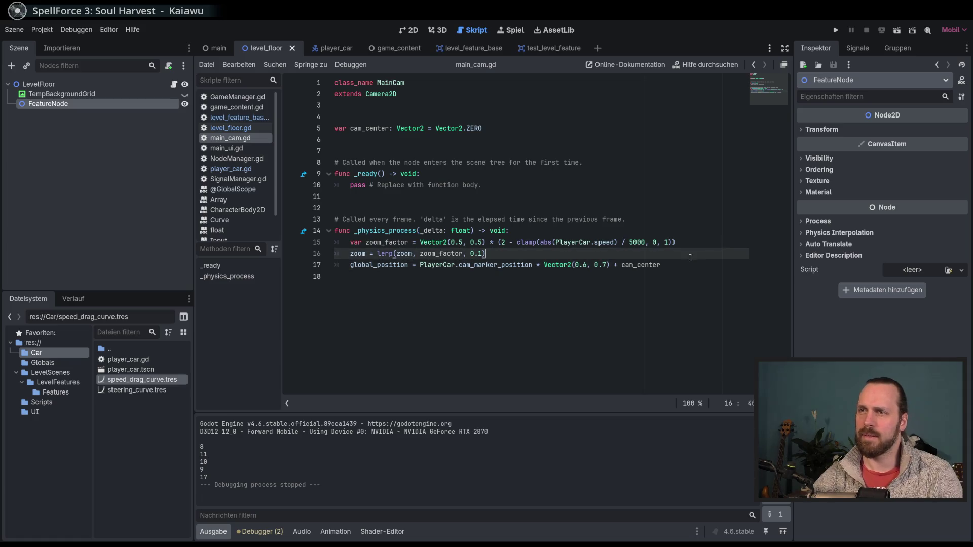
left_click(701, 265)
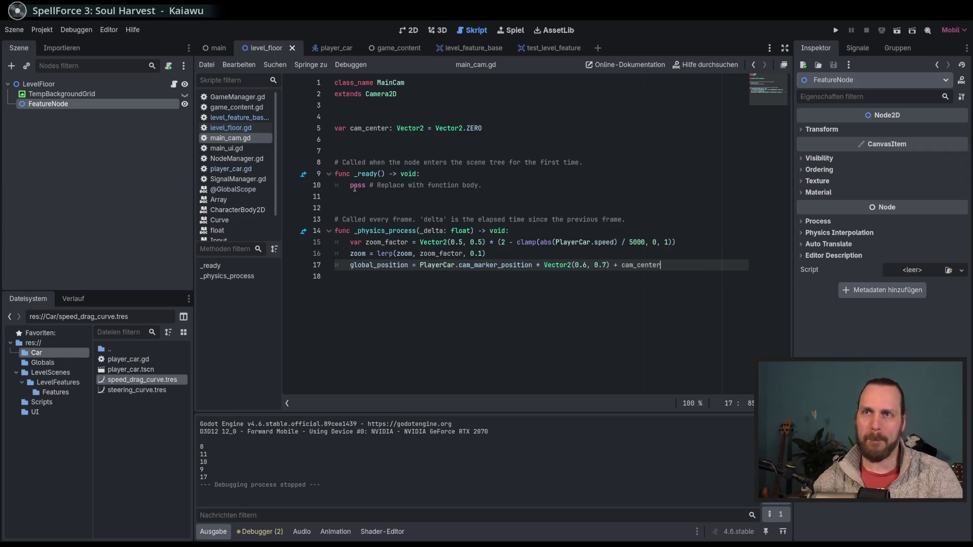
double_click(641, 267)
left_click(694, 267)
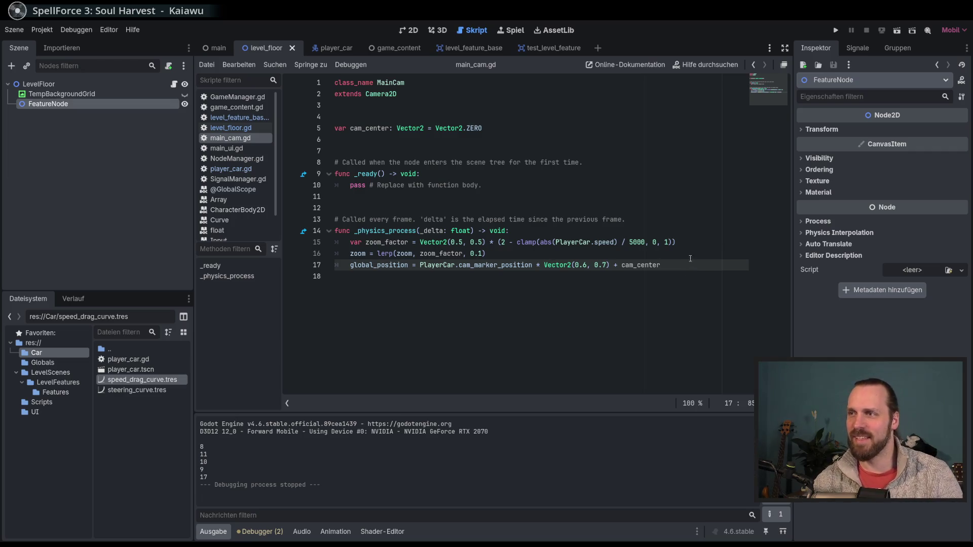
left_click(681, 254)
left_click(674, 265)
key("Up")
key("Down")
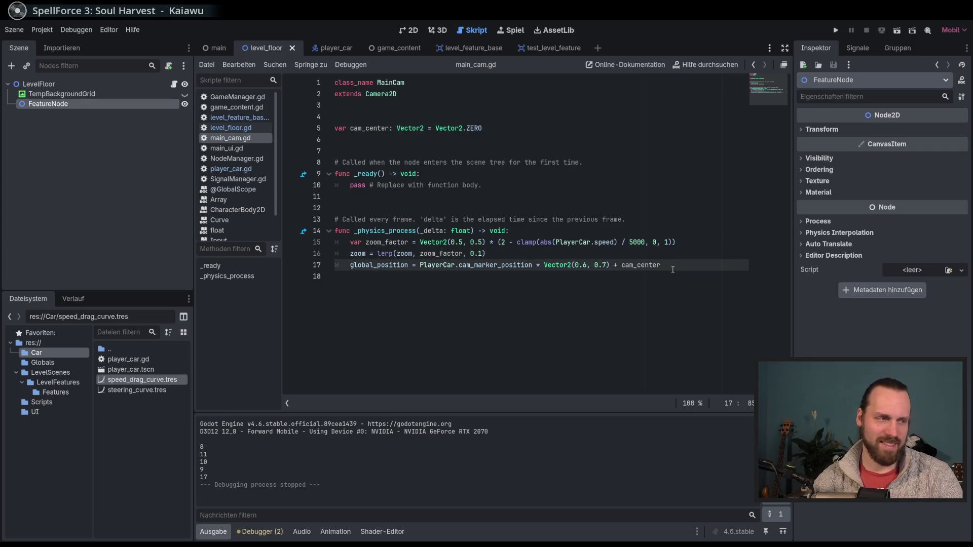
key("Up")
key("Down")
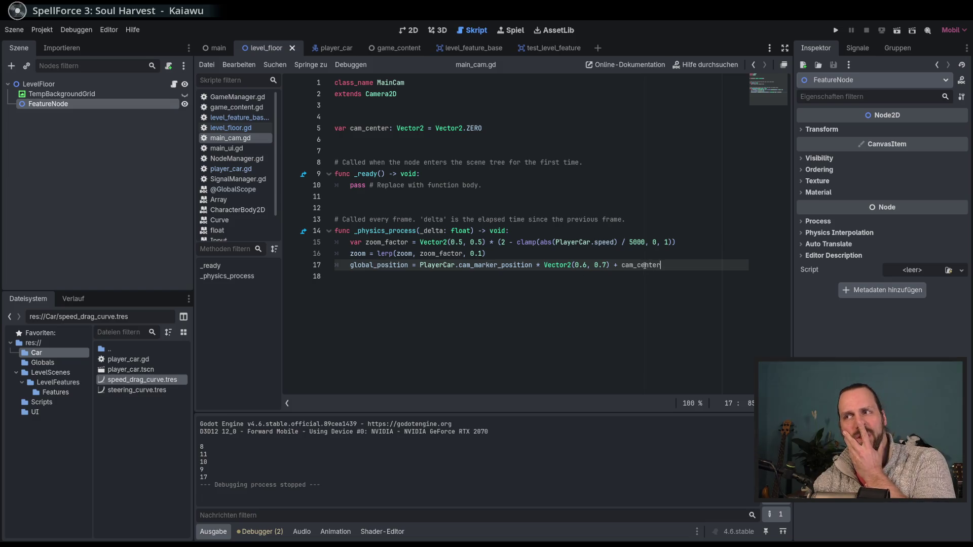
Run the game, drive the car in counterclockwise circles to watch the camera follow, then stop it
key("F5")
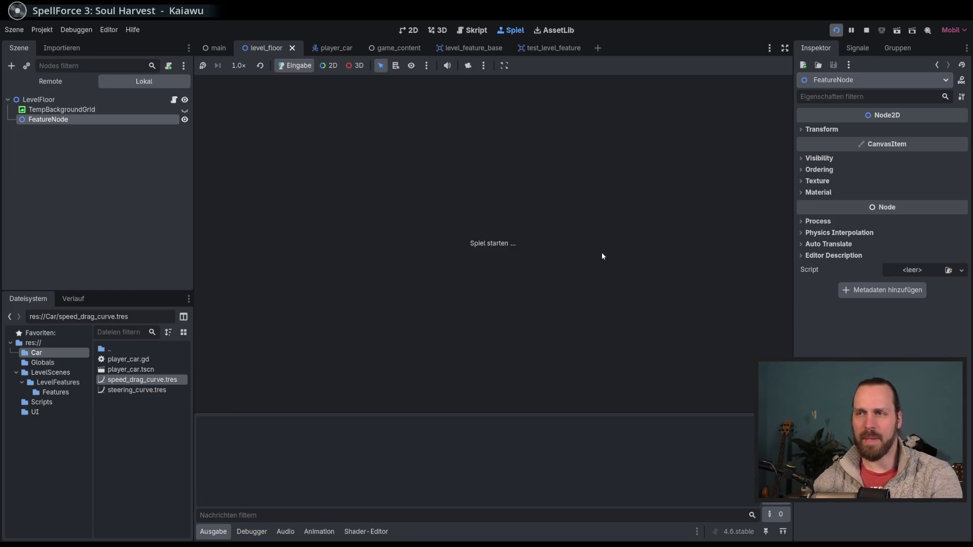
key("w")
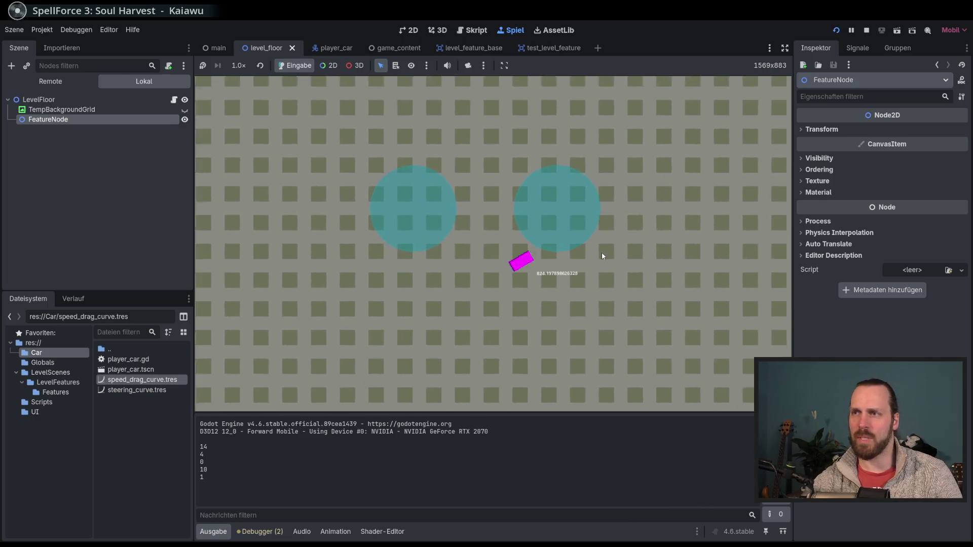
key("d")
key("a")
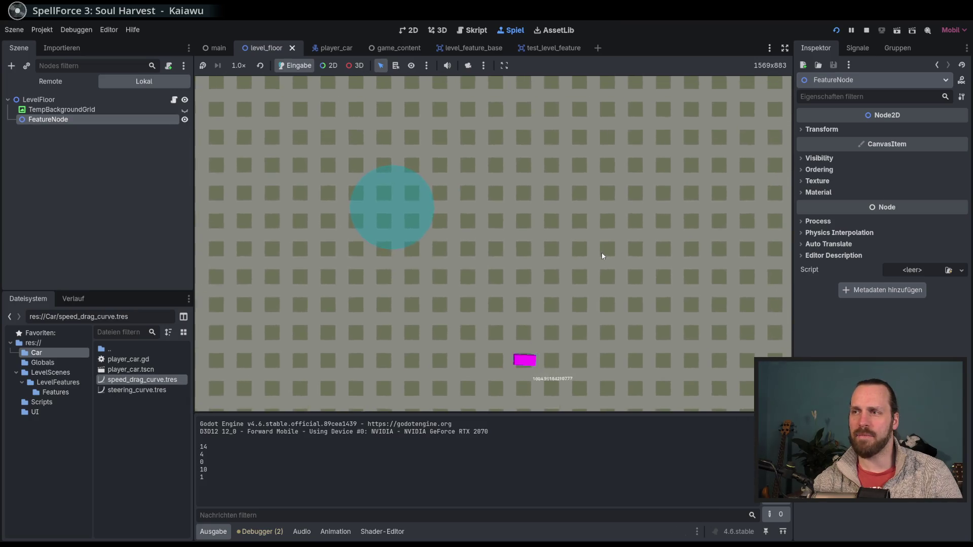
key("a")
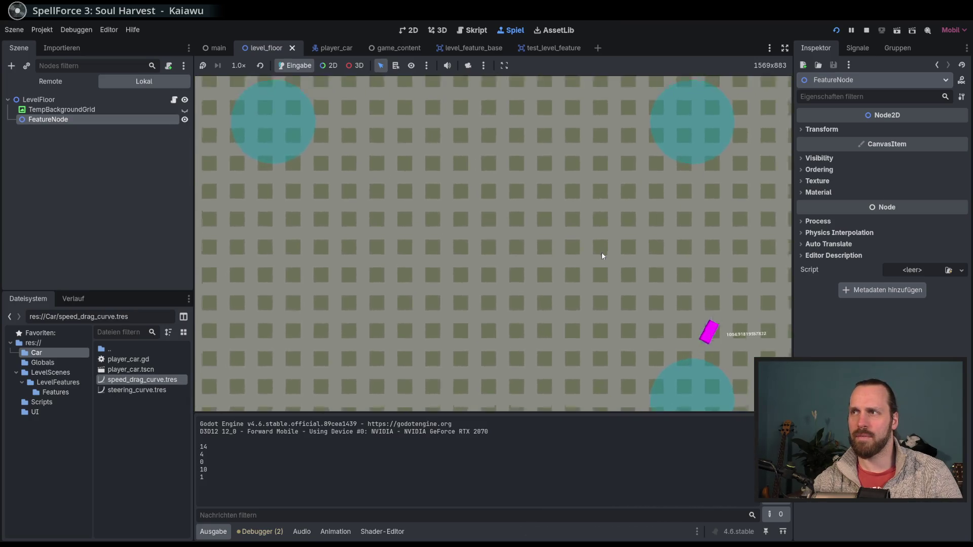
key("a")
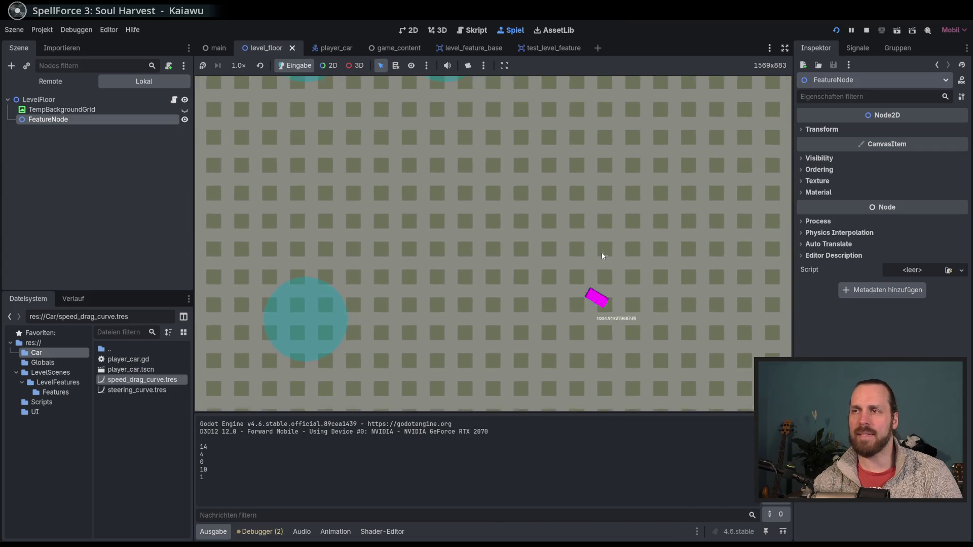
key("a")
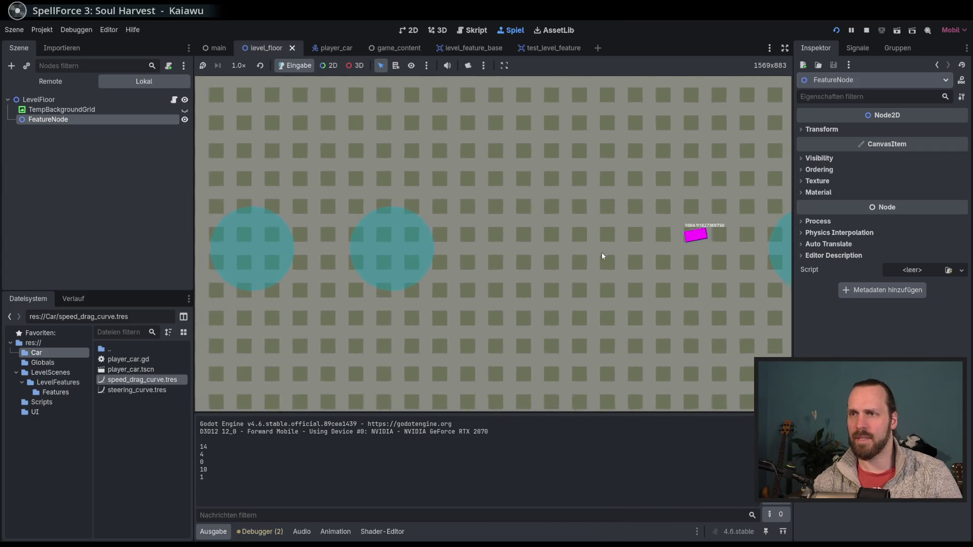
key("a")
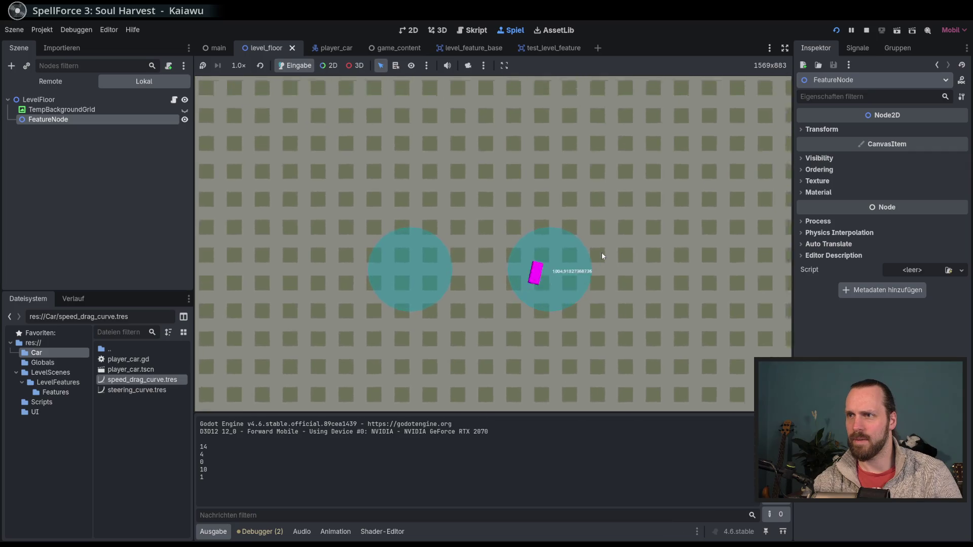
key("a")
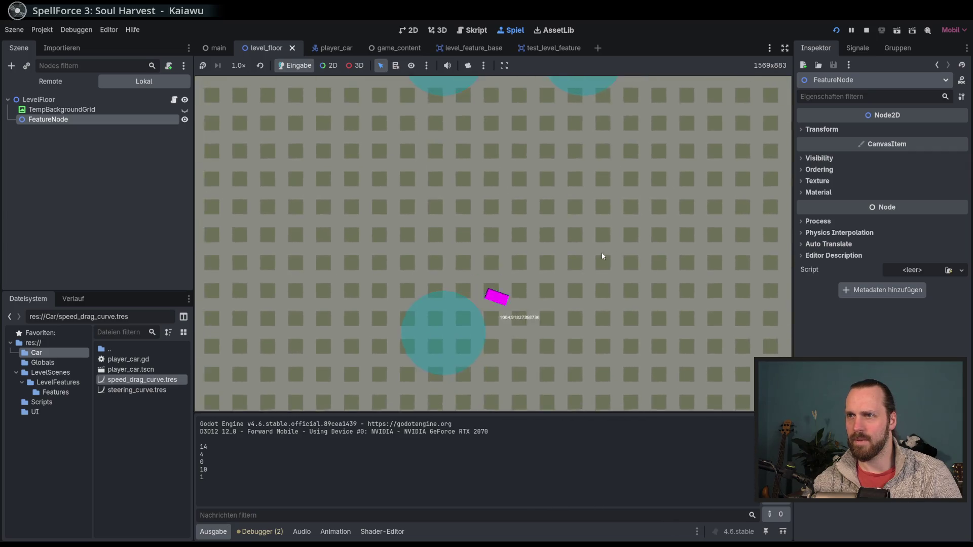
key("a")
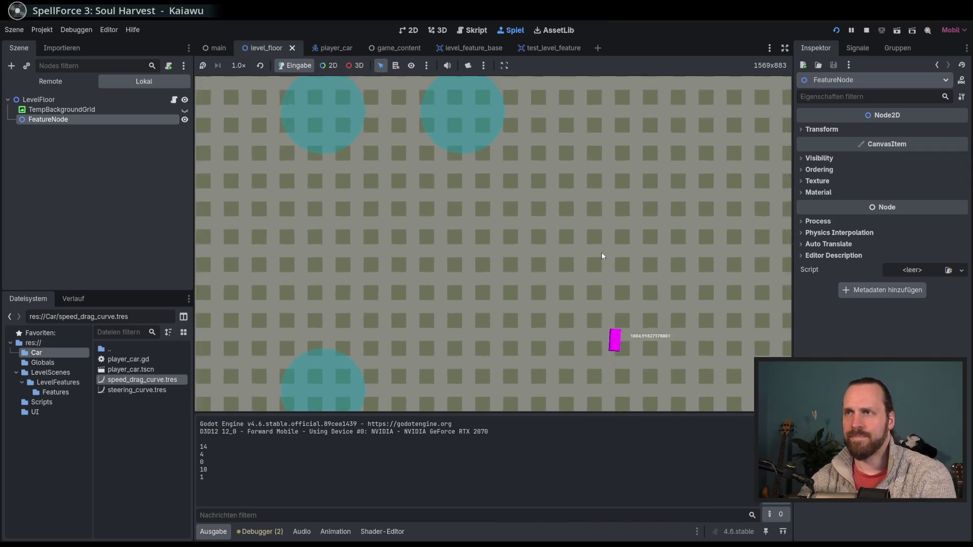
key("F8")
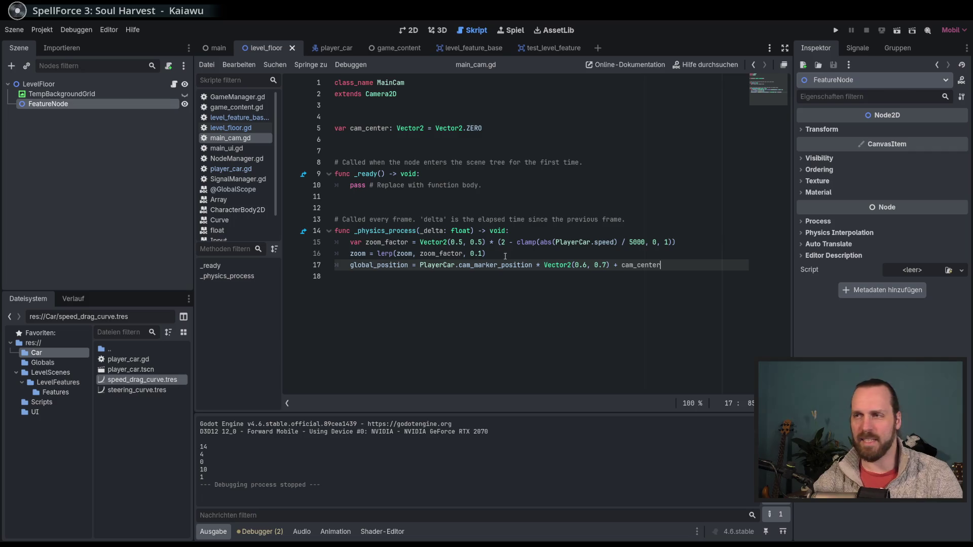
Check lines 16–17 of main_cam.gd and widen the open-scripts list
key("Up")
key("Down")
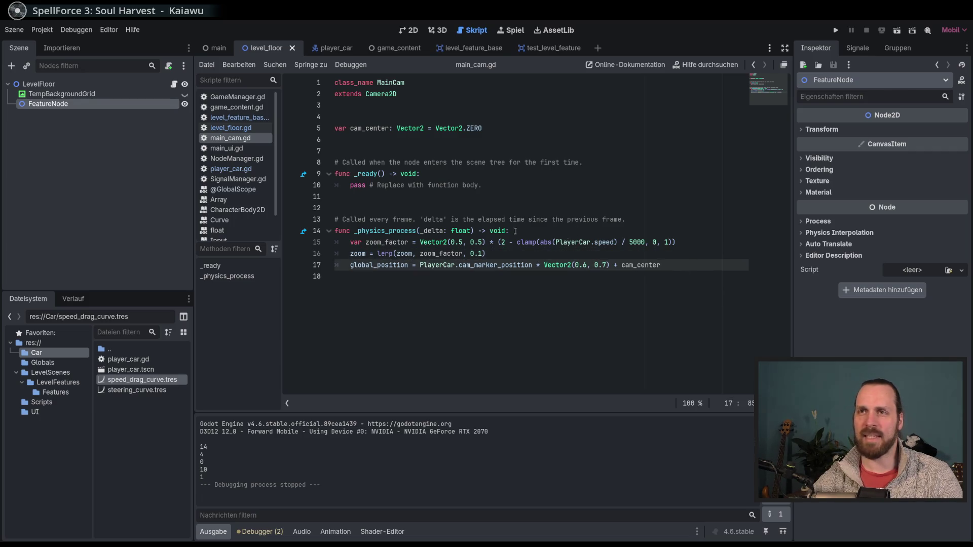
key("Up")
key("Down")
key("Up")
key("Down")
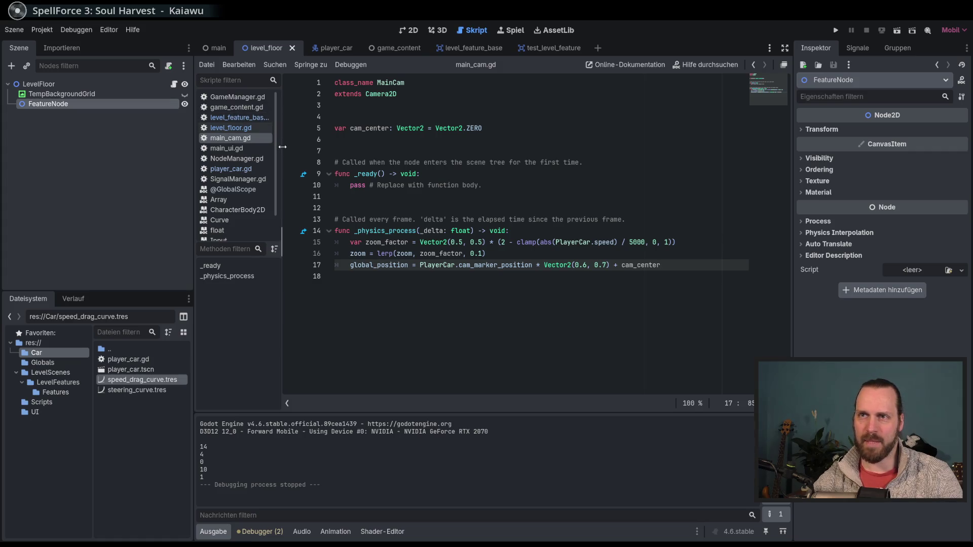
left_click_drag(282, 147, 293, 148)
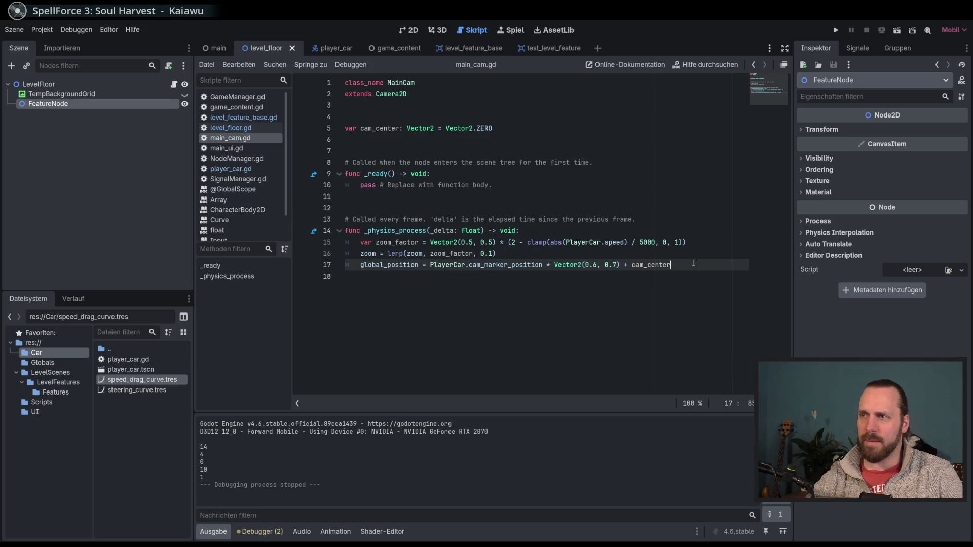
Select cam_center on line 17, then switch through level_feature_base.gd and main_cam.gd to level_floor.gd
double_click(651, 265)
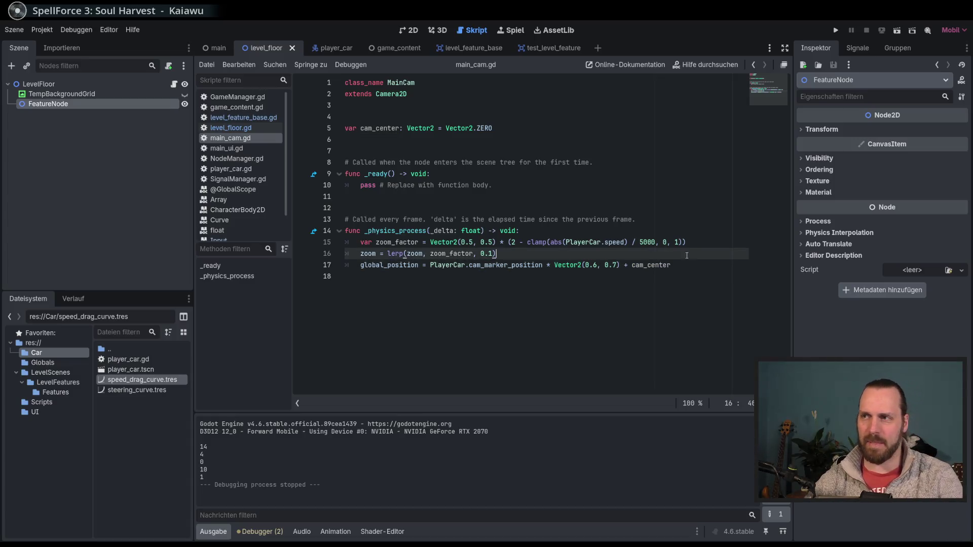
left_click(243, 117)
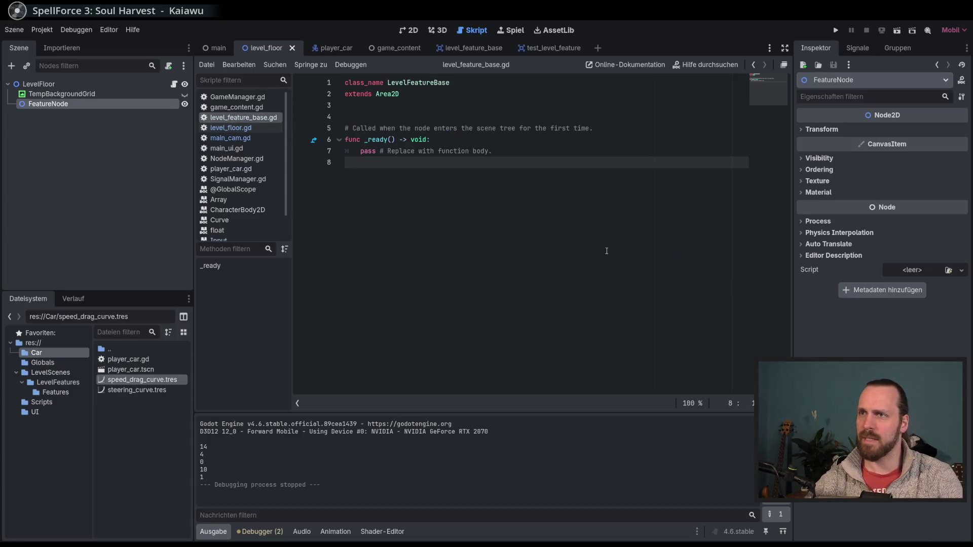
left_click(239, 138)
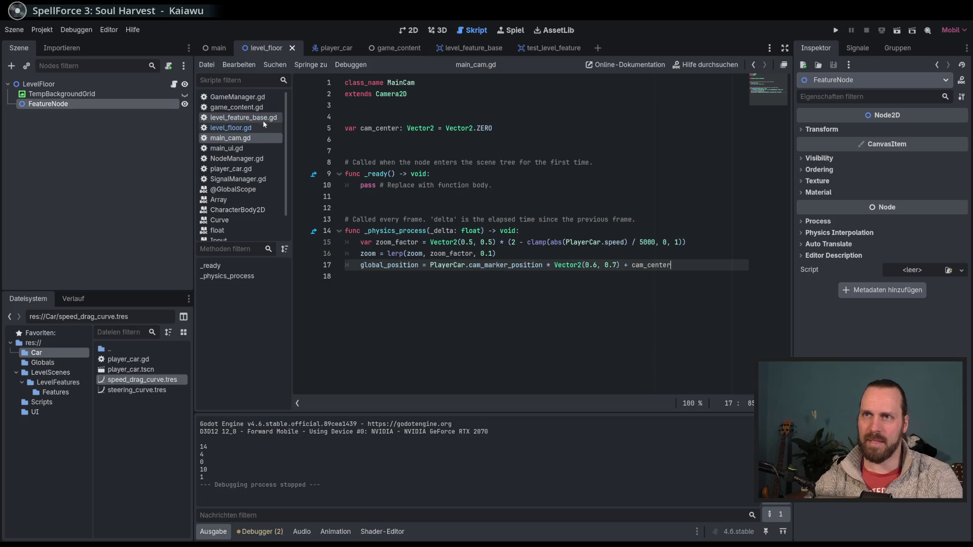
left_click(243, 118)
left_click(505, 140)
left_click(239, 127)
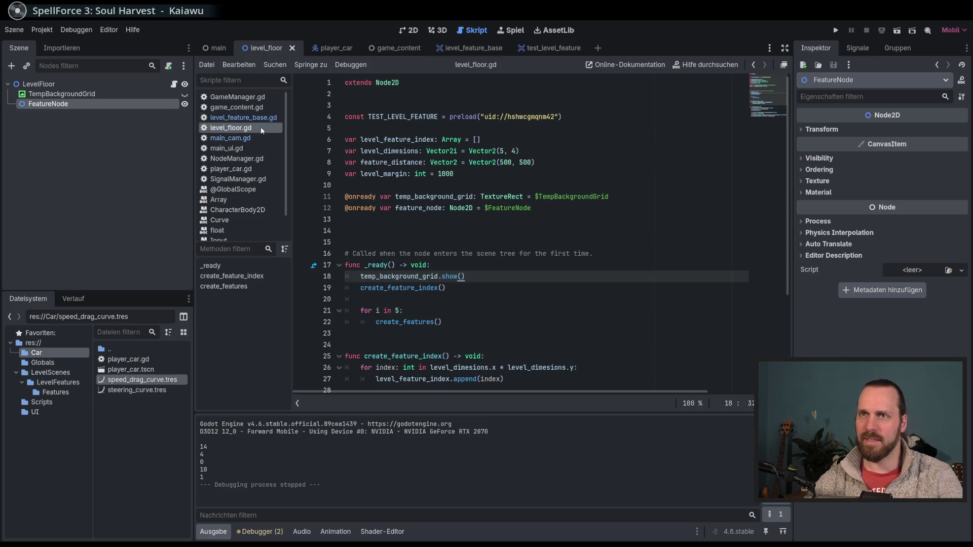
scroll(700, 278, "down", 4)
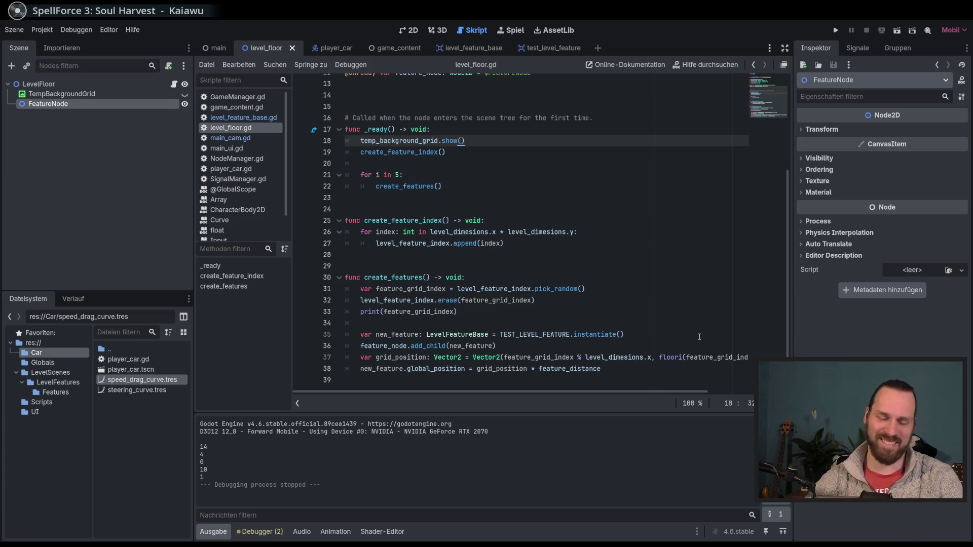
left_click(657, 366)
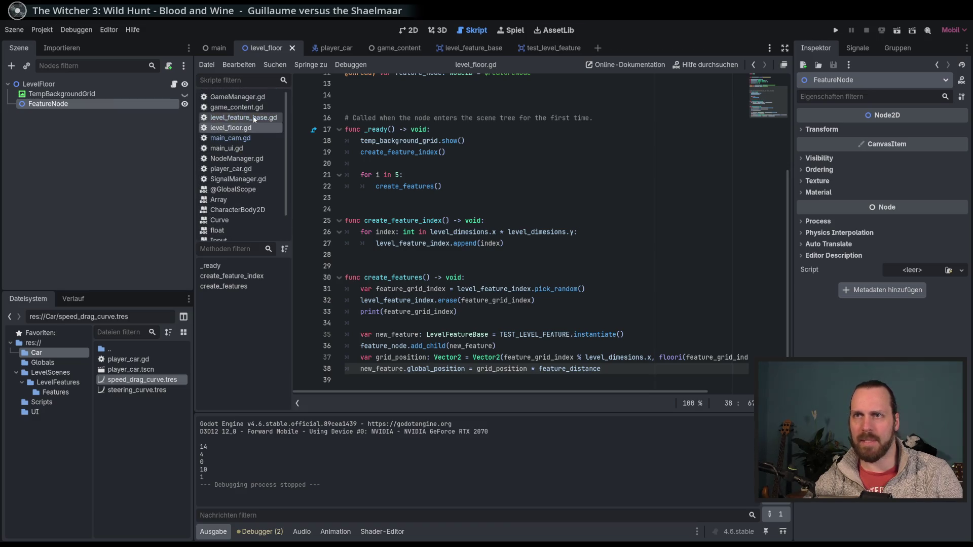
left_click(229, 107)
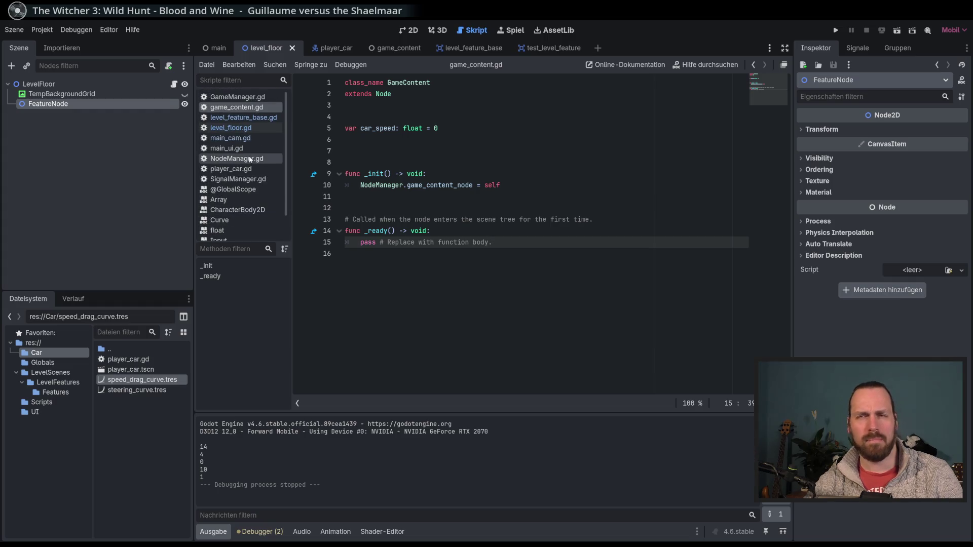
scroll(234, 145, "down", 2)
scroll(234, 145, "up", 2)
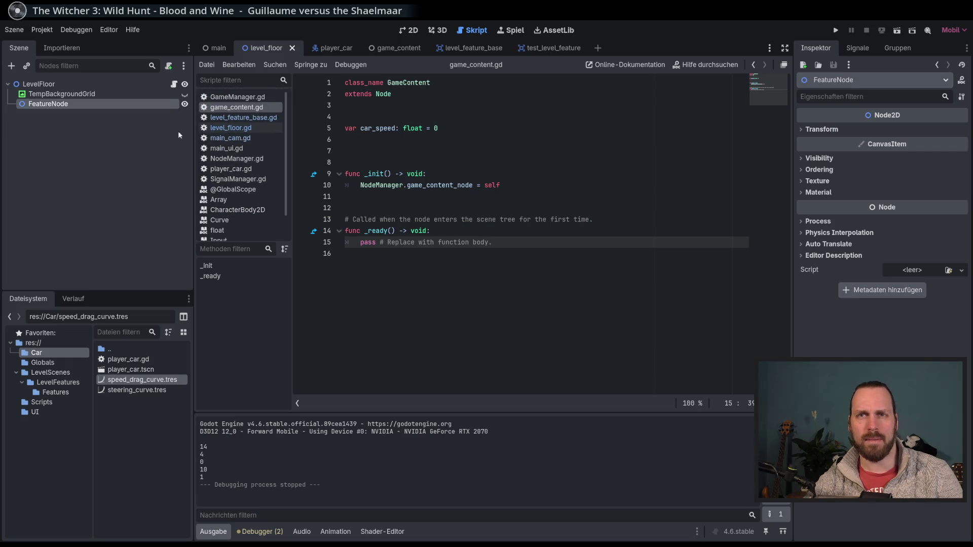
left_click(174, 84)
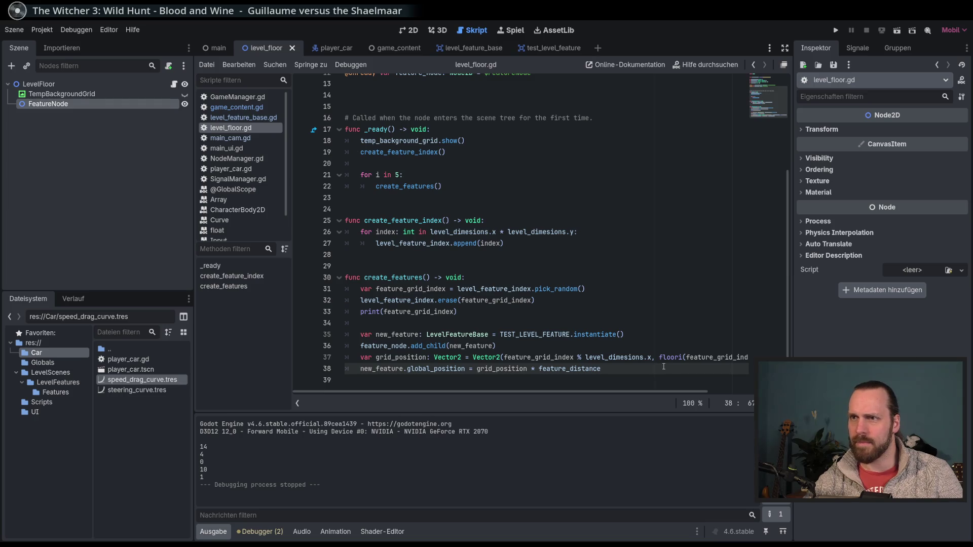
mouse_move(532, 331)
left_mouse_down()
mouse_move(423, 277)
mouse_move(360, 334)
mouse_move(532, 332)
left_mouse_up()
scroll(529, 325, "up", 4)
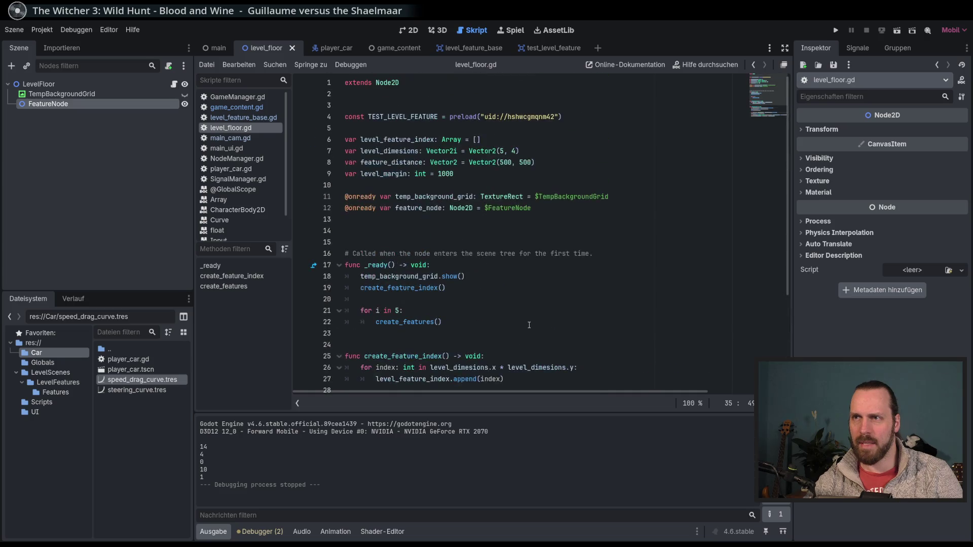
type("EL_FEATURE.instantiate()")
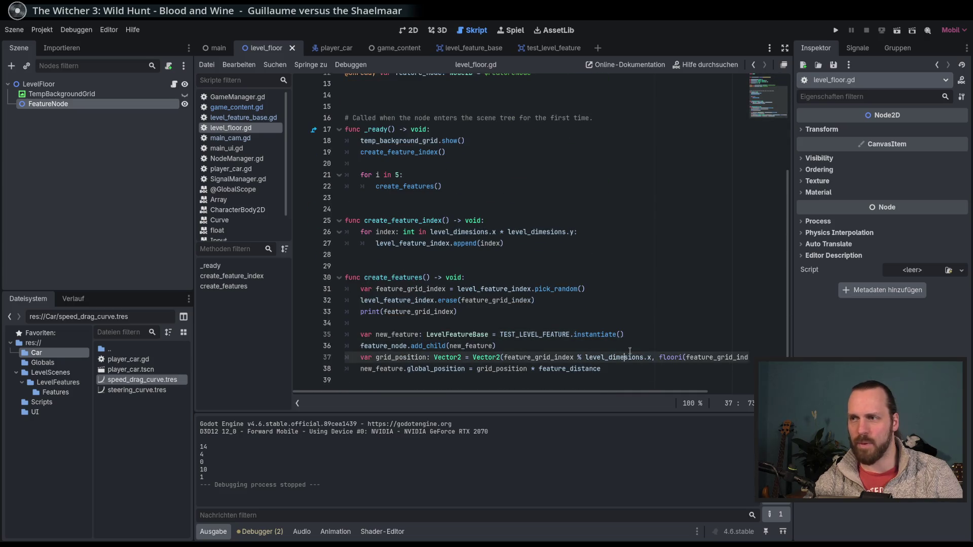
left_click(649, 349)
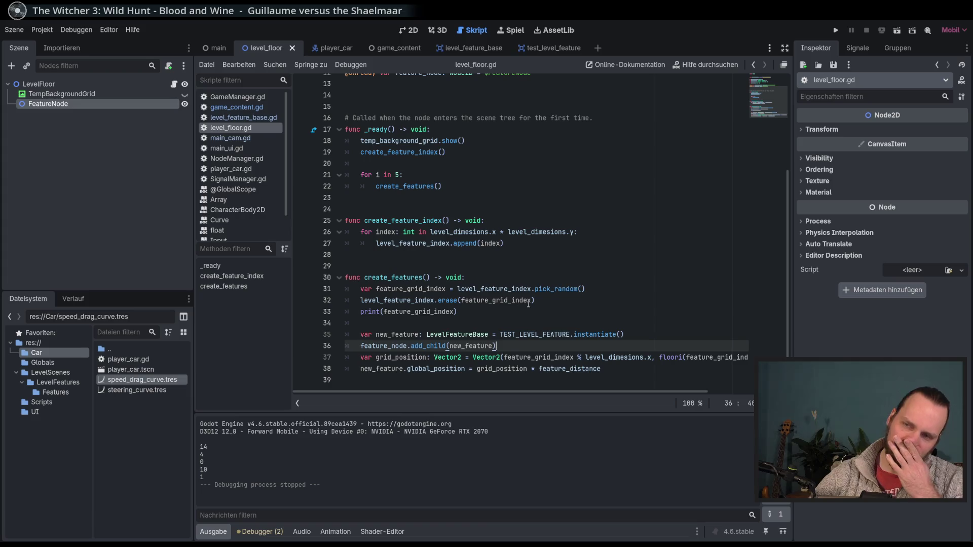
mouse_move(527, 303)
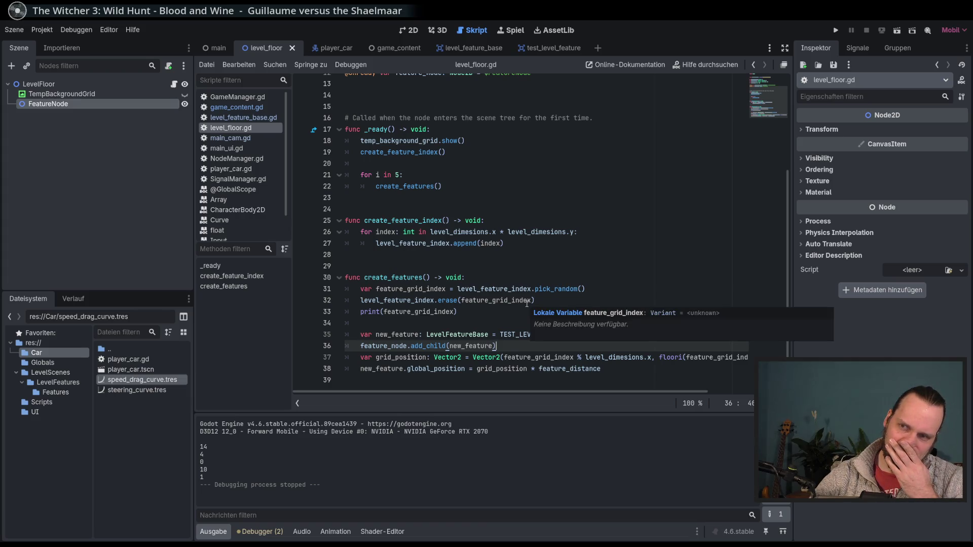
scroll(486, 267, "up", 4)
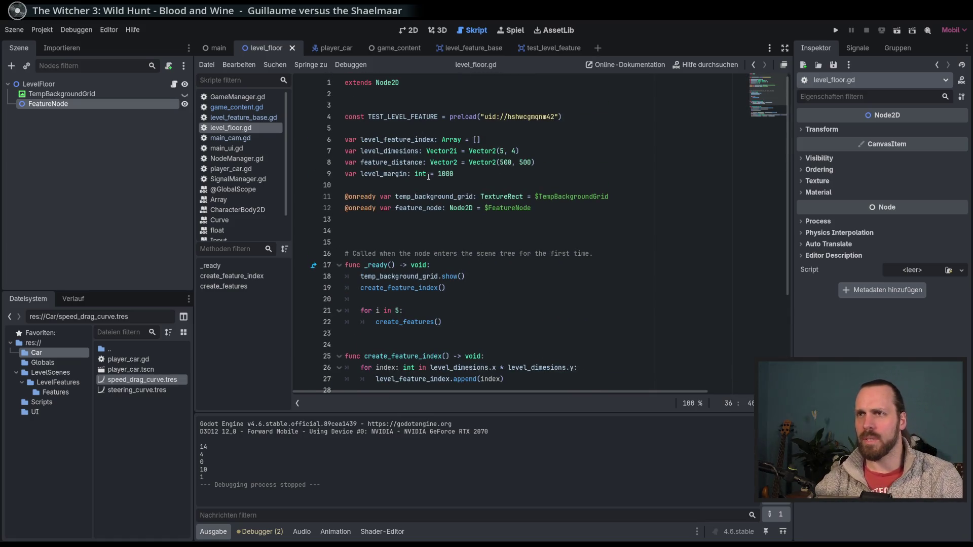
double_click(408, 174)
left_click(441, 173)
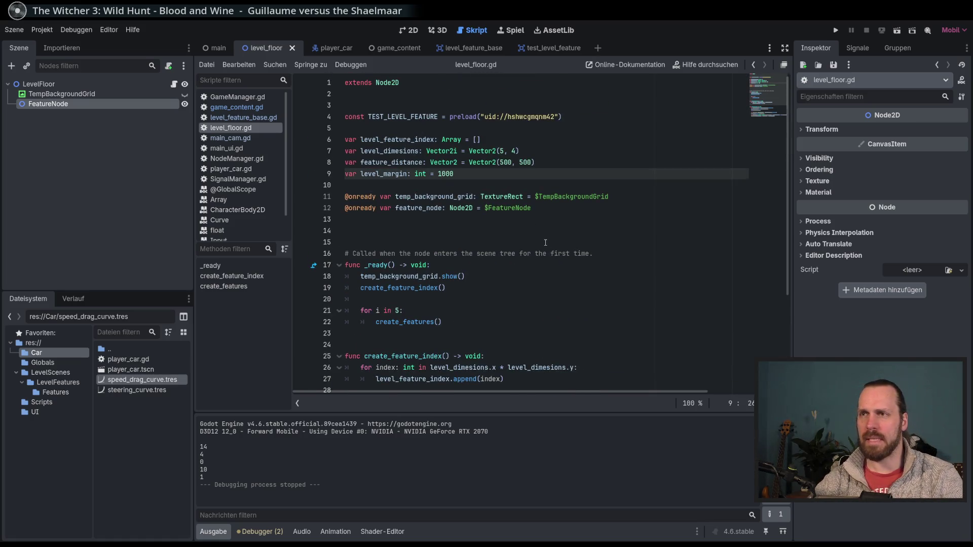
scroll(548, 278, "down", 1)
left_click(517, 276)
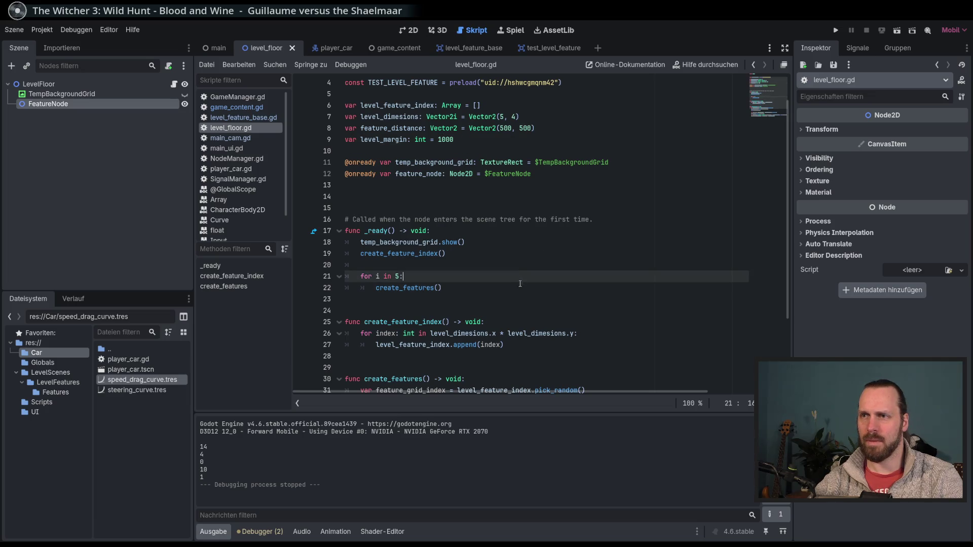
left_click(523, 289)
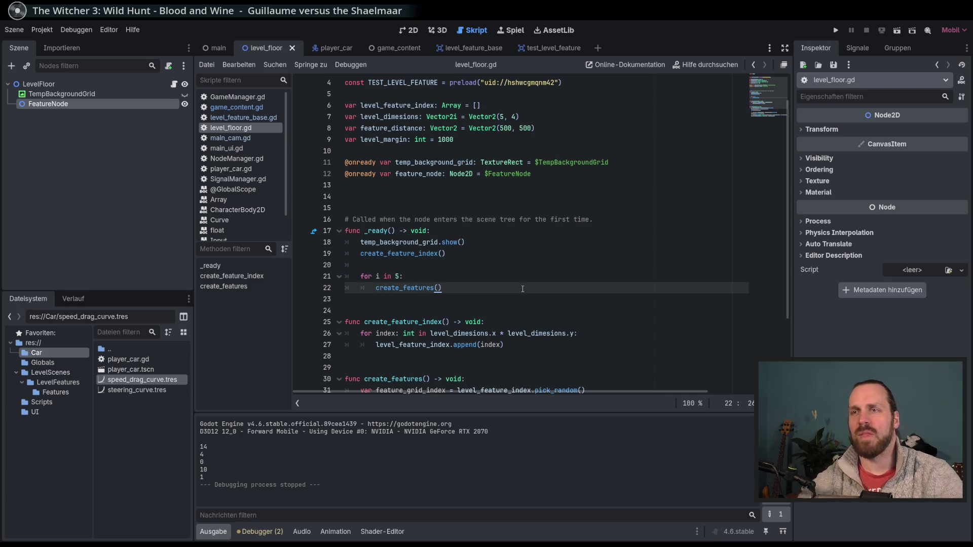
scroll(522, 288, "down", 1)
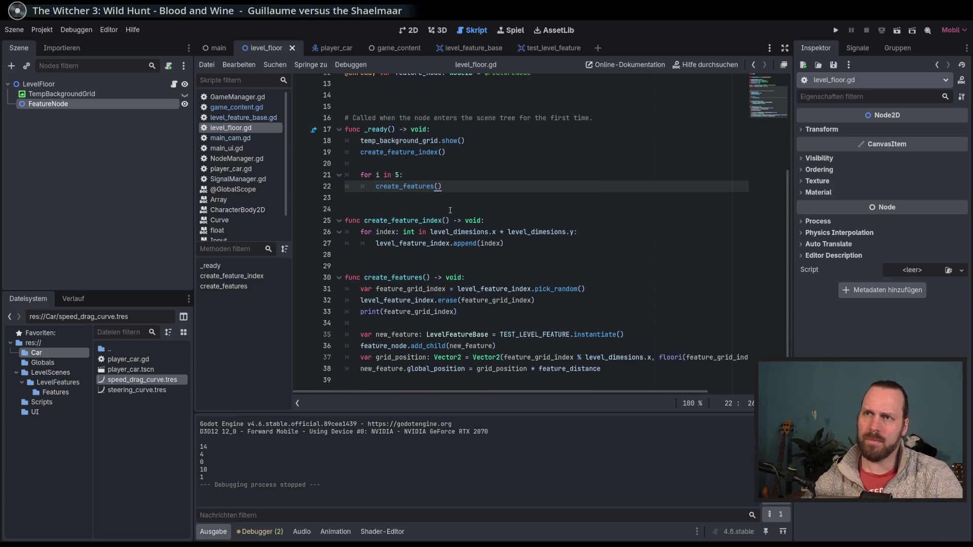
scroll(456, 228, "up", 1)
left_click(493, 268)
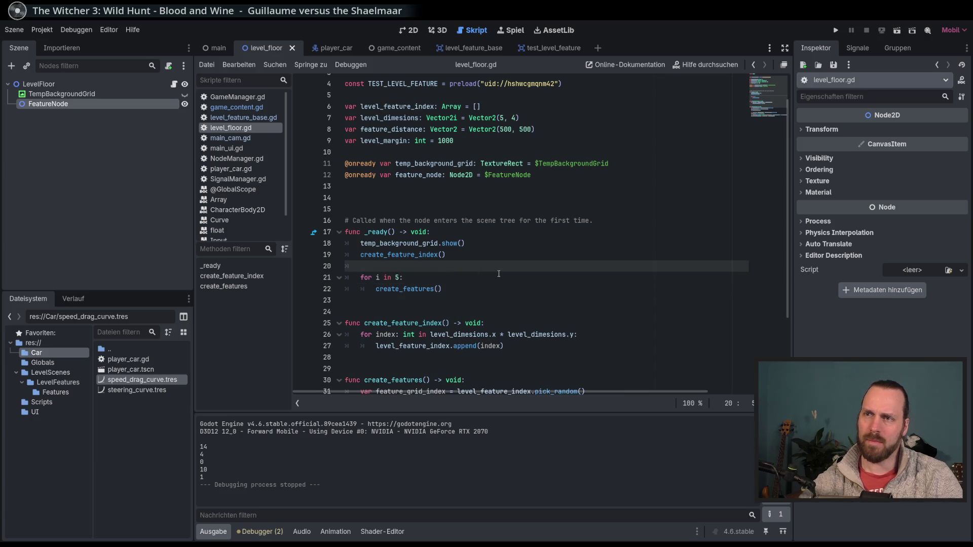
Declare 'var feature_amount: int = 5' after the level_margin line
key("Return")
key("Return")
key("Return")
key("Up")
key("Up")
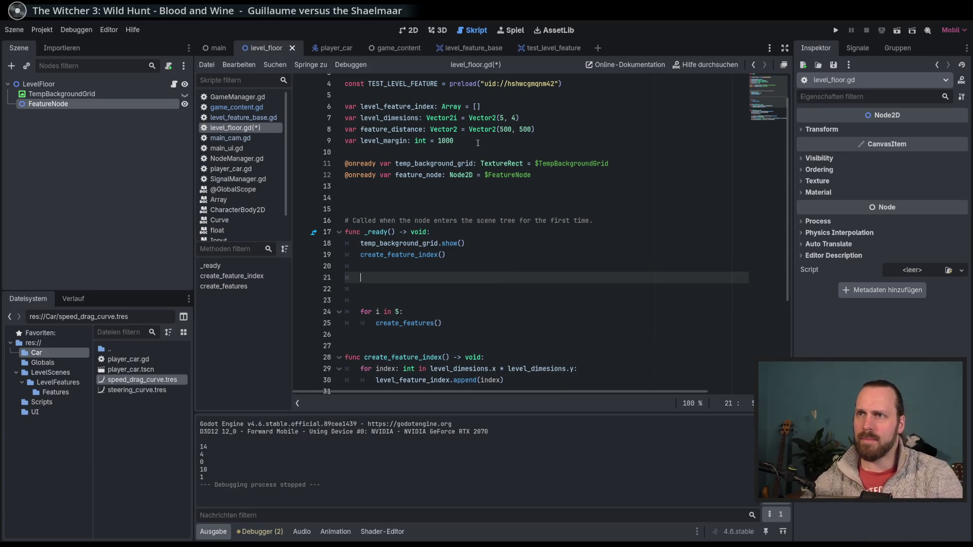
left_click(486, 141)
key("Return")
type("var ")
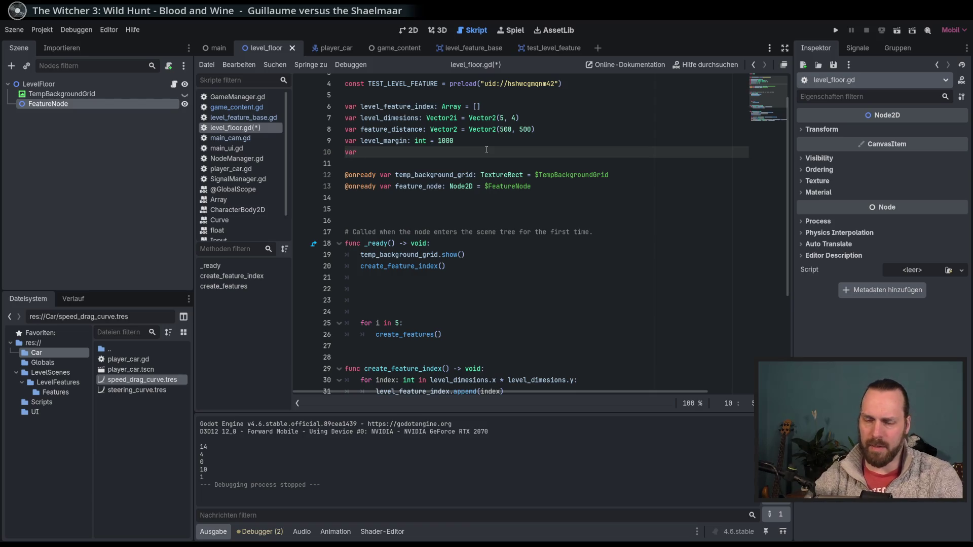
type("f")
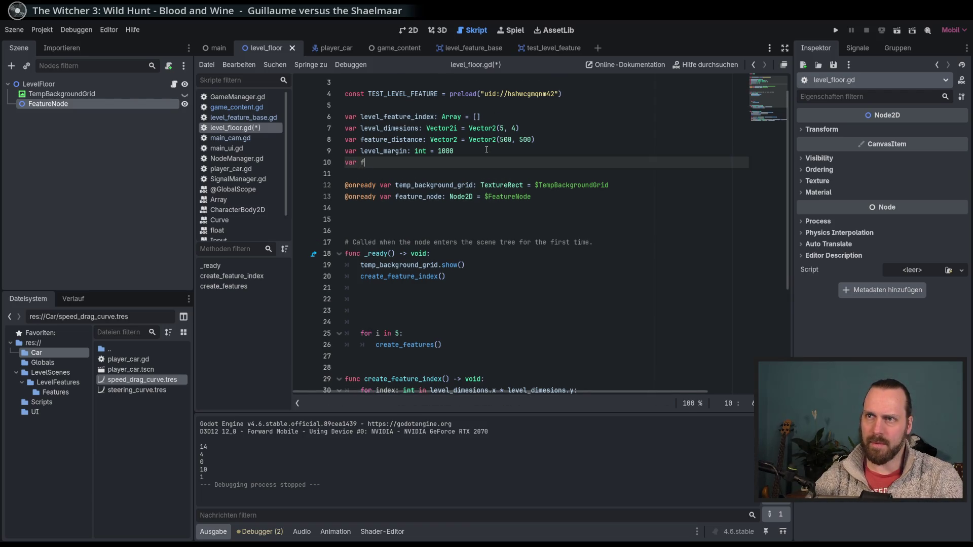
type("eature_amount")
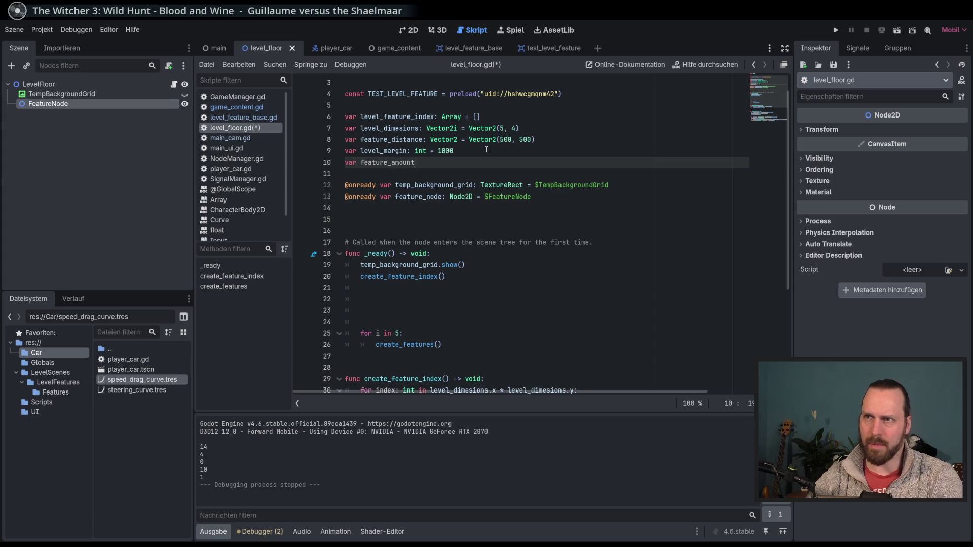
type(": int ")
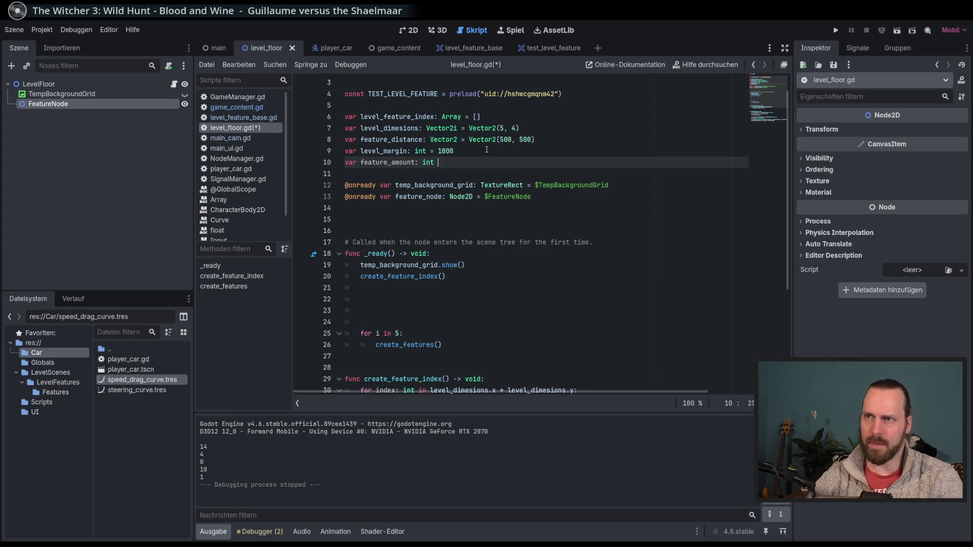
type("= 5")
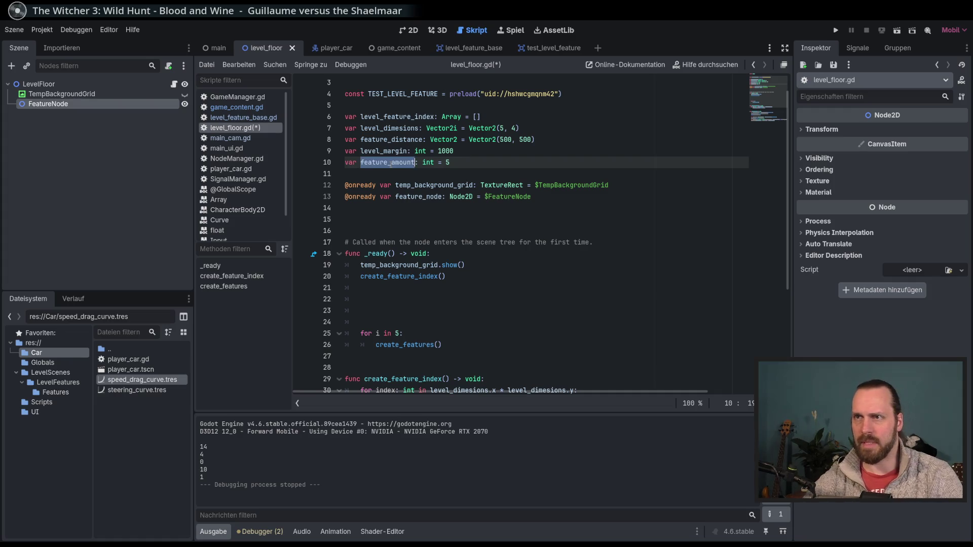
Replace the hard-coded 5 in 'for i in 5:' with feature_amount and save
double_click(398, 333)
type("feature_amount")
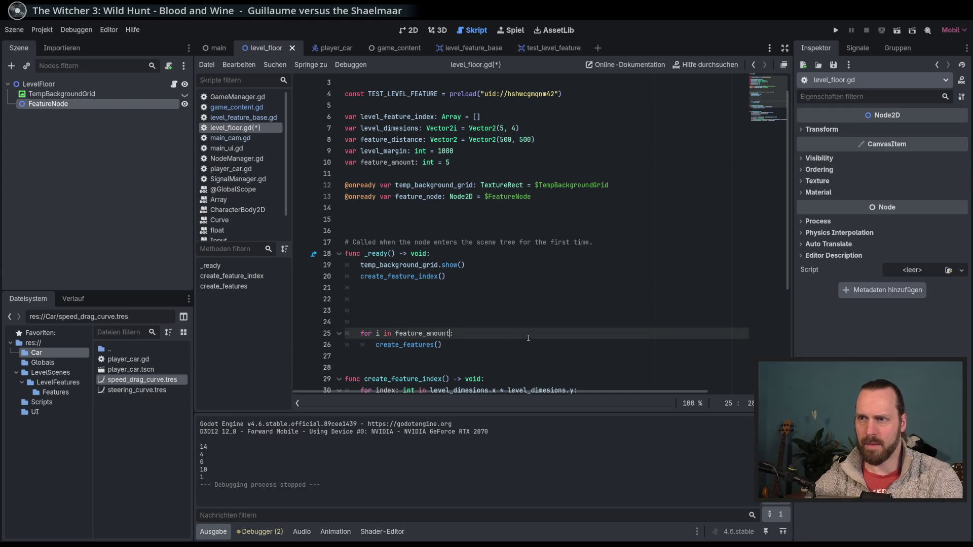
key("ctrl+s")
key("Left")
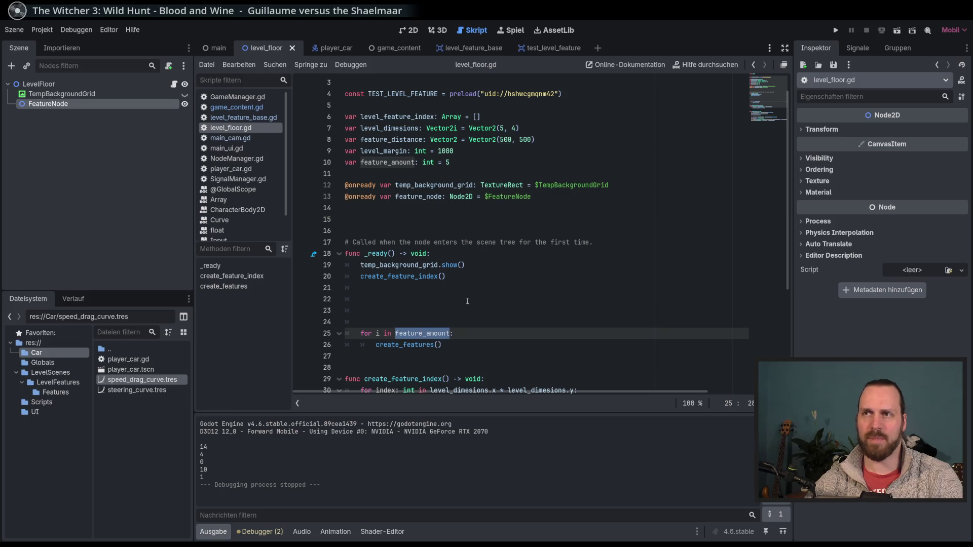
Start a 'MainCam.' line on empty line 22, then switch to main_cam.gd
left_click(507, 287)
left_click(507, 298)
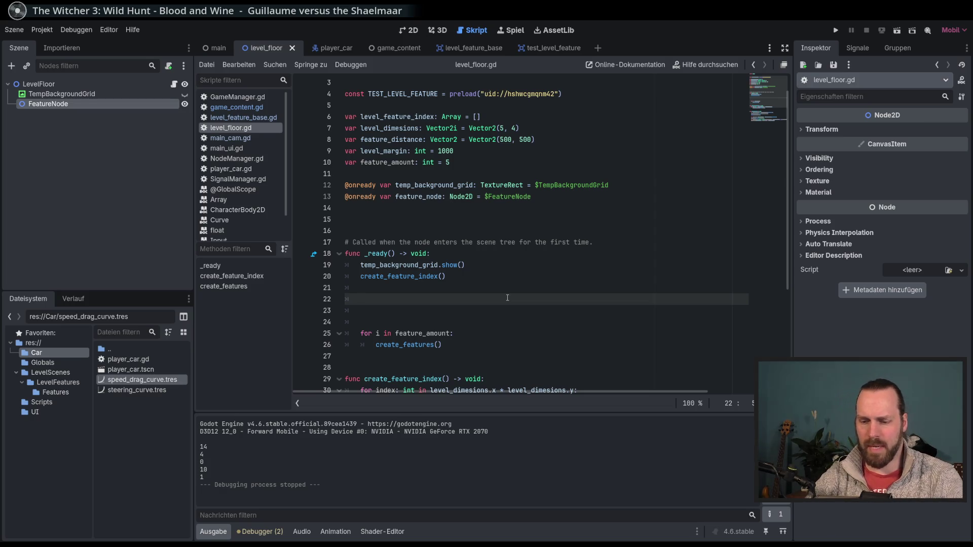
type("MainCam.cam")
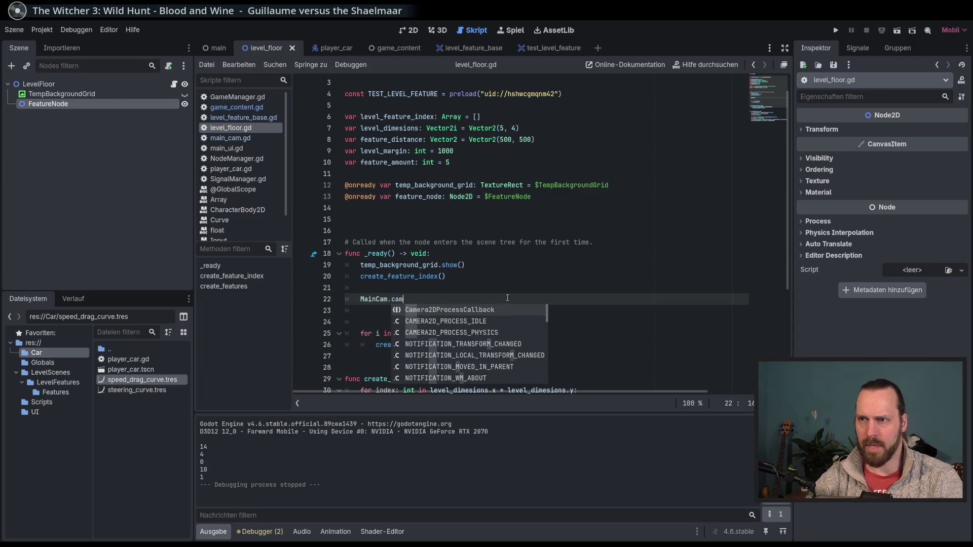
key("BackSpace")
key("BackSpace")
key("BackSpace")
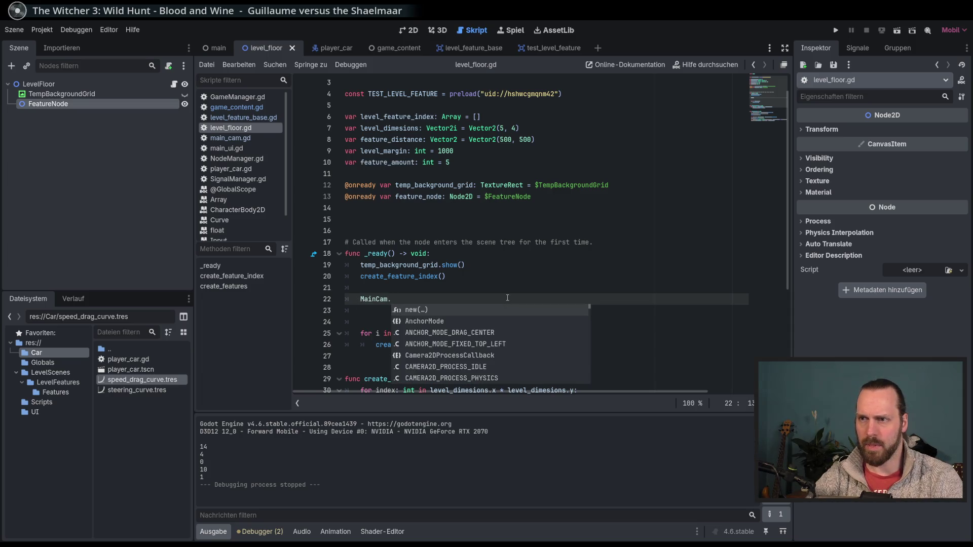
left_click(231, 137)
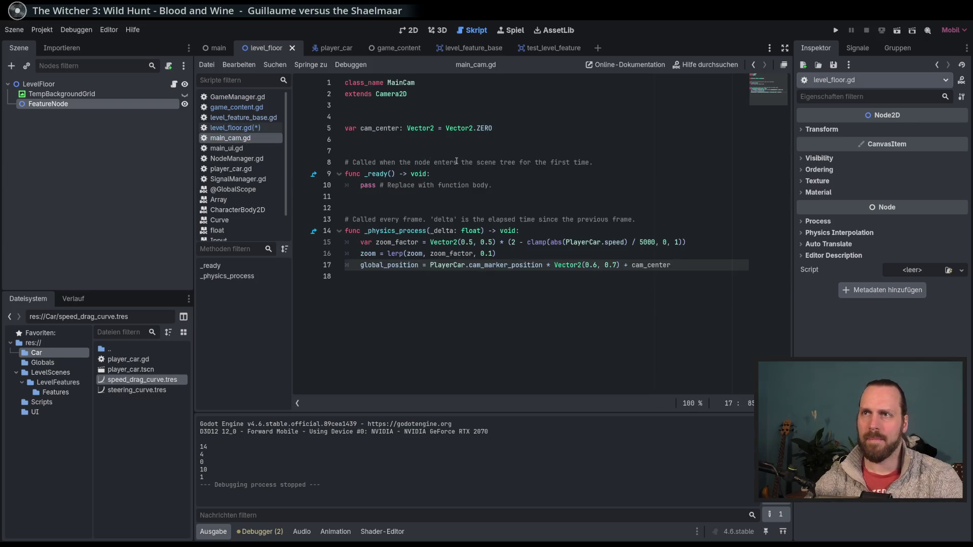
Make cam_center a static var in main_cam.gd and save
left_click(415, 128)
key("Home")
type("static")
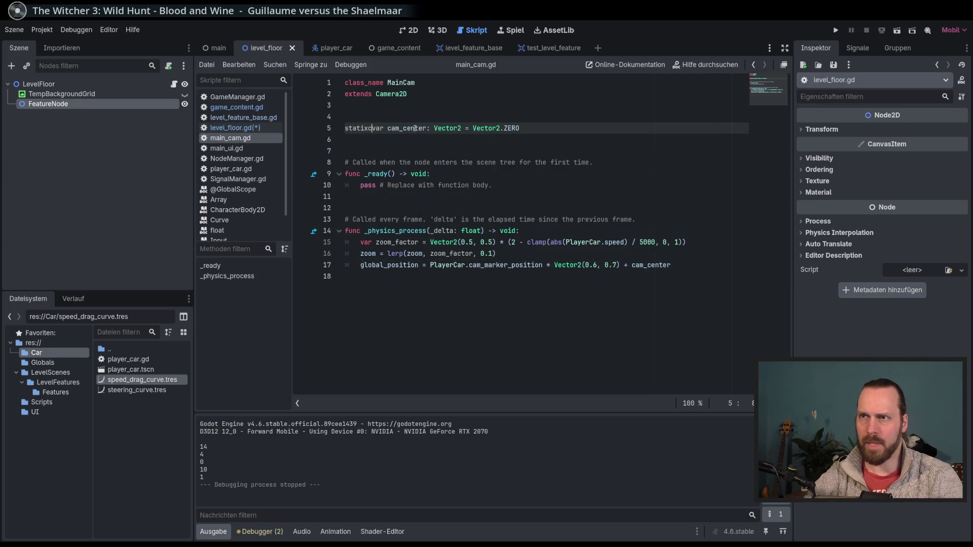
key("End")
key("ctrl+s")
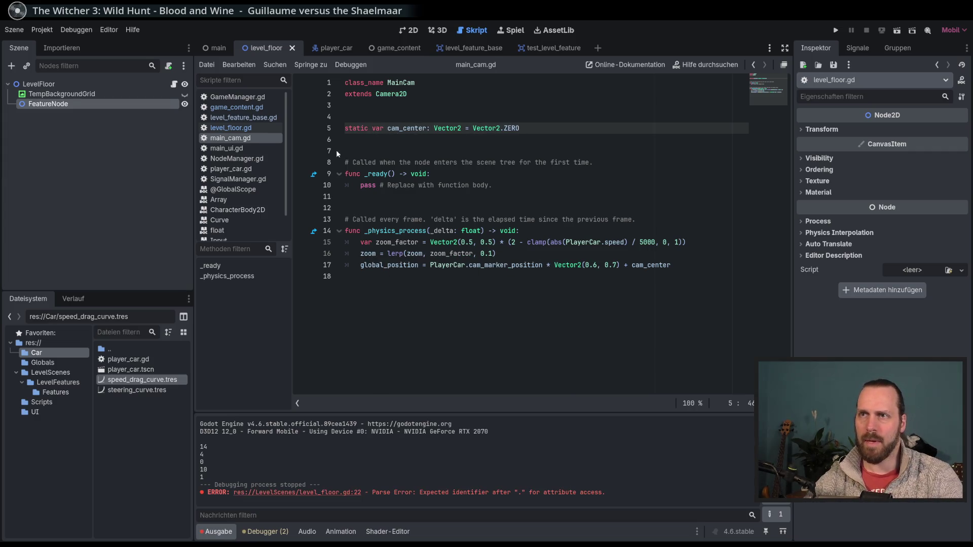
Try a cam_center line in _ready, restore 'pass', save, and return to level_floor.gd
left_click(532, 187)
left_click(359, 185, "shift")
key("BackSpace")
type("cam")
key("Return")
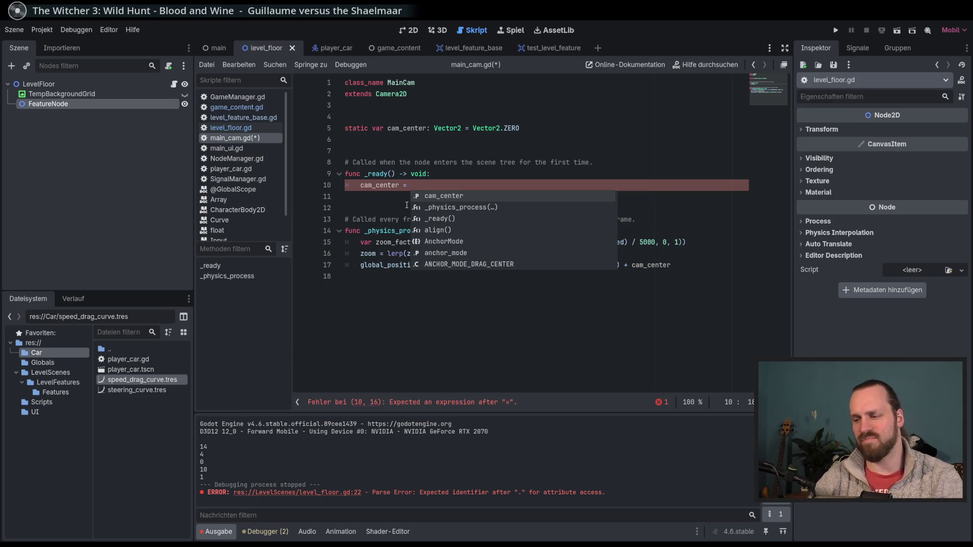
key("BackSpace")
key("BackSpace")
key("BackSpace")
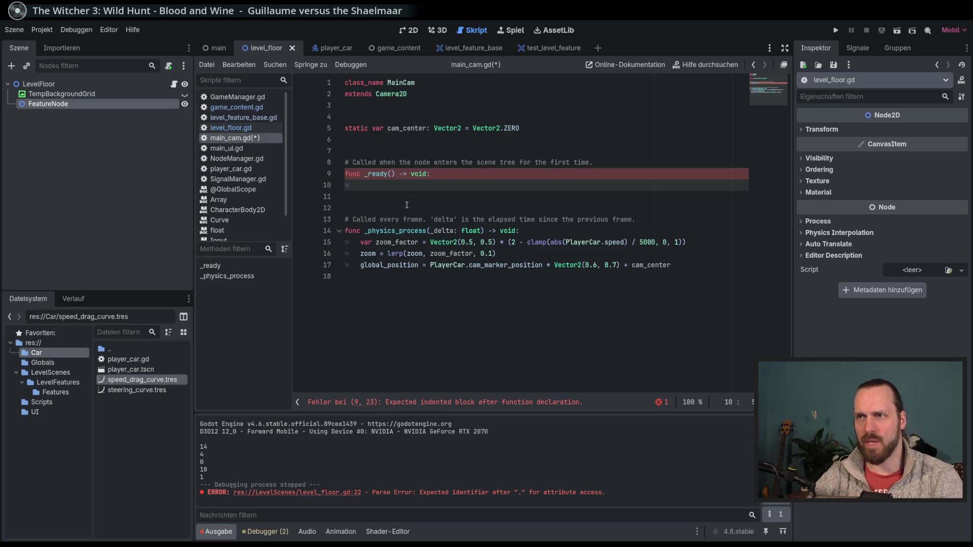
type("pass")
key("ctrl+s")
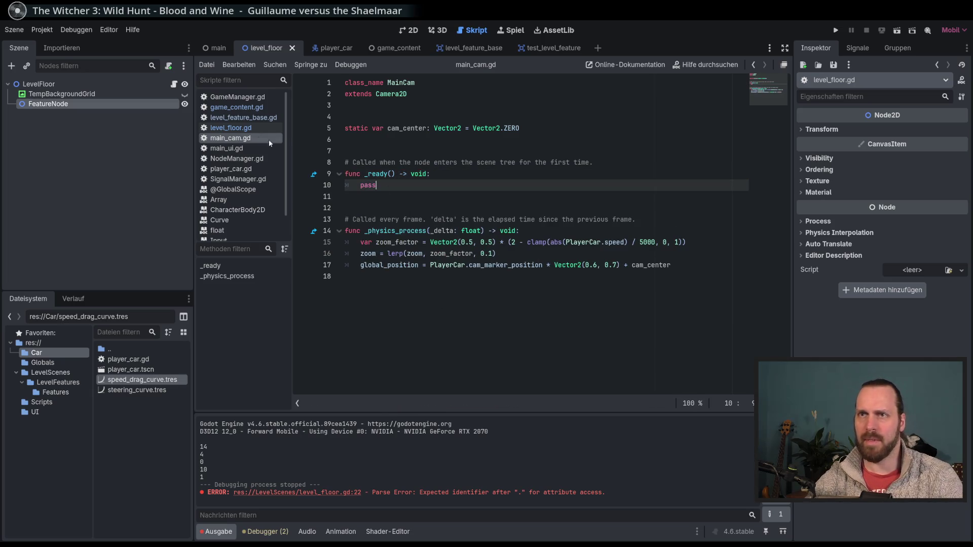
left_click(230, 128)
key("Escape")
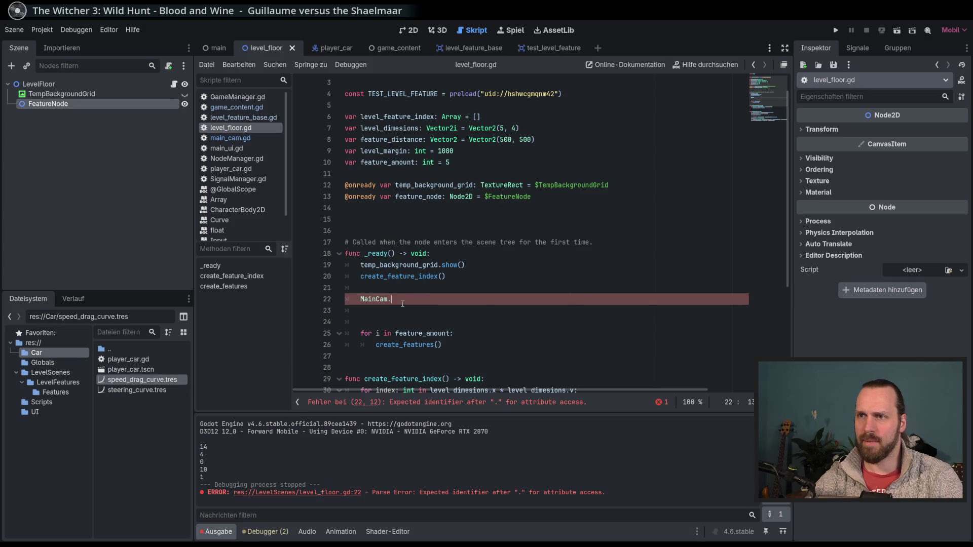
Complete the line 22 reference to MainCam.cam_center via autocomplete
scroll(380, 224, "down", 3)
scroll(429, 228, "up", 4)
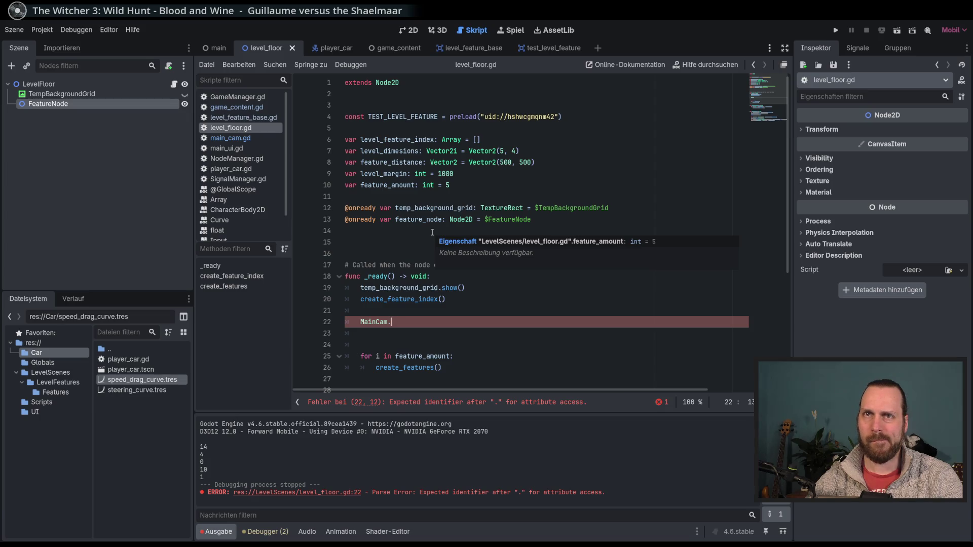
scroll(535, 313, "down", 2)
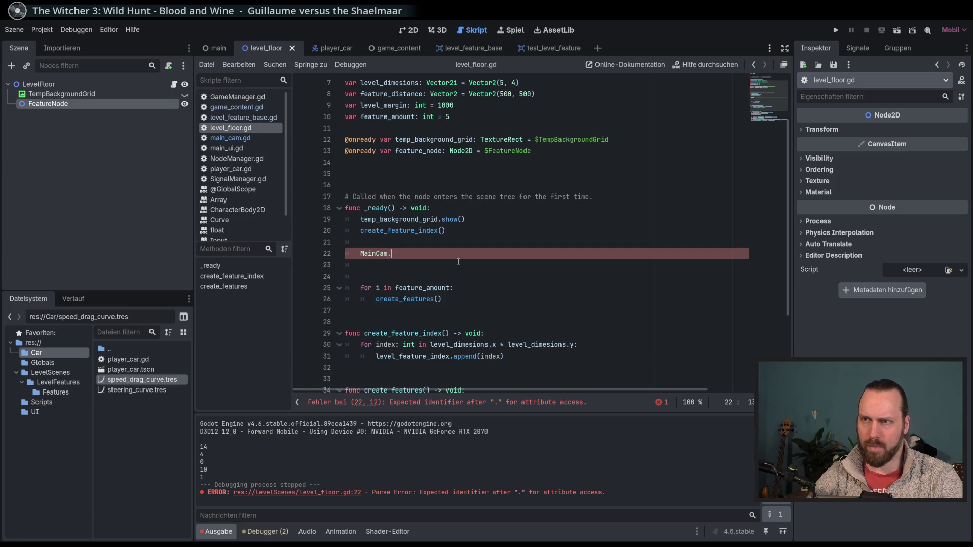
key("BackSpace")
type(".")
key("Return")
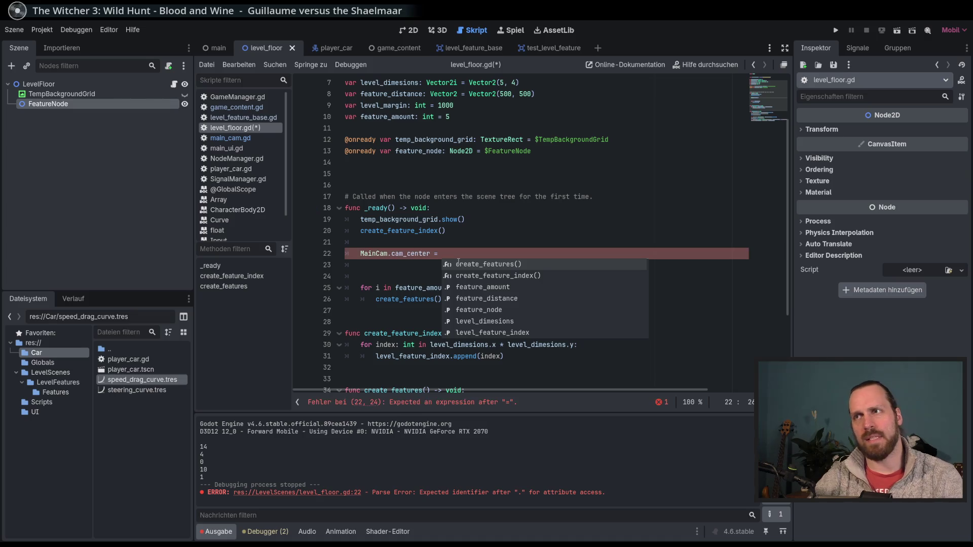
Assign Vector2(level_margin * 2) to MainCam.cam_center on line 22
scroll(494, 249, "up", 1)
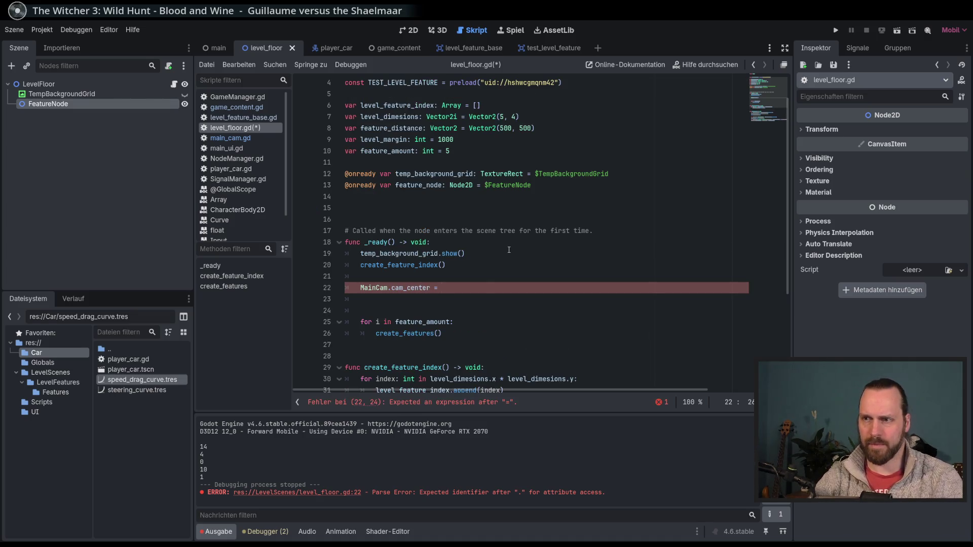
type("Vector2")
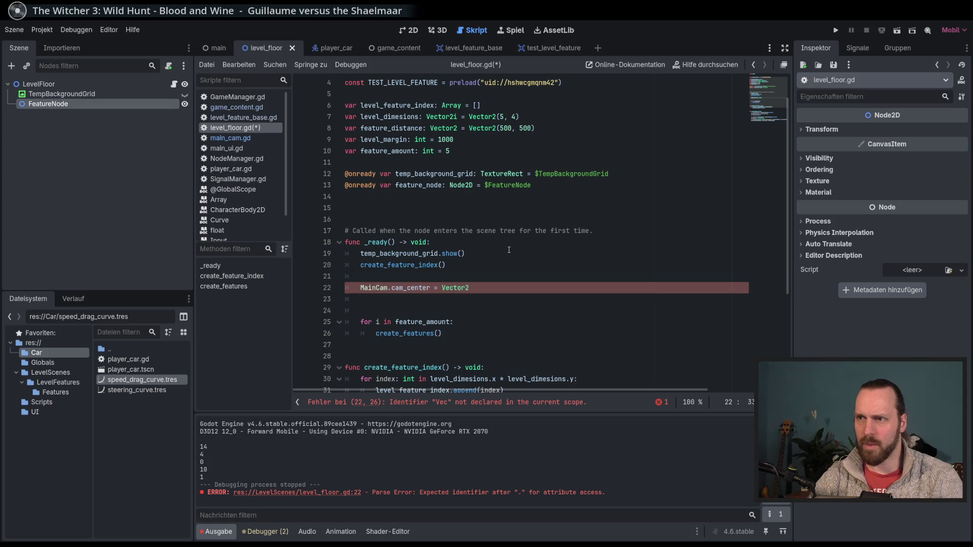
type("(")
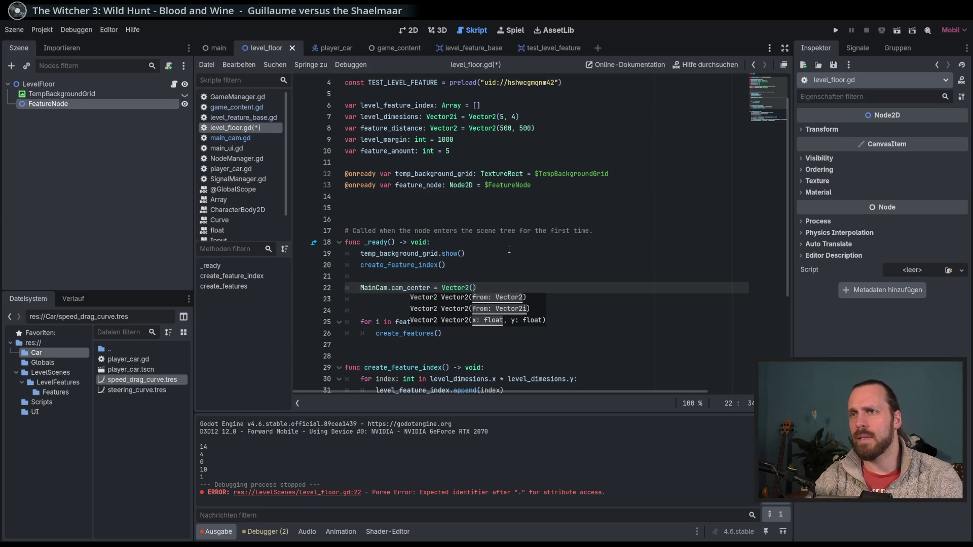
type("level")
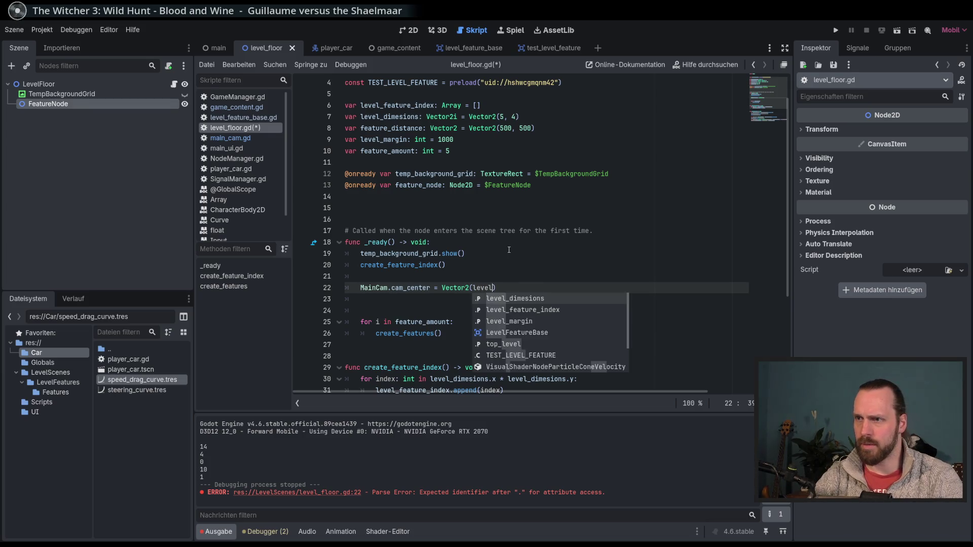
key("Down")
key("Down")
key("Return")
type("* ")
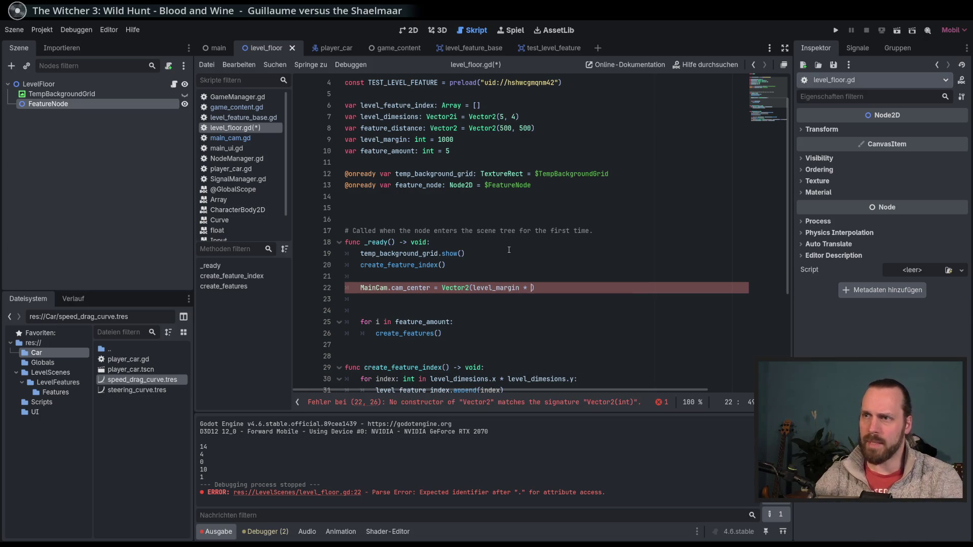
type("2")
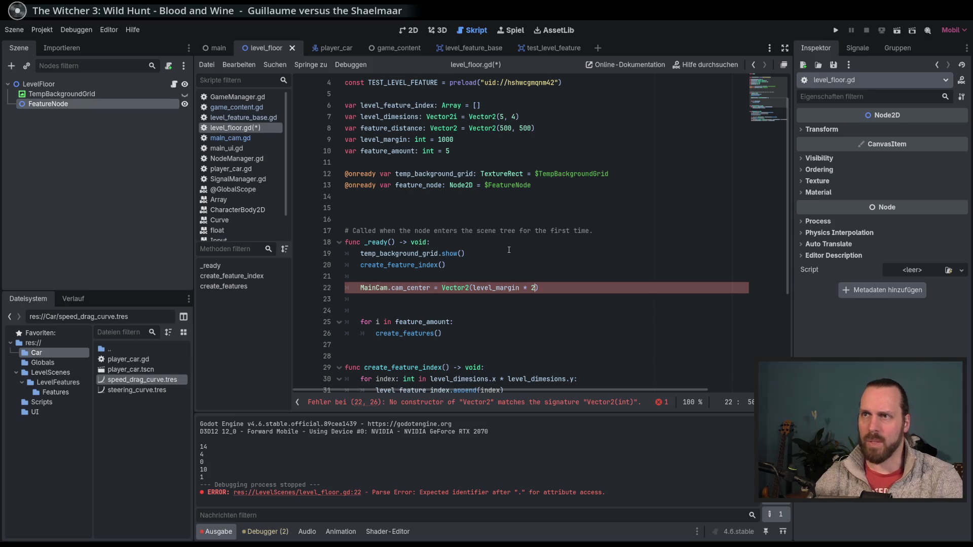
left_click(409, 140)
Rename level_margin to level_margins and make it Vector2 = Vector2(800, 500)
type("s: ")
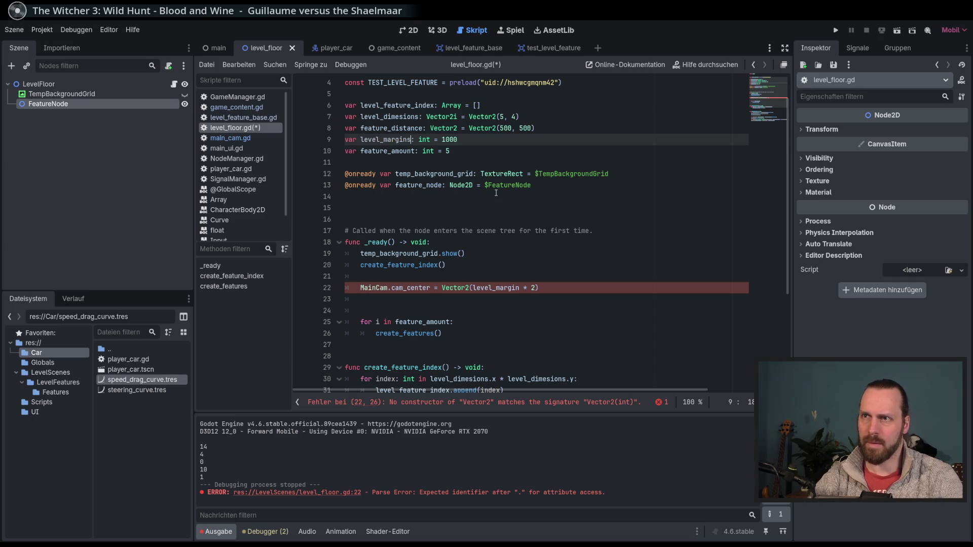
type("Vec")
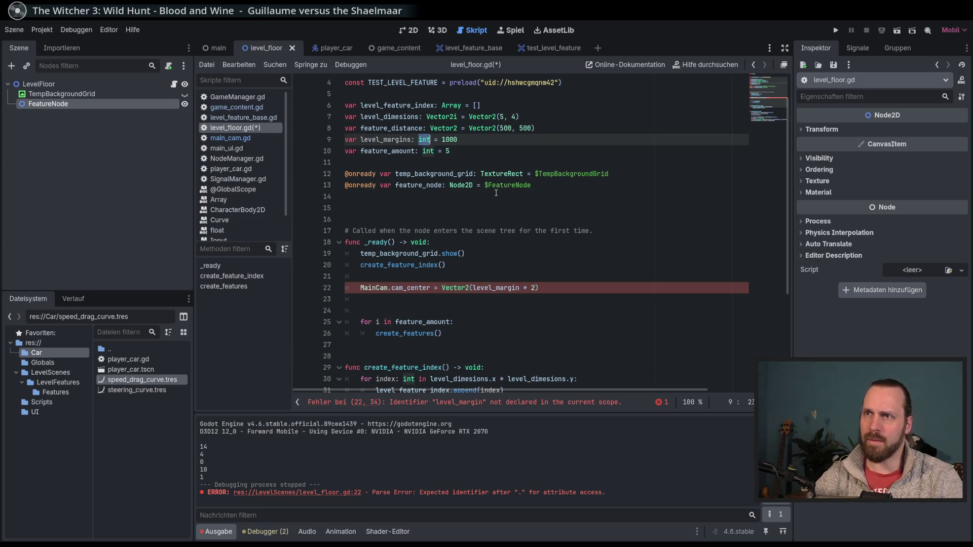
key("Return")
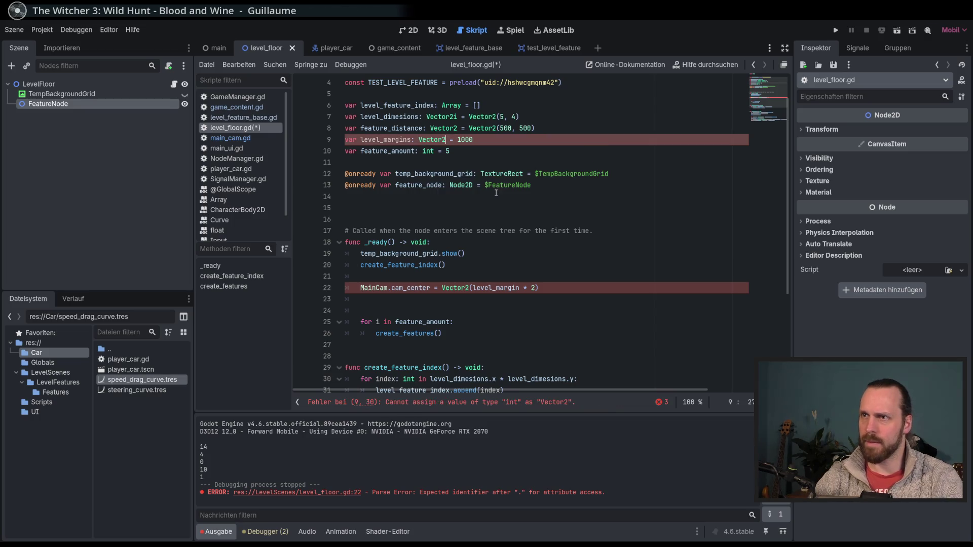
key("Right")
key("Right")
key("Right")
type("Vec")
key("Tab")
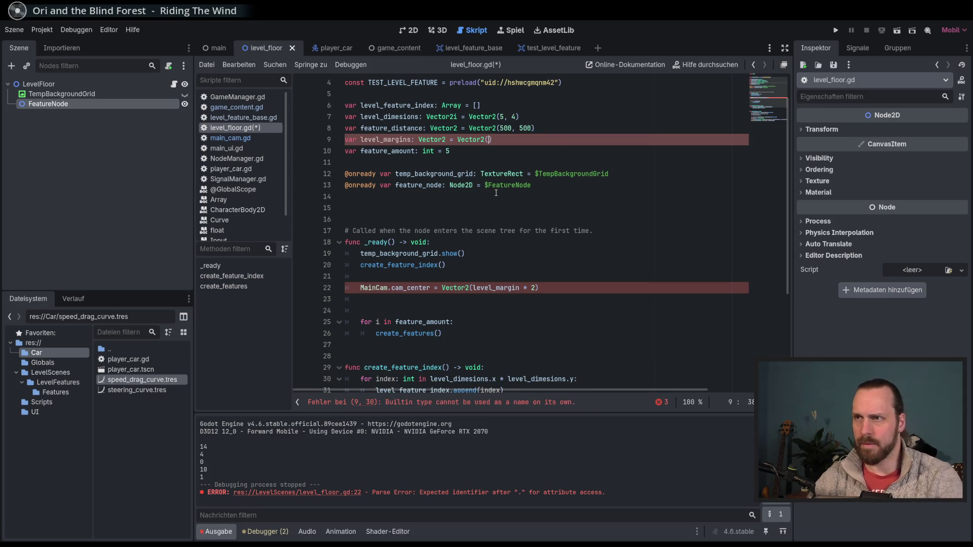
type("(800, 5")
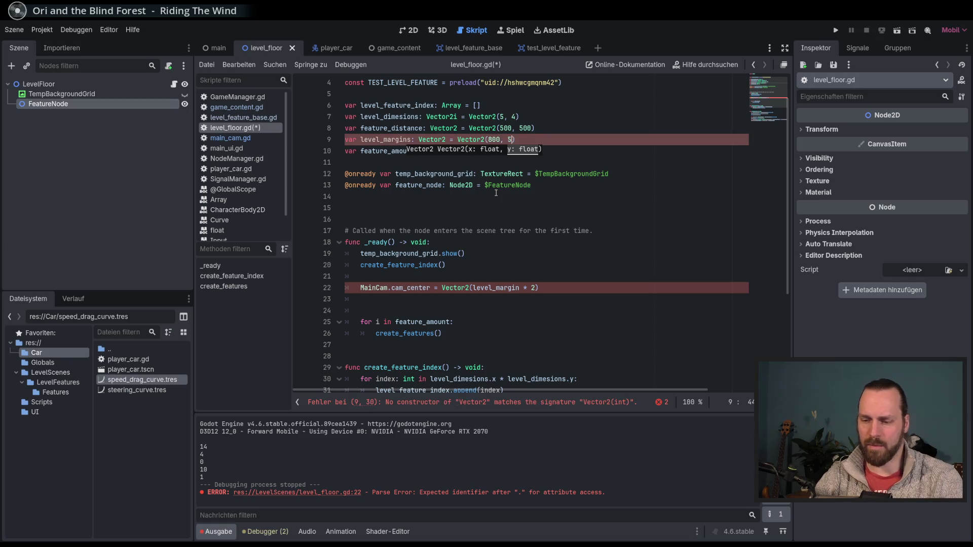
type("00")
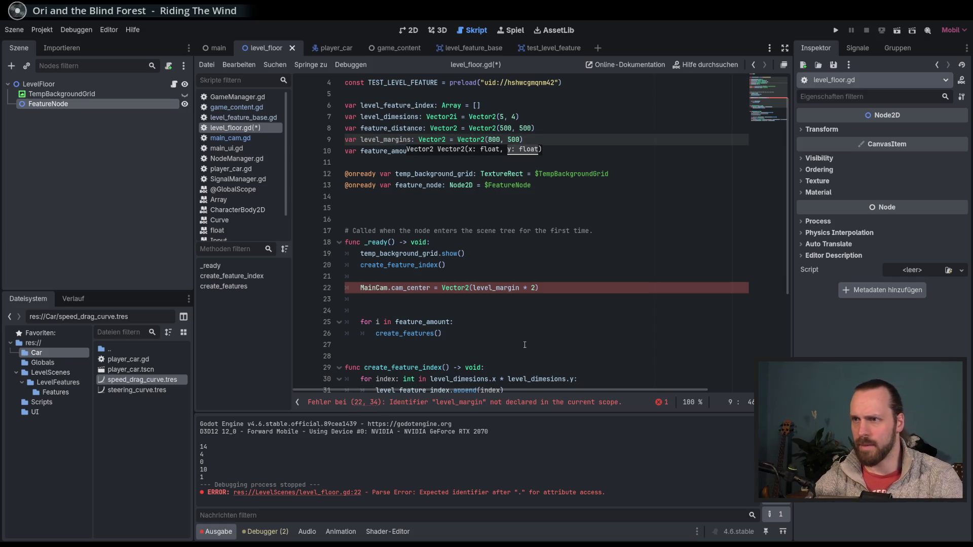
Change line 22 to use level_margins.x and select the Vector2(...) expression for replacement
left_click(520, 287)
type("s.")
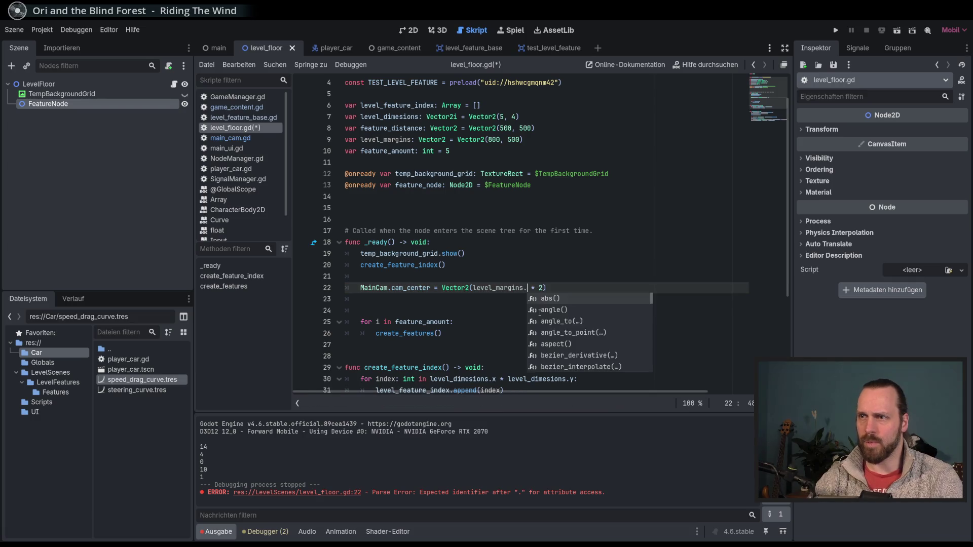
type("x")
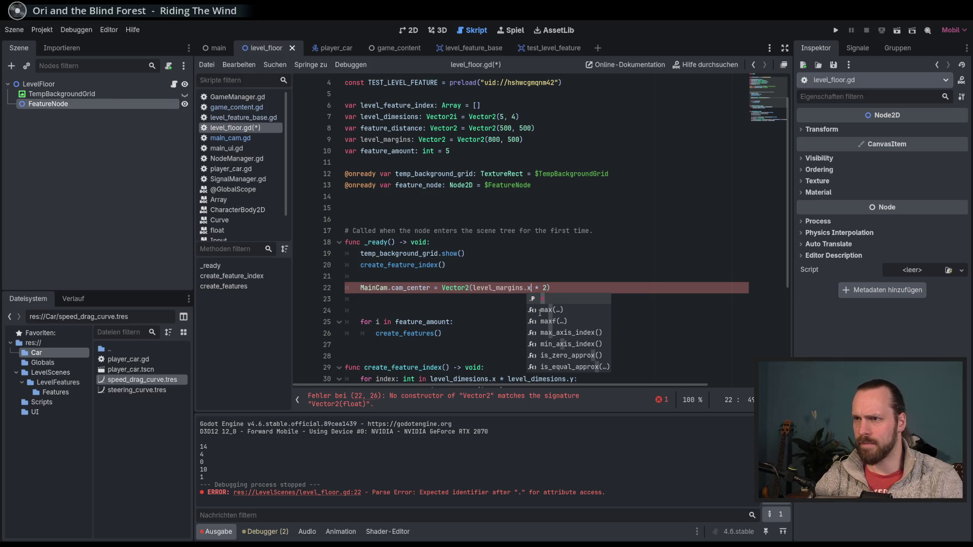
left_click_drag(550, 287, 442, 288)
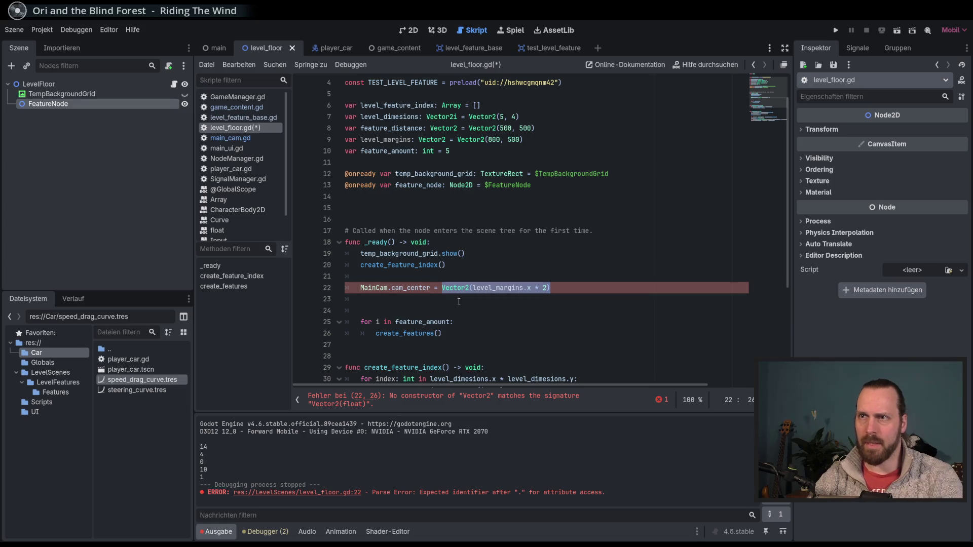
Rewrite cam_center as level_margins * 2 + level_dimesions * feature_distance
type("Leve")
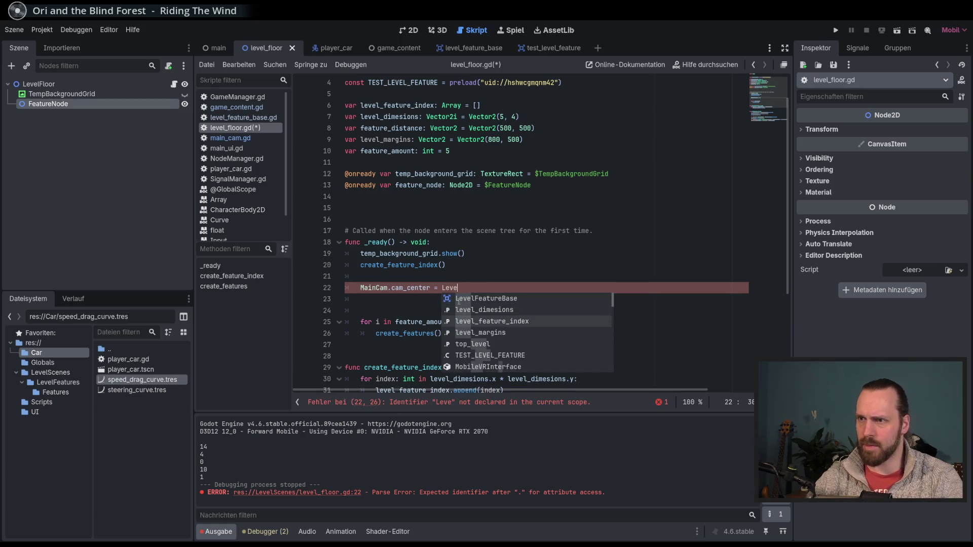
key("Down")
key("Return")
type("* 2 +")
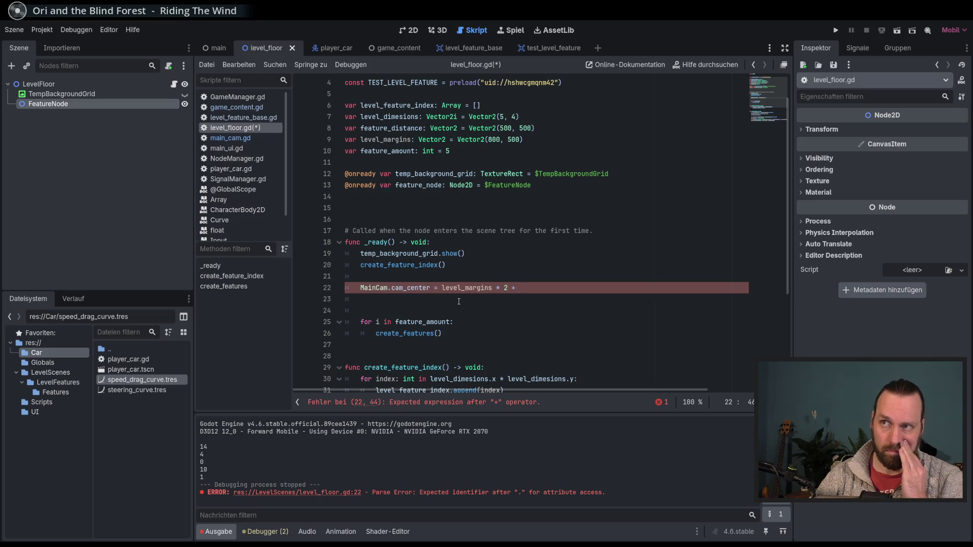
type("level")
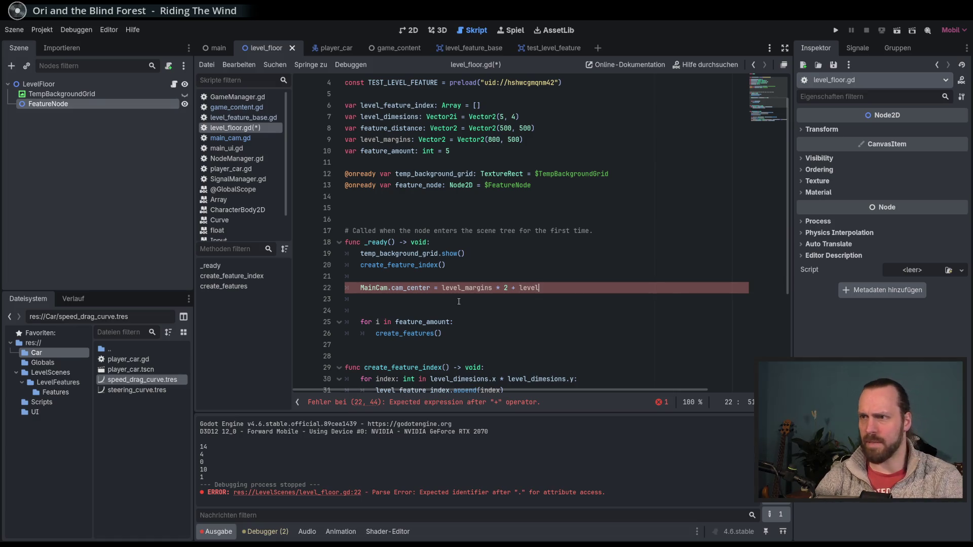
key("Return")
type("* ")
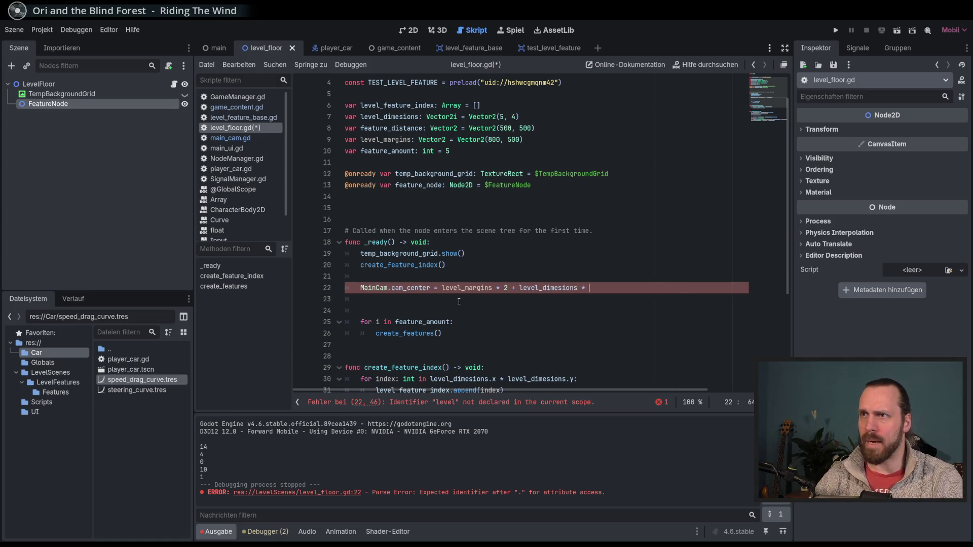
type("fea")
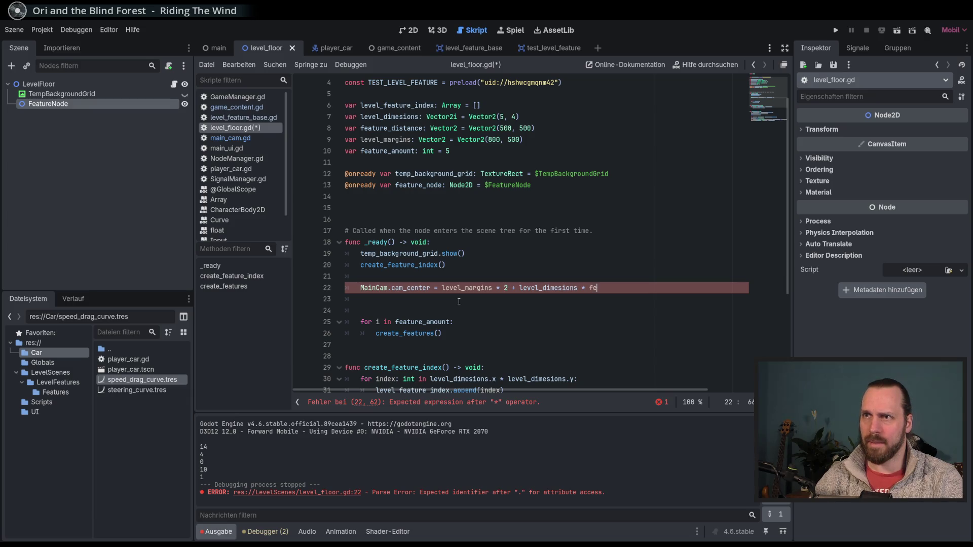
key("Down")
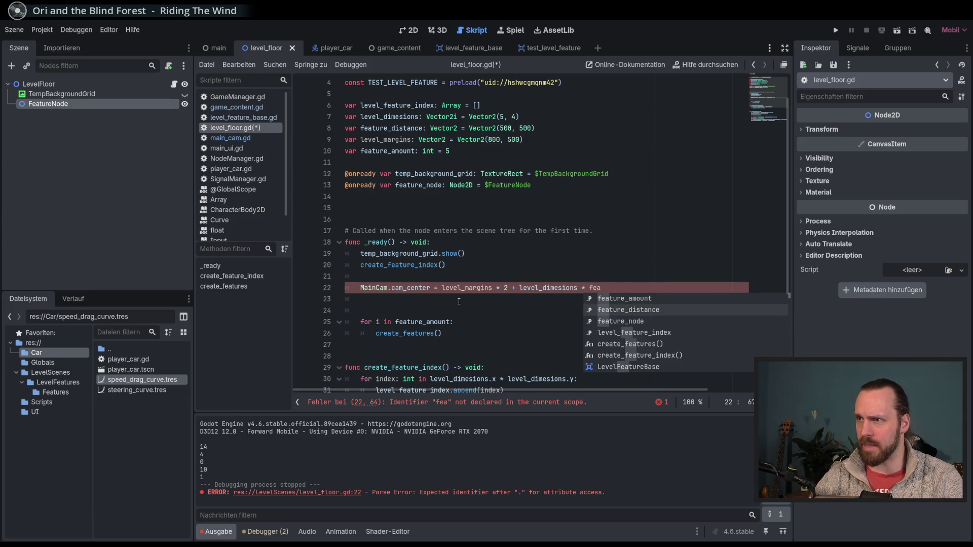
key("Return")
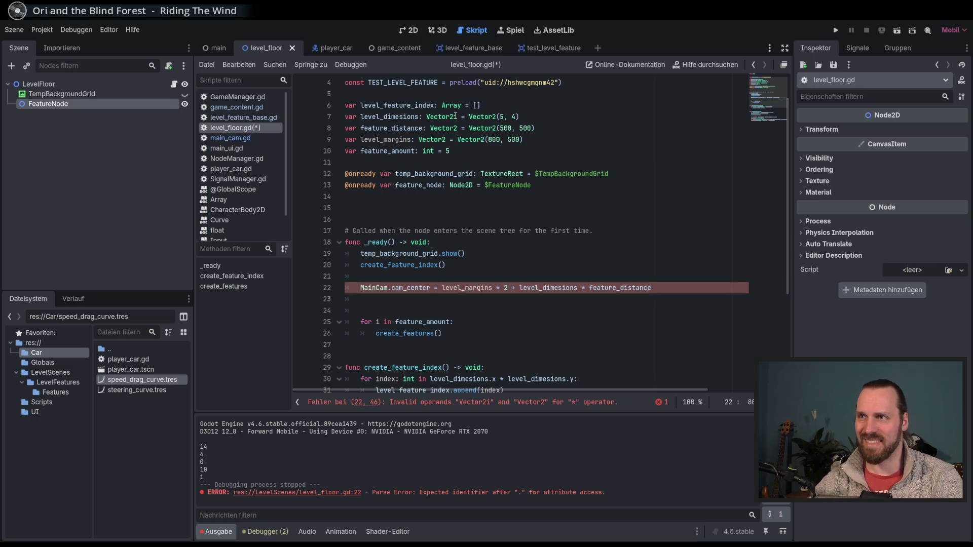
Change level_dimesions on line 7 from Vector2i to Vector2
left_click(476, 117)
scroll(591, 252, "down", 5)
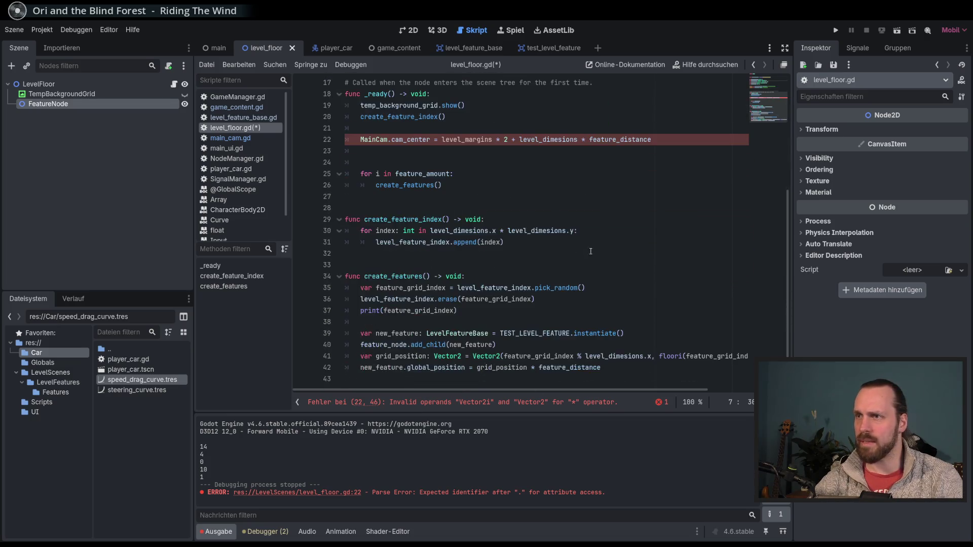
scroll(590, 251, "up", 5)
key("BackSpace")
scroll(596, 253, "down", 5)
scroll(603, 279, "up", 5)
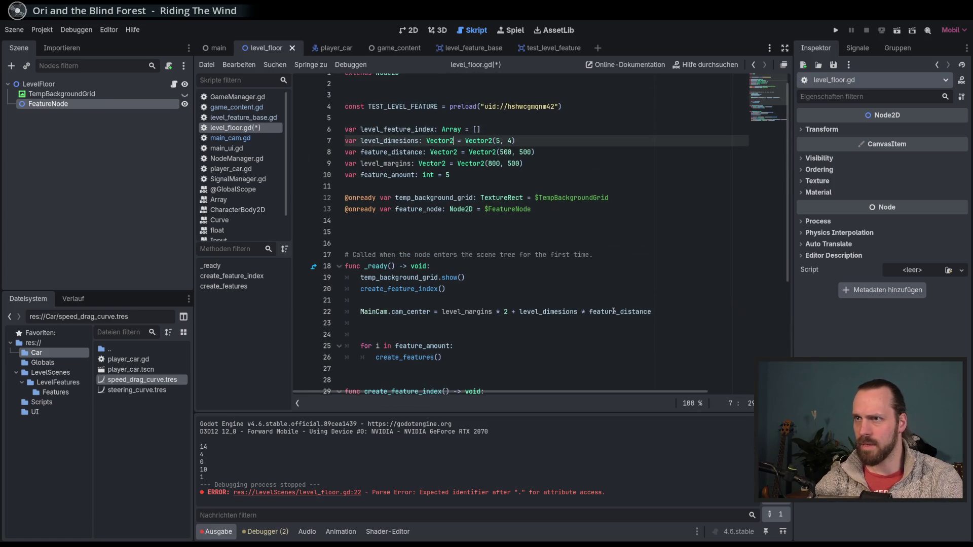
Begin a print(MainCam.c…) line below the cam_center assignment
left_click(614, 311)
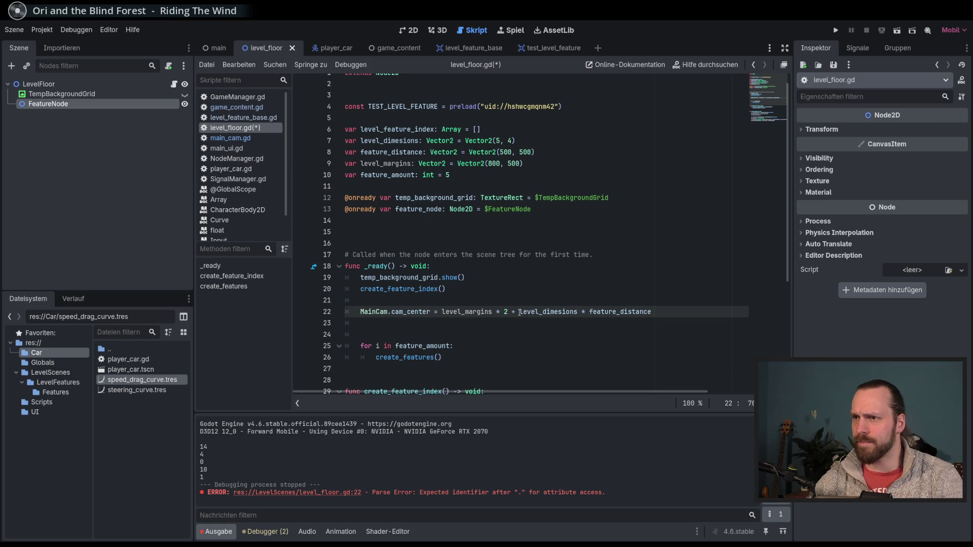
left_click(686, 314)
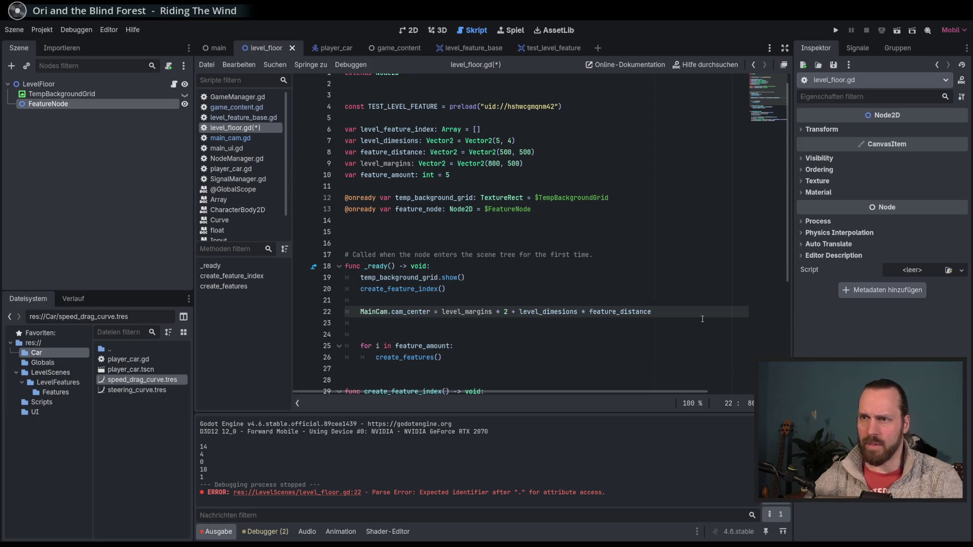
key("Return")
type("print(")
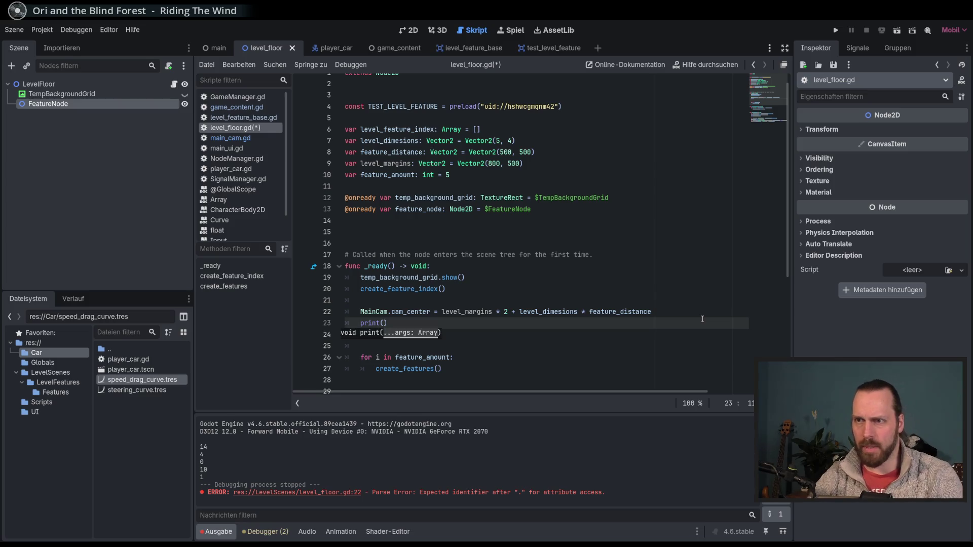
type("MainCam.")
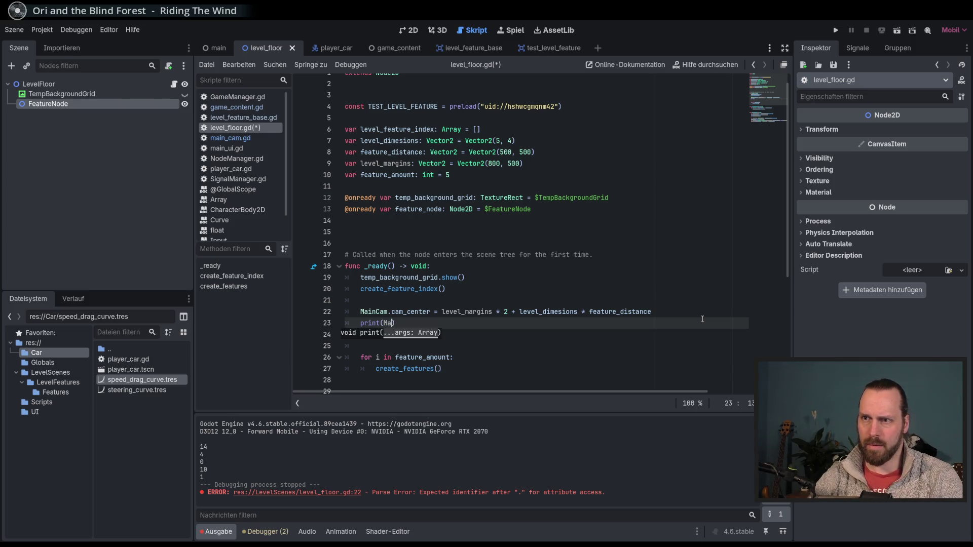
type("c")
Complete print(MainCam.cam_center) and run the game, which stops on an error
key("Return")
key("F5")
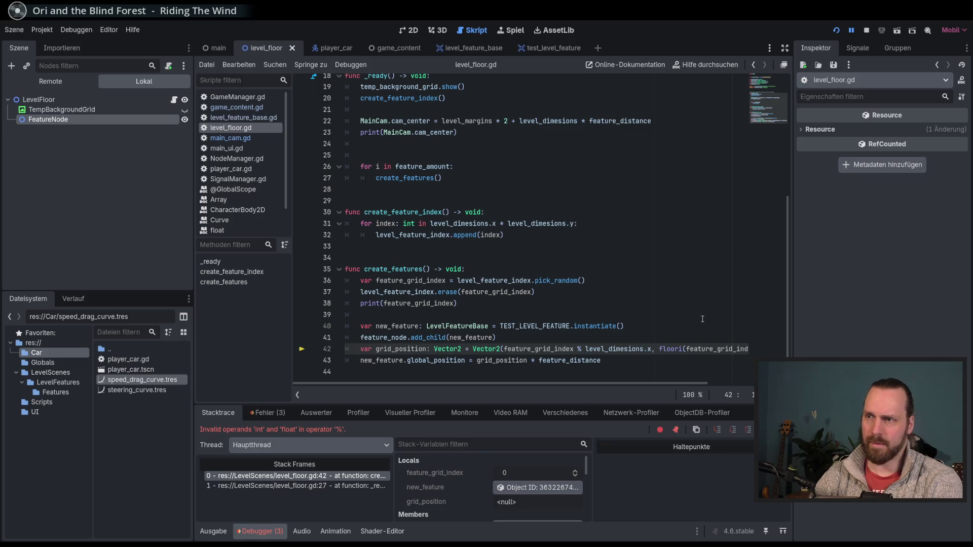
left_click_drag(684, 383, 743, 383)
Change floori to floor on line 42, rerun, and end the session after the int/float modulo error
left_click(614, 349)
key("BackSpace")
left_click(642, 349)
key("F5")
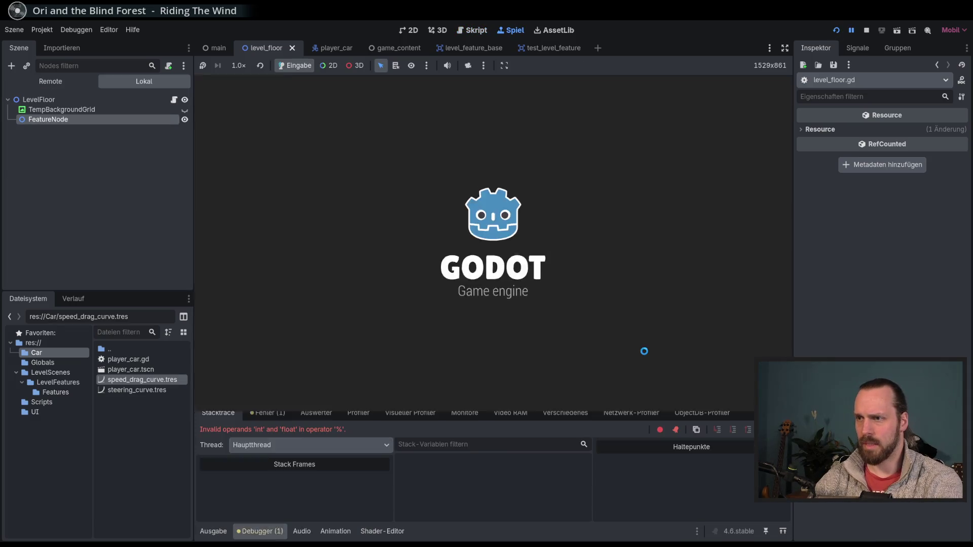
left_click_drag(601, 386, 662, 364)
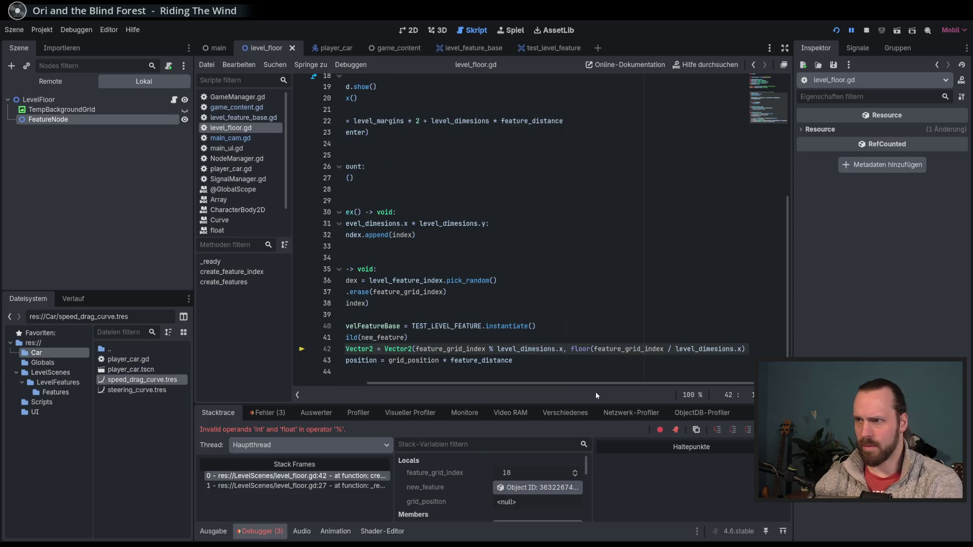
key("F8")
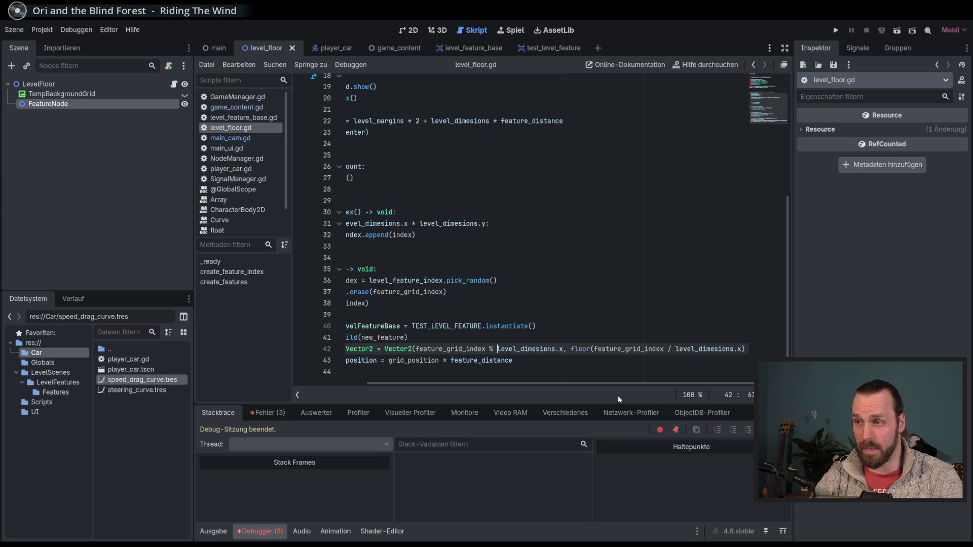
Wrap level_dimesions.x in int() on line 42
type("int(")
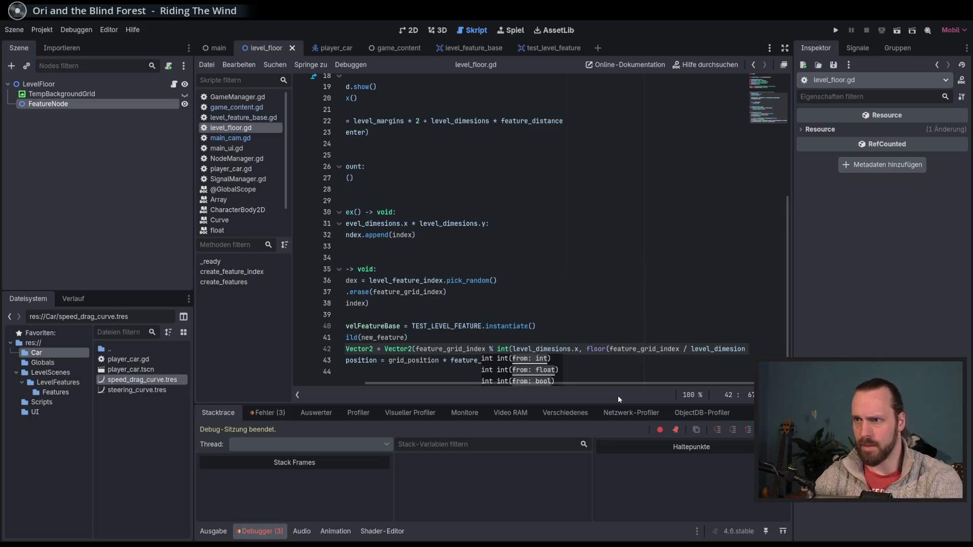
key("Right")
key("Right")
key("Right")
type(")")
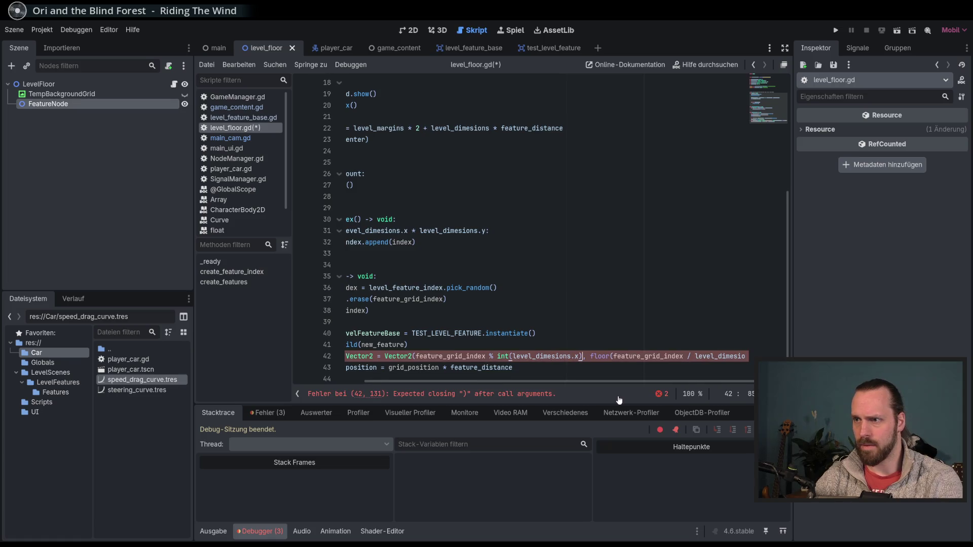
Run the game, check the printed cam center (4100.0, 3000.0), then stop it
key("F5")
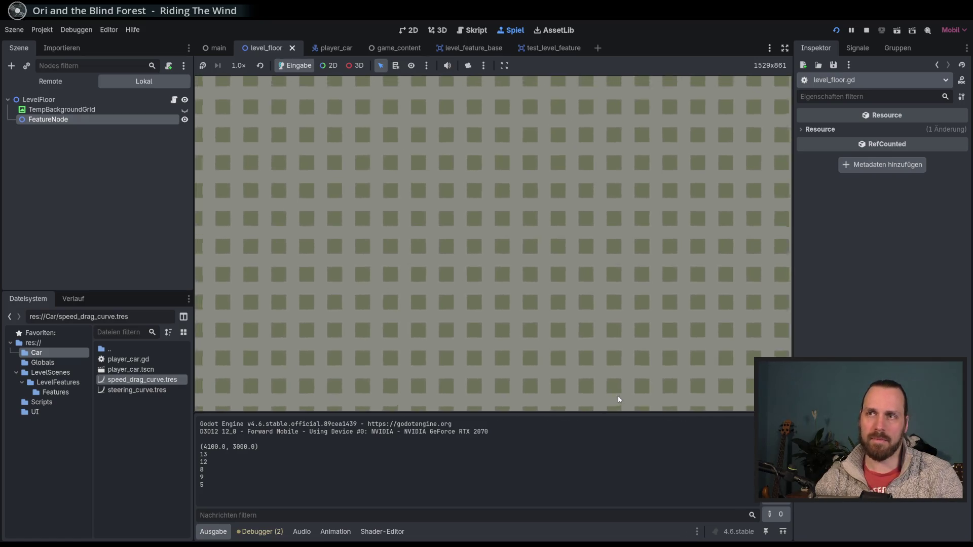
left_click_drag(207, 446, 219, 446)
left_click(209, 446)
left_click(220, 447)
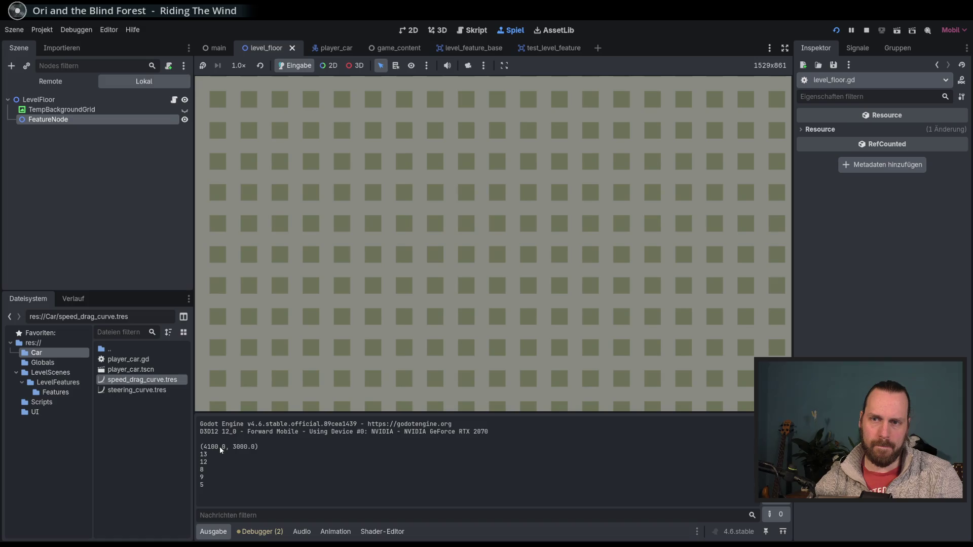
key("F8")
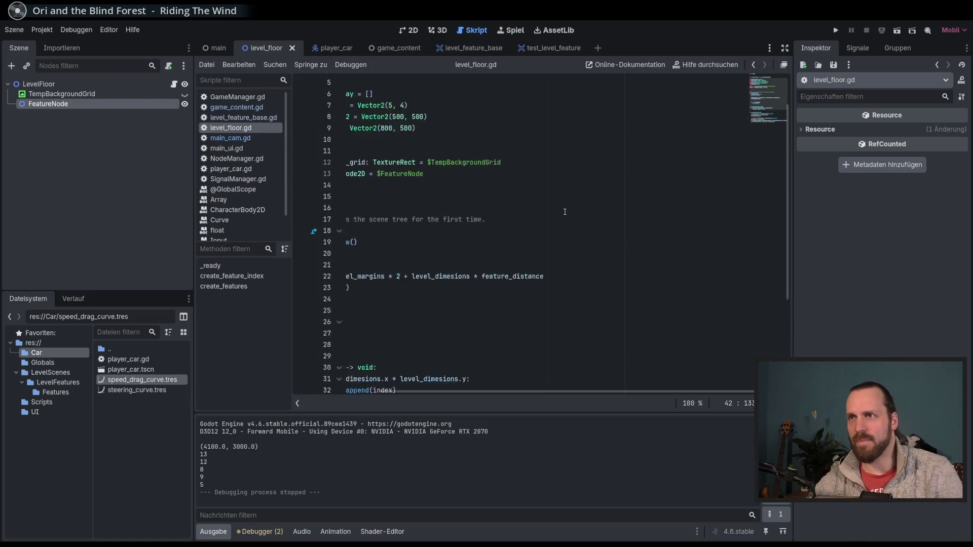
Change level_margins on line 9 from 800 to 500 and test-run, printing cam center (3500.0, 3000.0)
left_click_drag(497, 392, 410, 391)
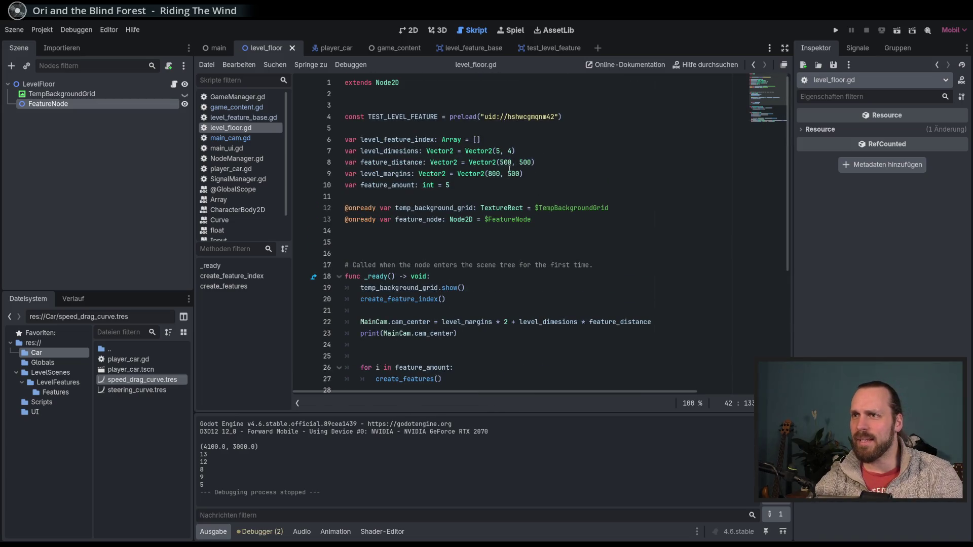
left_click(492, 174)
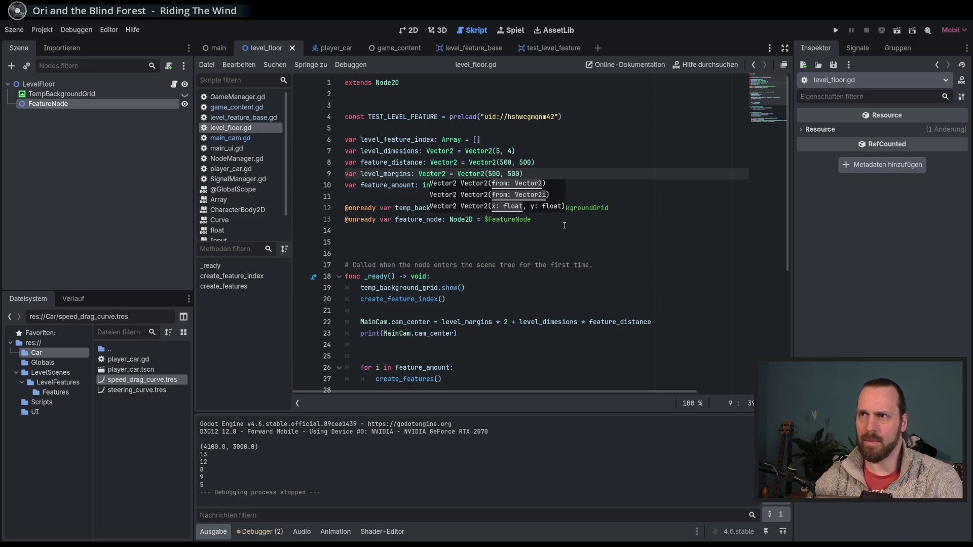
key("F5")
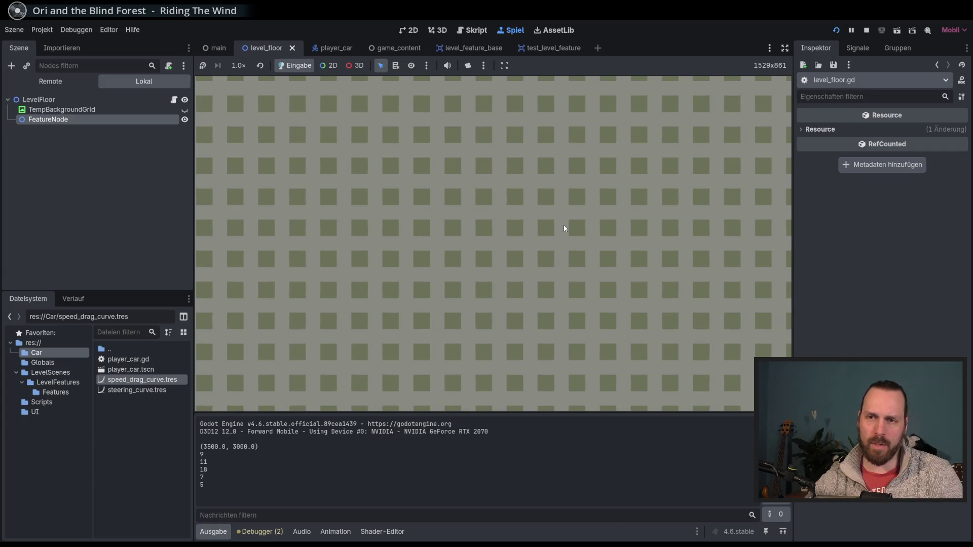
key("F8")
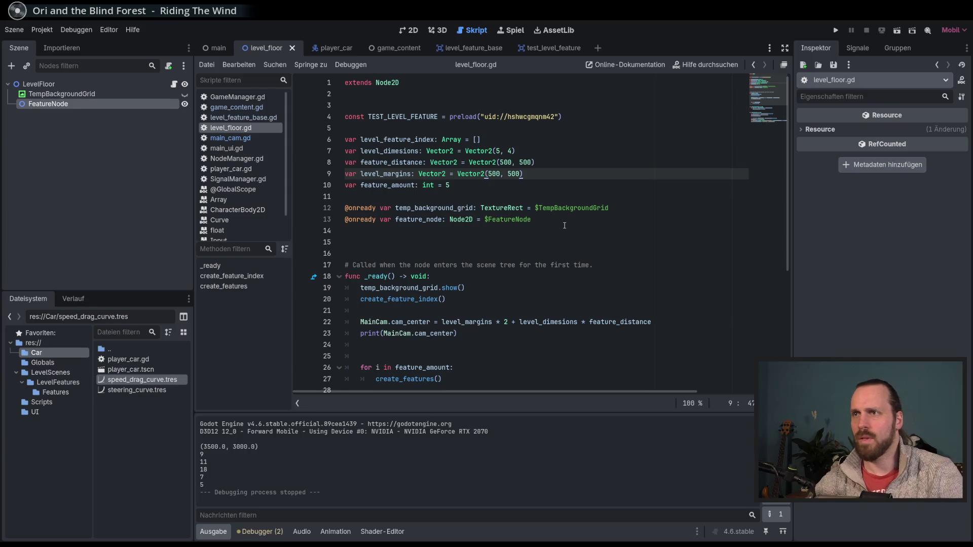
scroll(514, 277, "down", 1)
left_click(672, 287)
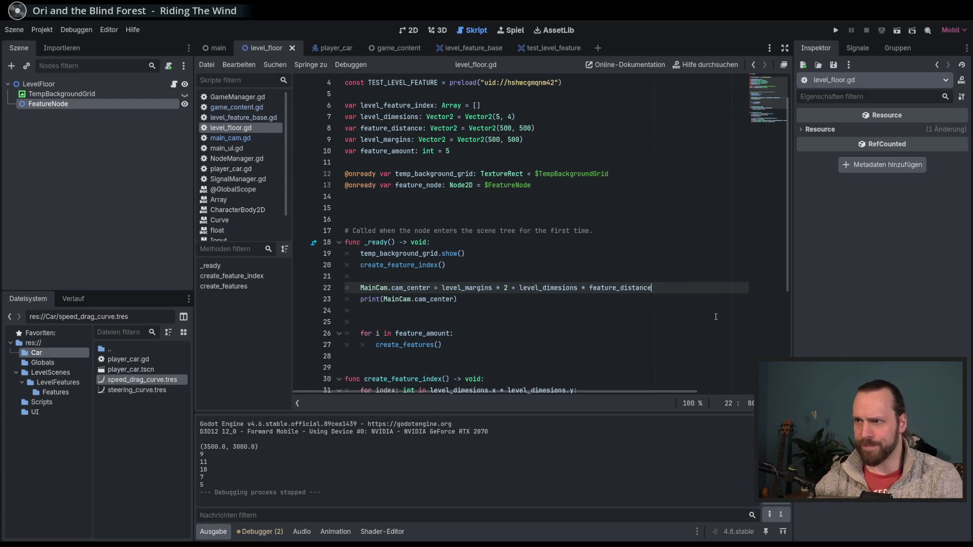
Wrap line 22's cam_center sum in parentheses divided by 2 and test-run, printing (1750.0, 1500.0)
type("/2")
left_click(442, 288)
type("(")
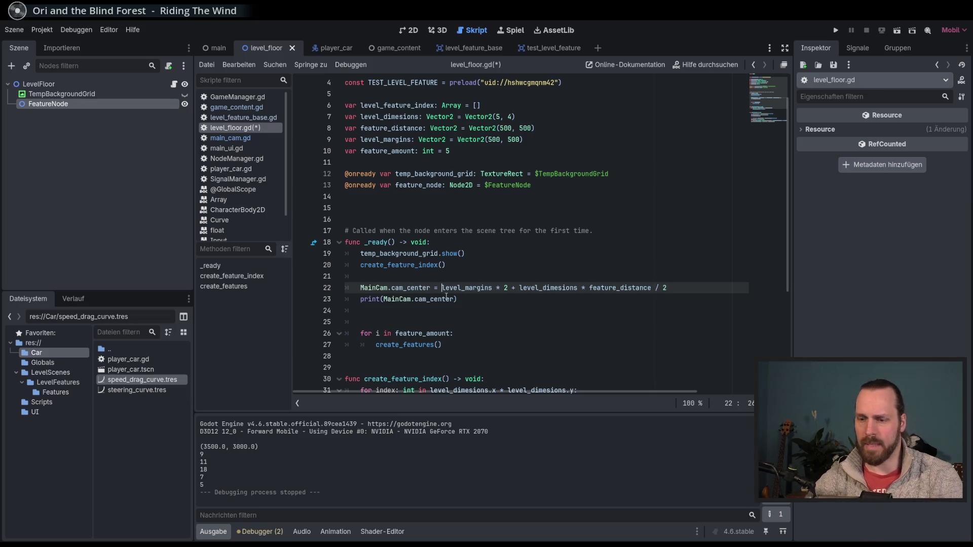
left_click(656, 287)
type(")")
key("F5")
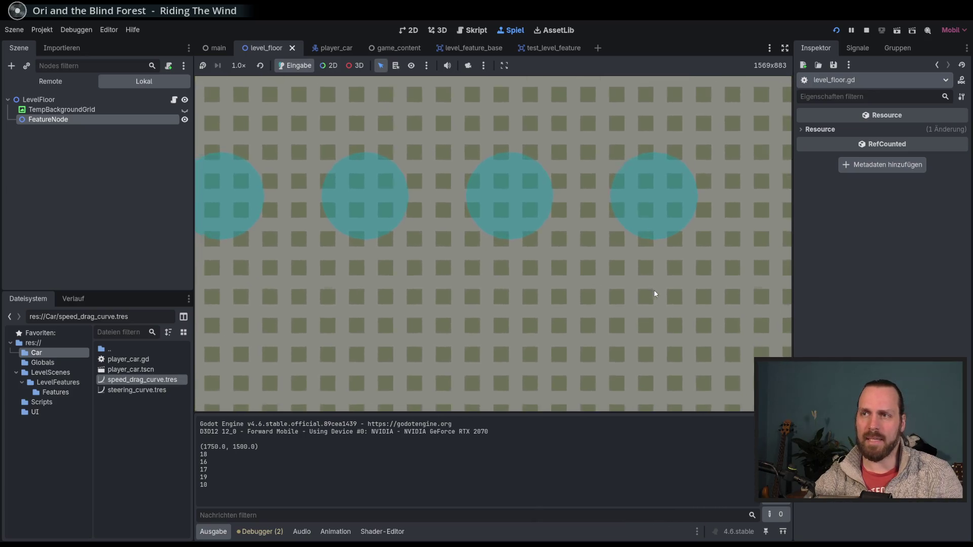
key("F8")
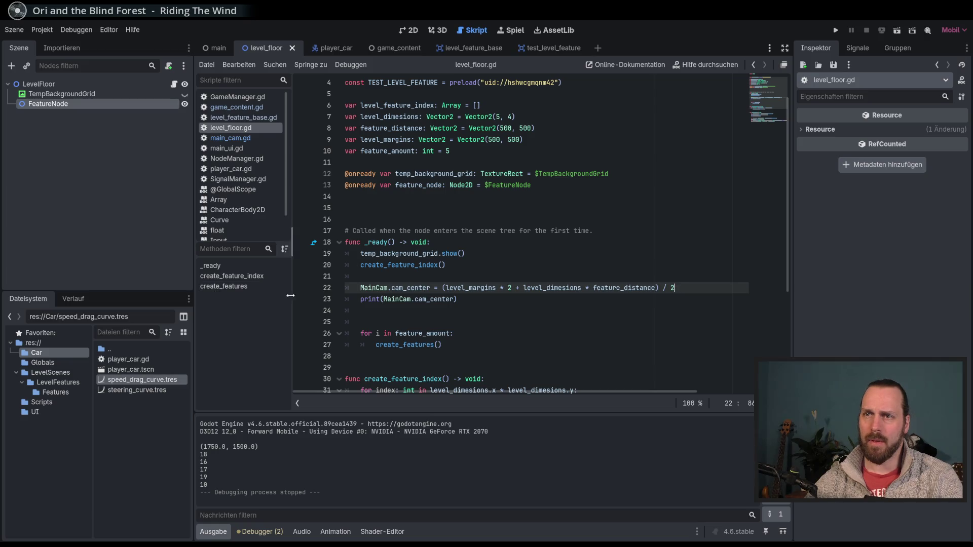
Check the print line, then switch to the main_cam.gd camera script
left_click_drag(191, 311, 187, 312)
scroll(563, 288, "up", 1)
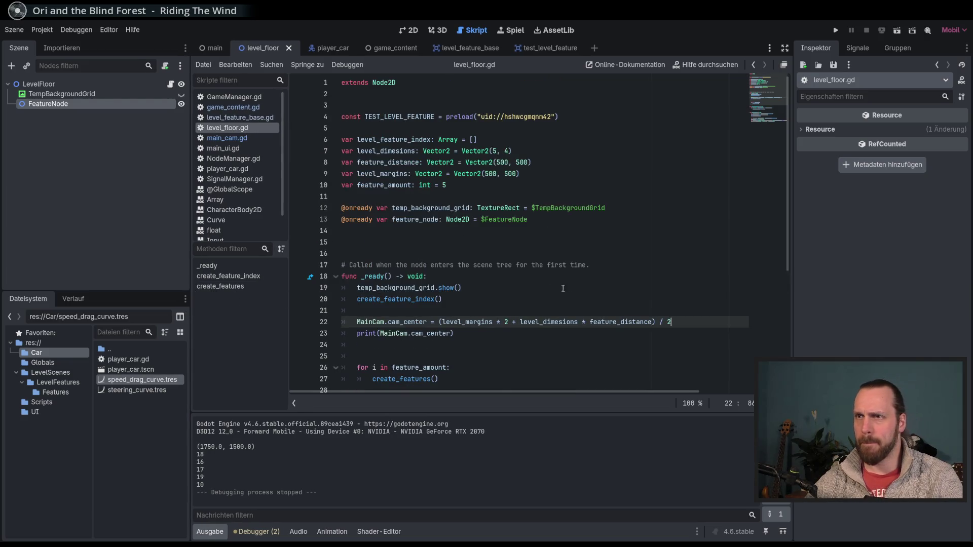
scroll(563, 289, "down", 6)
scroll(507, 304, "up", 5)
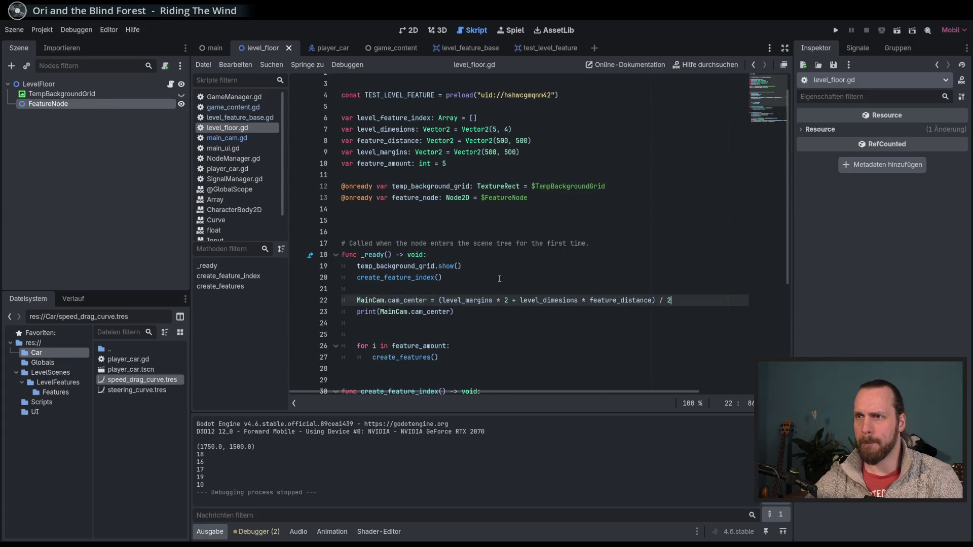
left_click(506, 311)
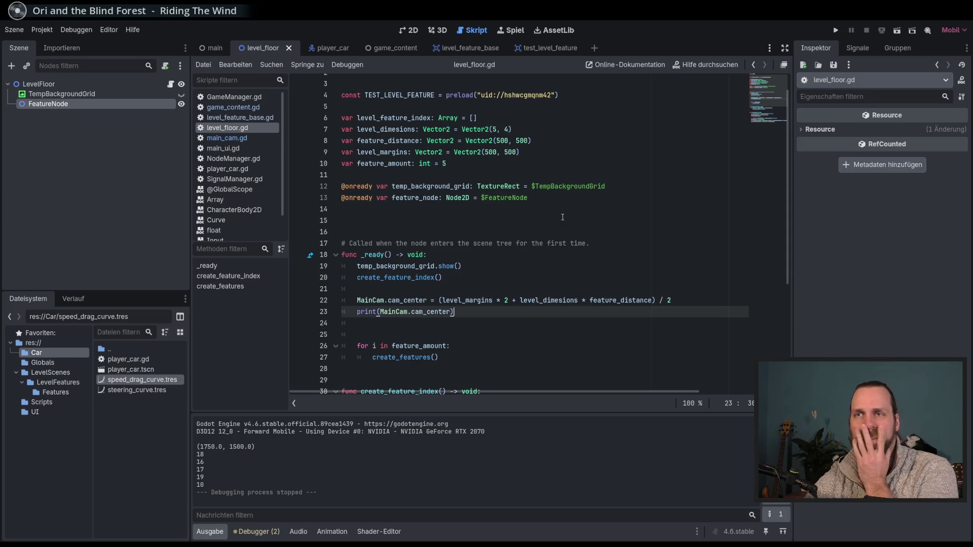
left_click(227, 138)
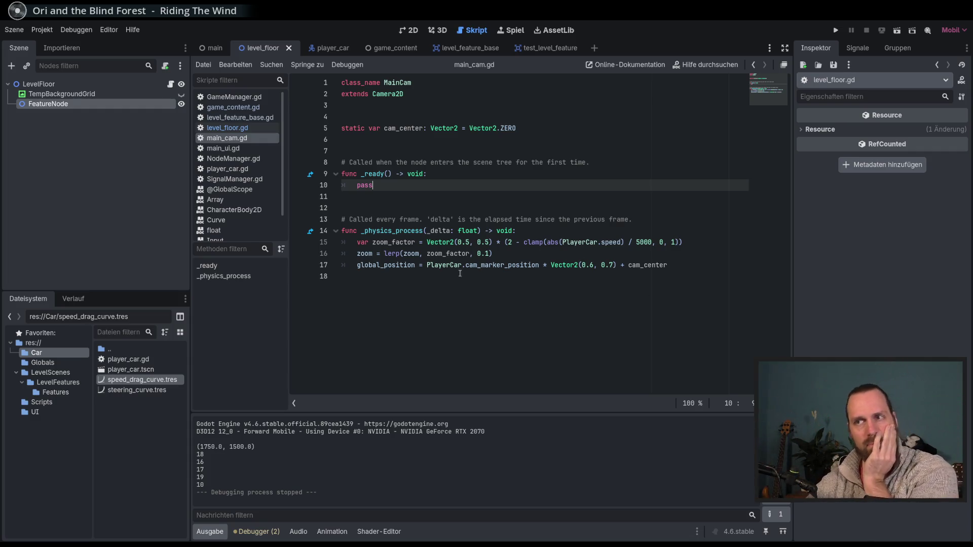
Review main_cam.gd's global_position line and test-run the game
left_click(679, 269)
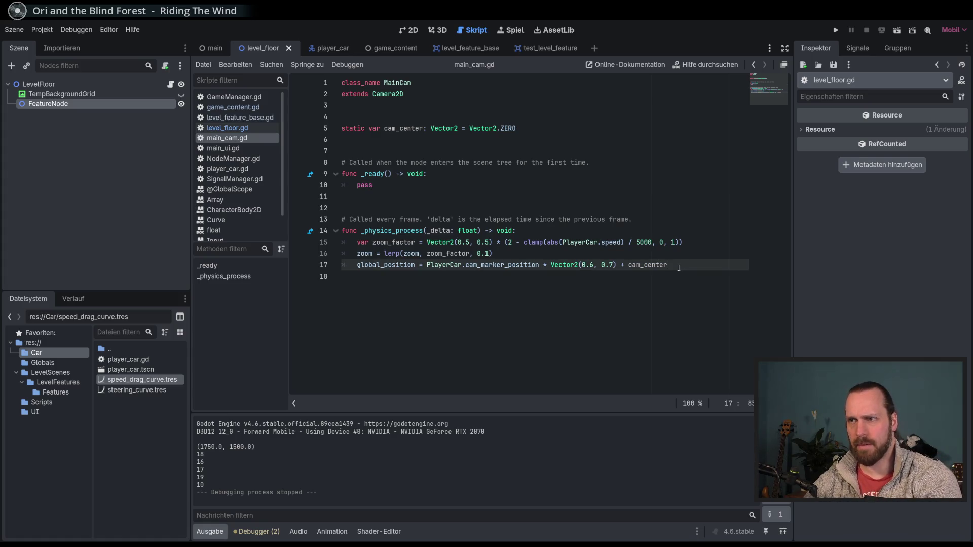
key("F5")
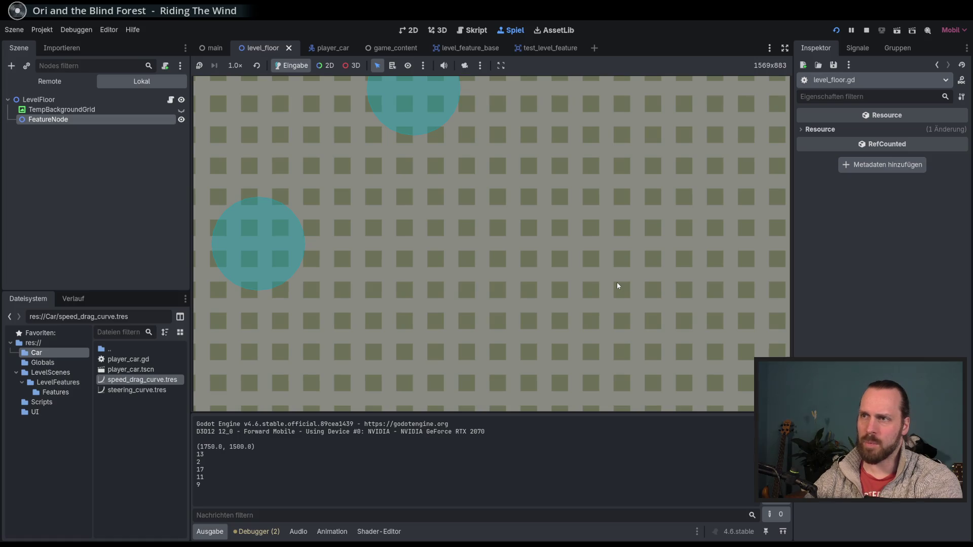
key("F8")
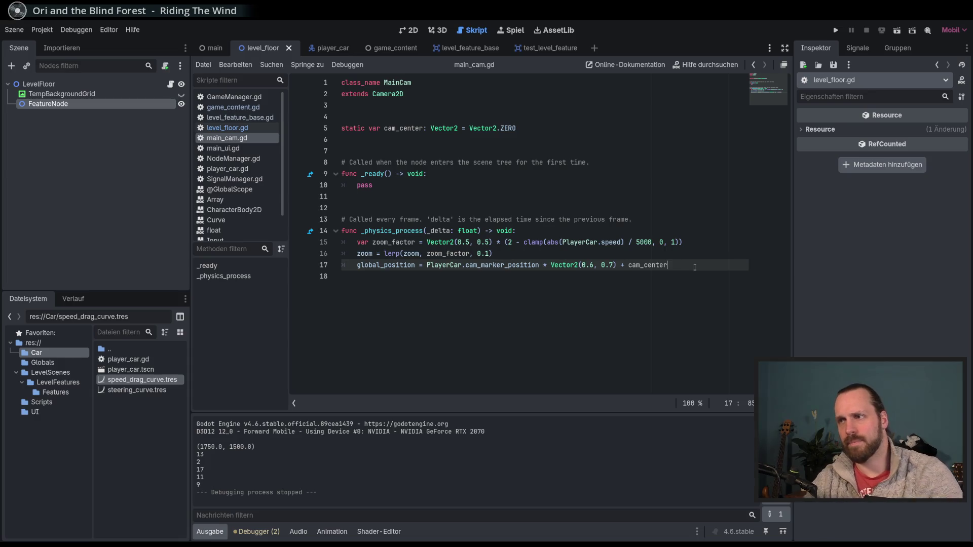
Add print(cam_center) below line 17 and test-run the game
key("Return")
type("print(cam")
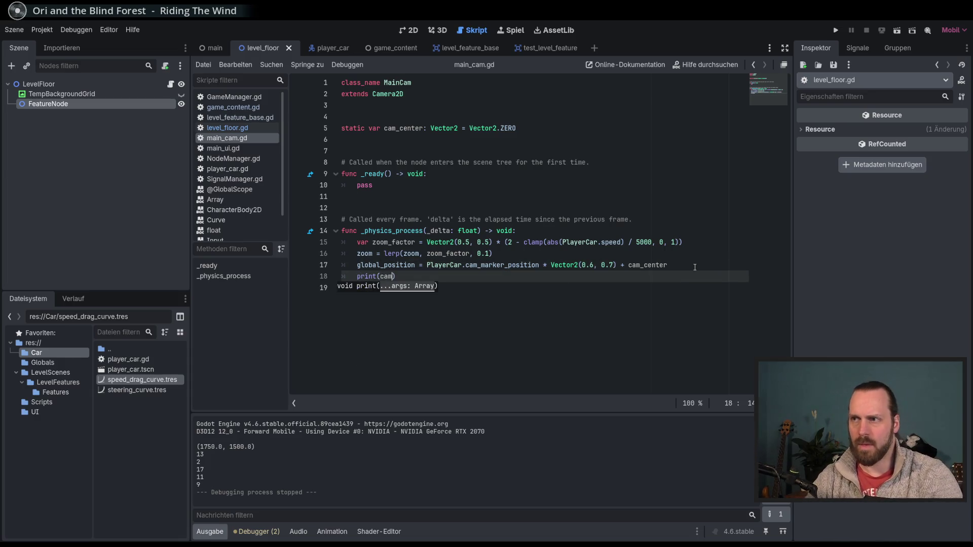
key("Return")
key("F5")
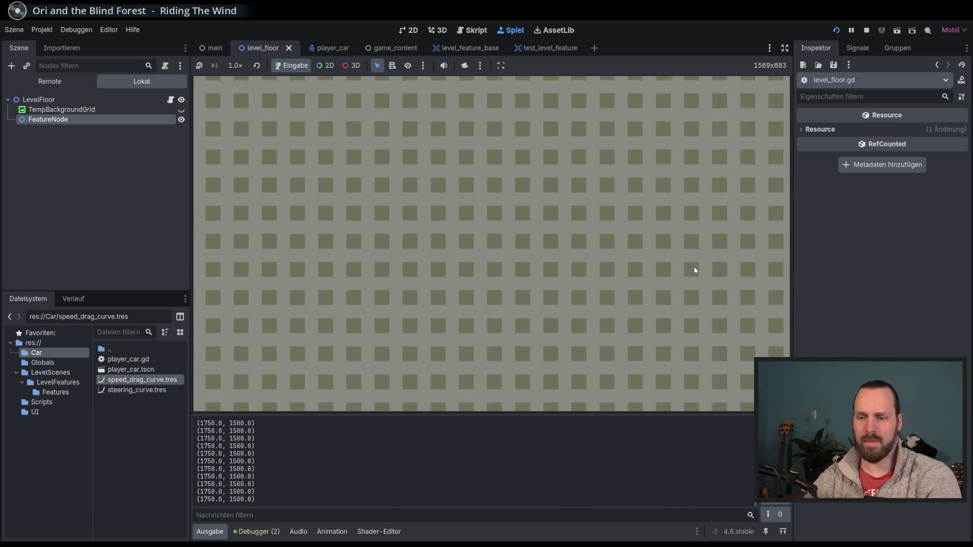
key("F8")
Change the print call to output global_position instead of cam_center
double_click(374, 265)
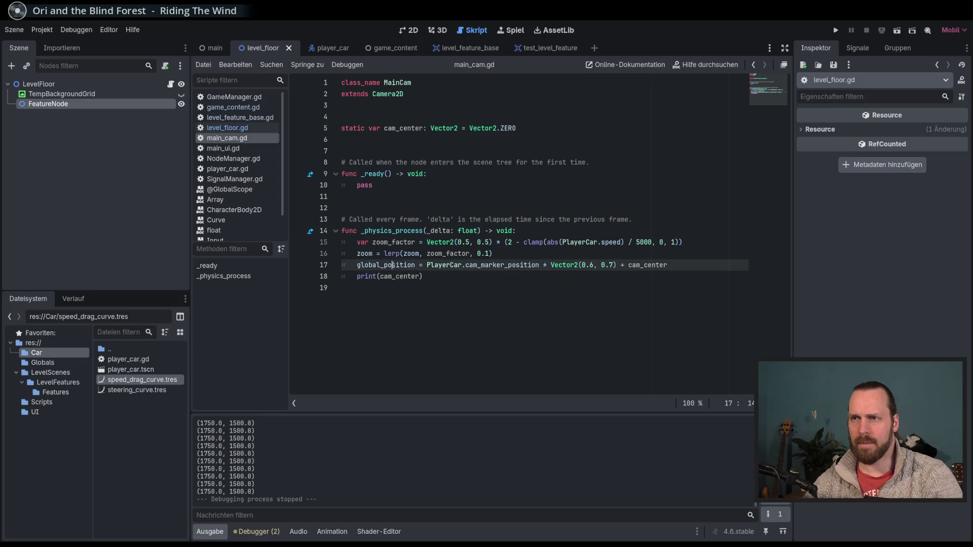
key("ctrl+c")
double_click(401, 277)
key("ctrl+v")
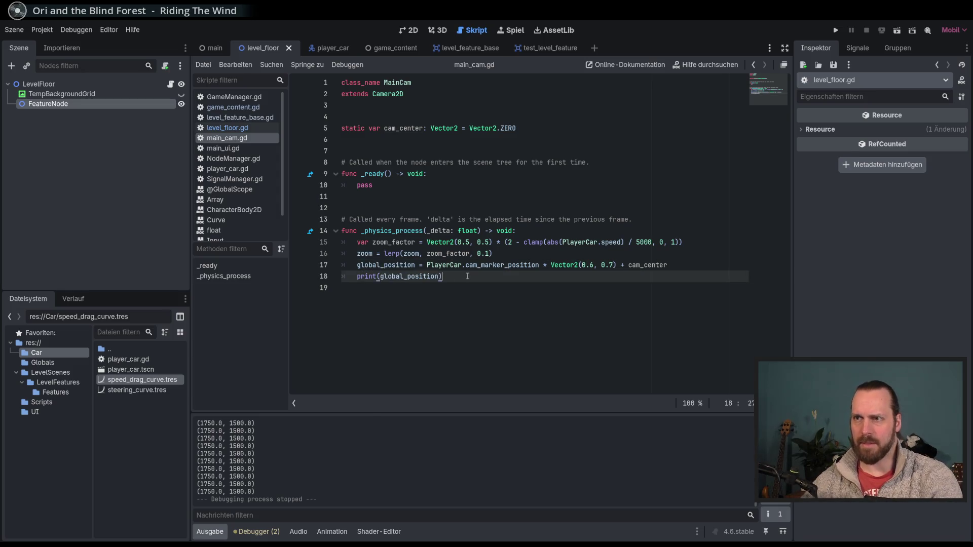
Run the game and steer the car around with the arrow keys to watch the camera
key("F5")
key("Up")
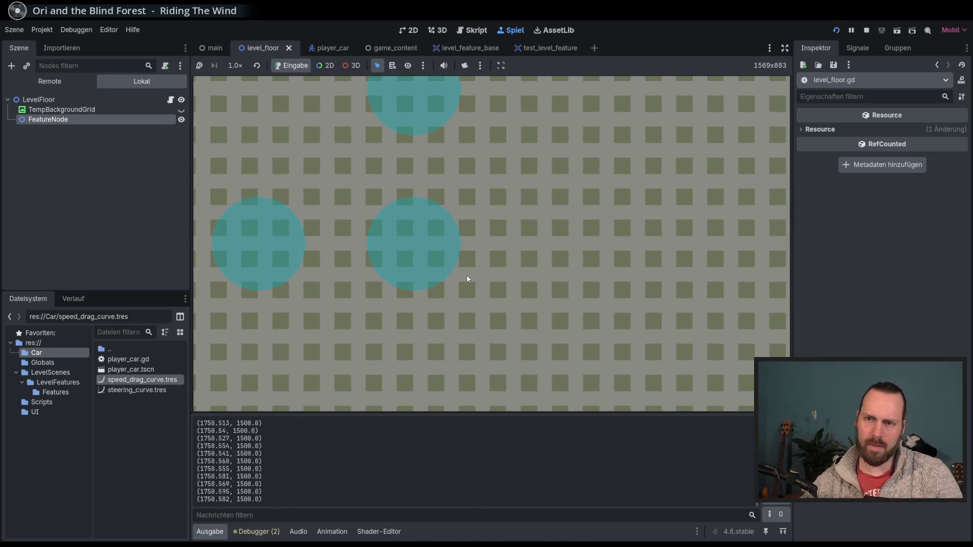
key("Right")
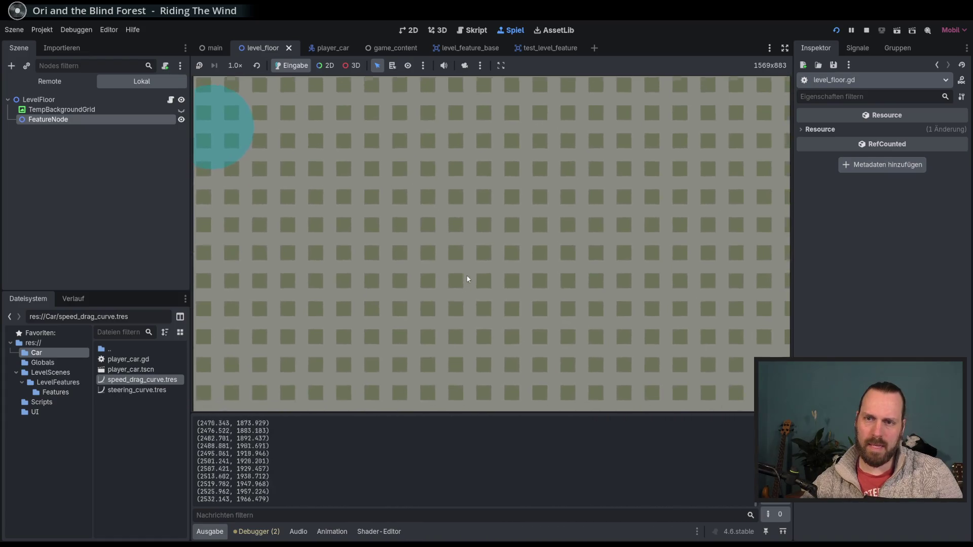
key("Right")
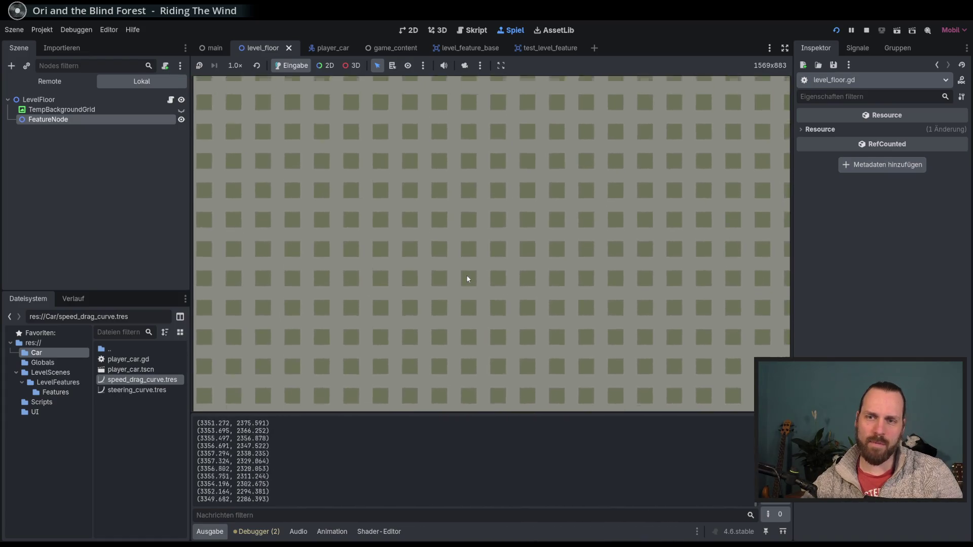
key("Right")
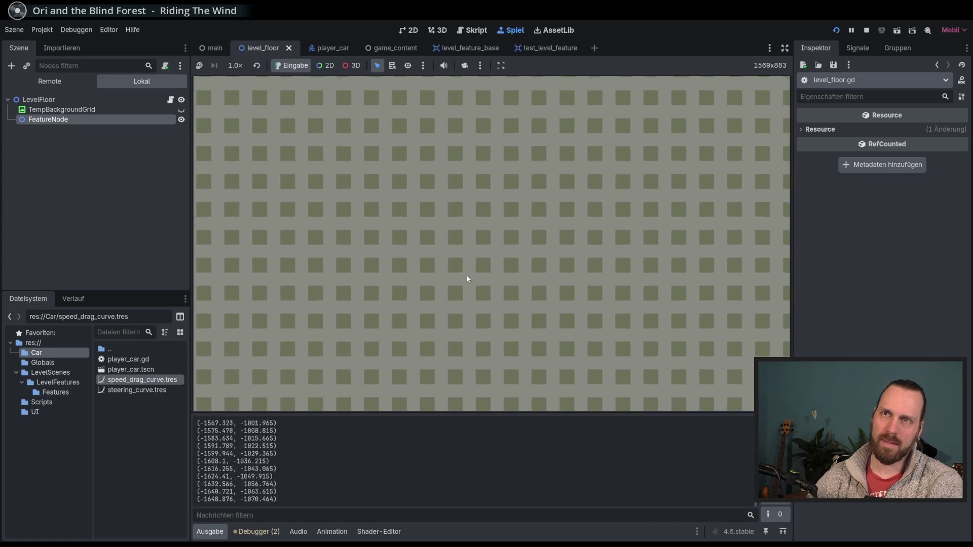
key("Right")
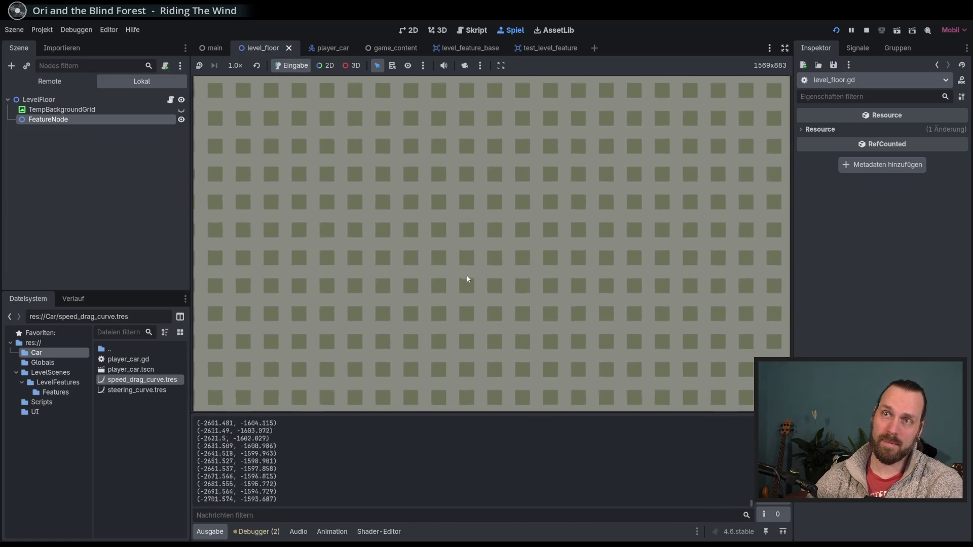
key("Left")
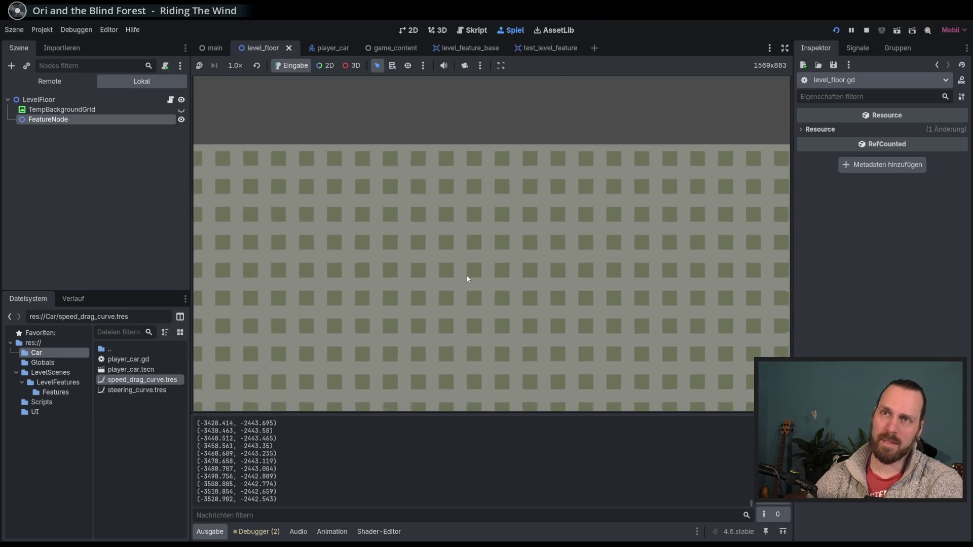
key("Right")
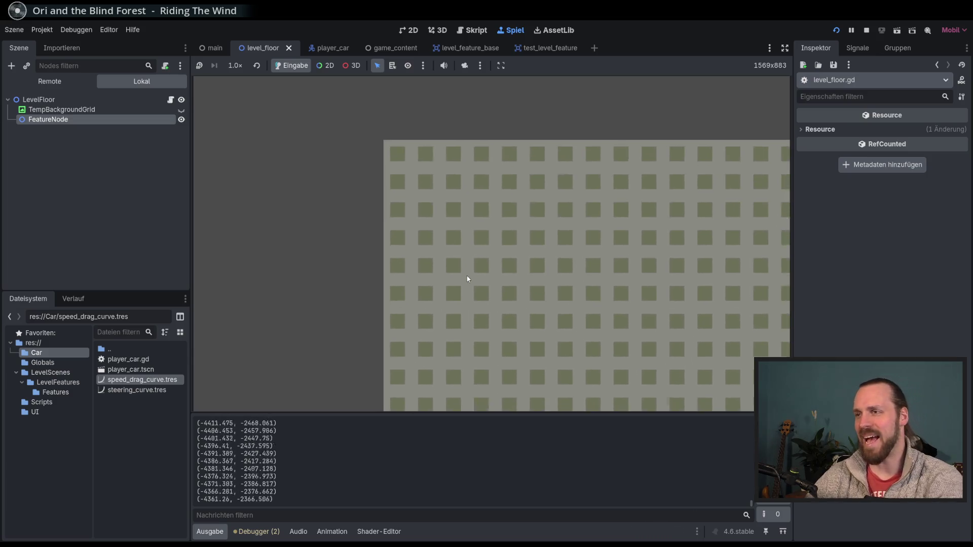
key("Right")
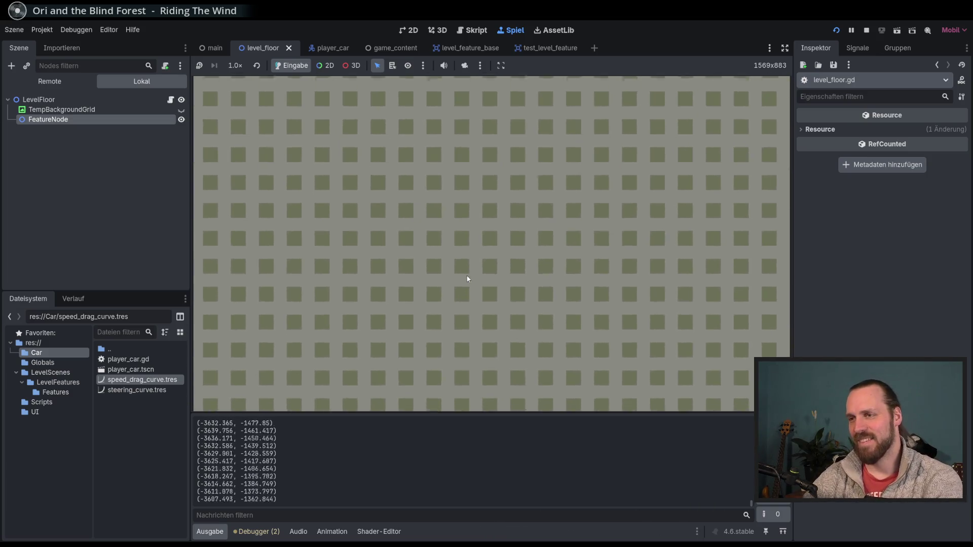
key("Left")
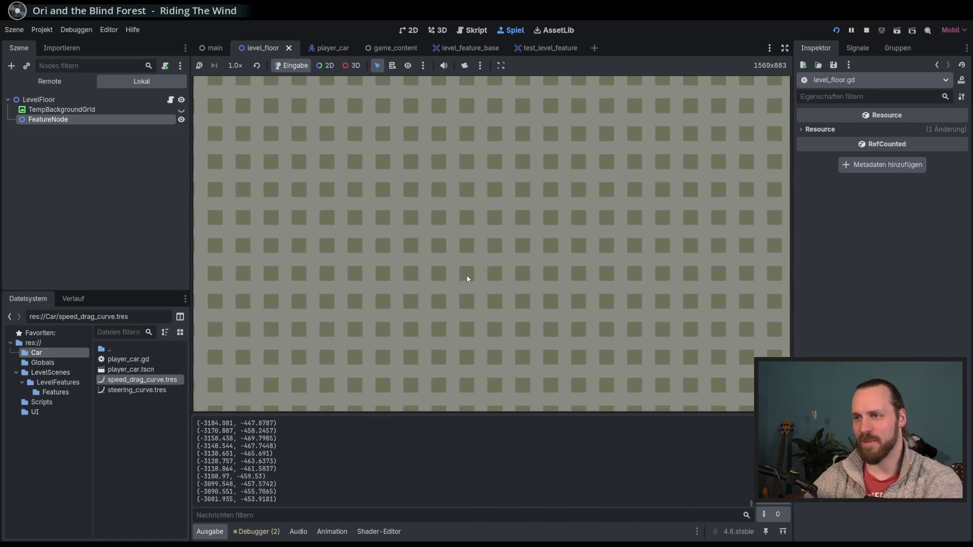
key("F8")
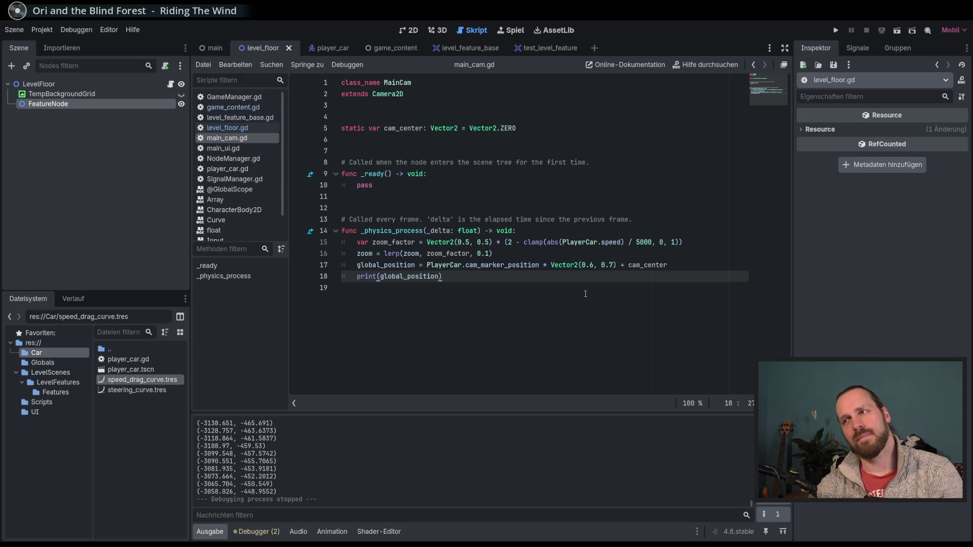
Comment out line 17 and add line 18 as global_position = cam_center
left_click(624, 265)
key("ctrl+k")
left_click(706, 264)
key("Return")
left_click(699, 267)
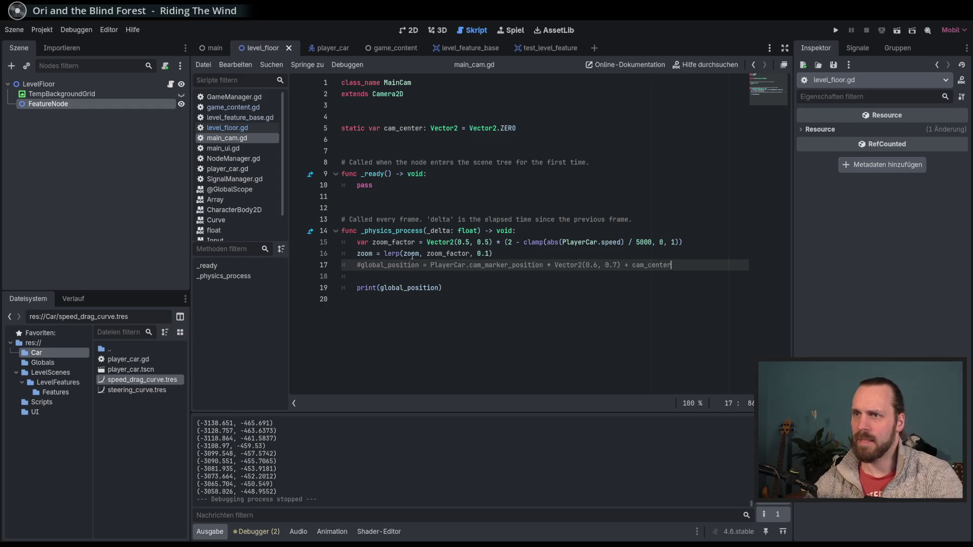
left_click_drag(700, 266, 360, 265)
key("ctrl+c")
left_click(421, 276)
key("ctrl+v")
left_click_drag(618, 276, 427, 276)
key("Delete")
key("Delete")
key("Delete")
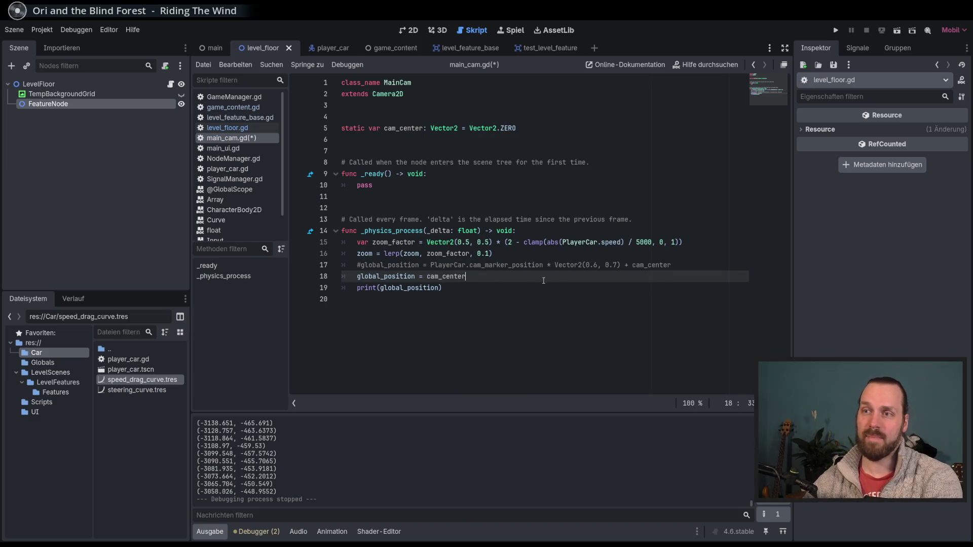
Test-drive the car with W and D, confirming a fixed (1750.0, 1500.0) camera position
key("F5")
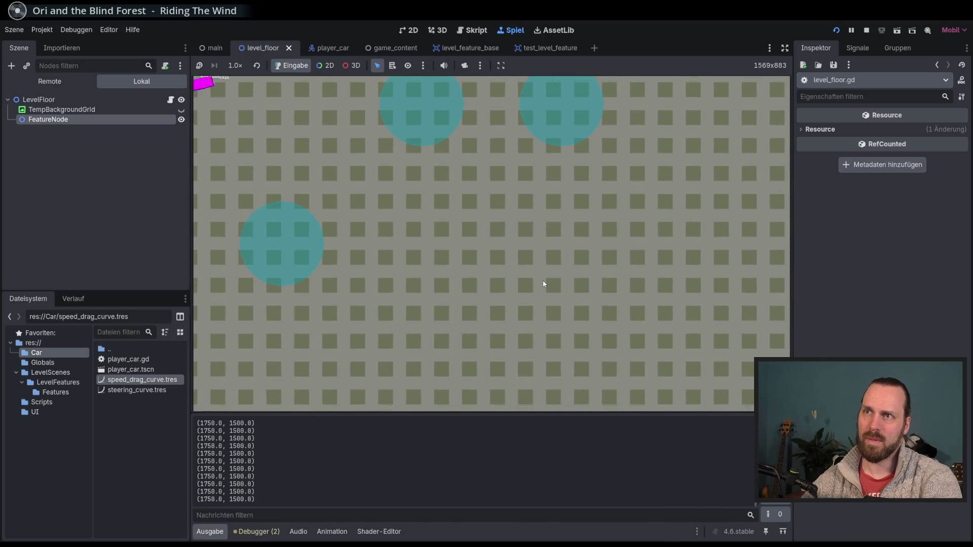
key("w")
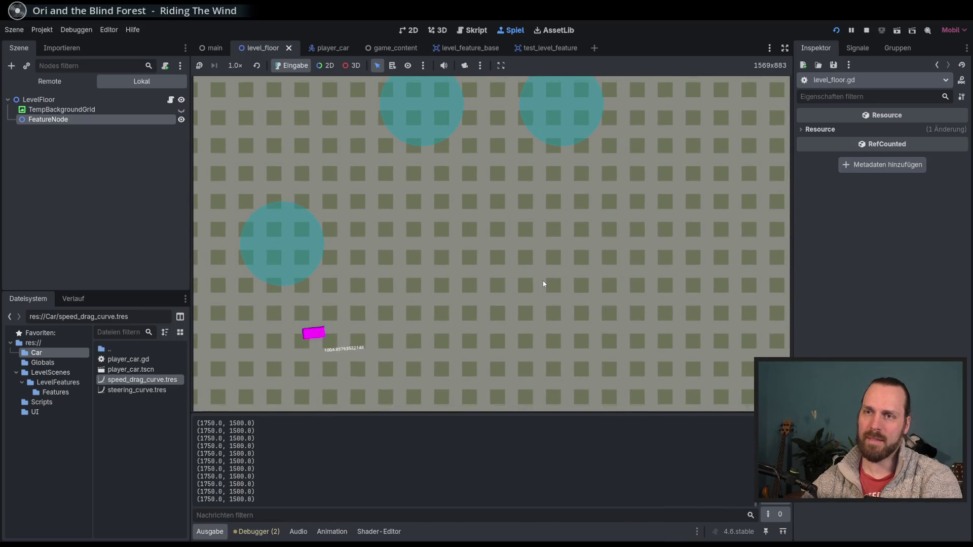
key("d")
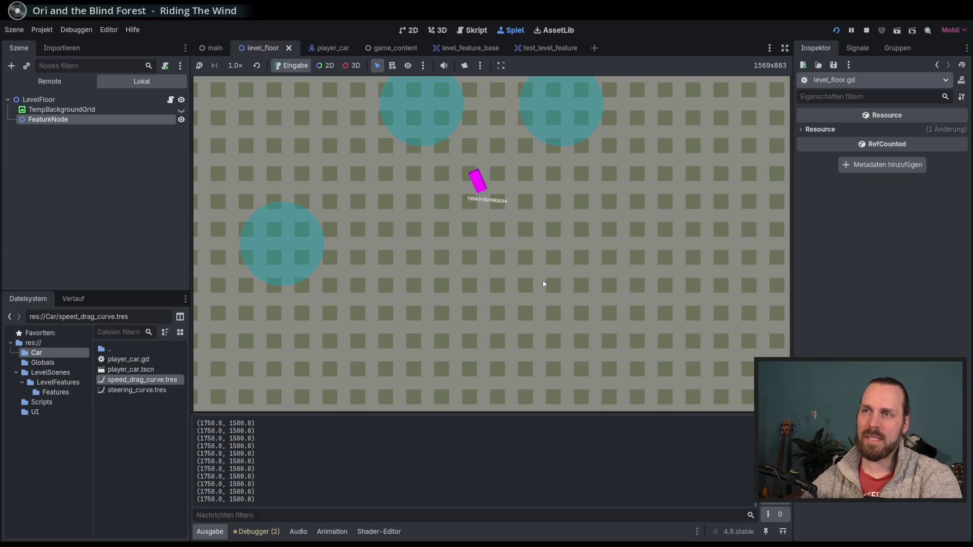
key("F8")
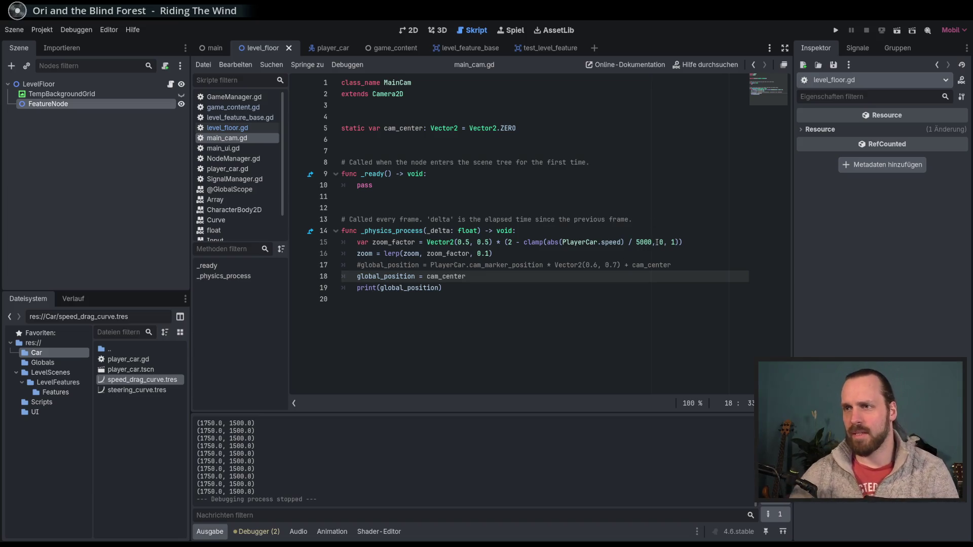
Start appending a '- cam_center' subtraction to line 18 via autocomplete
left_click(694, 265)
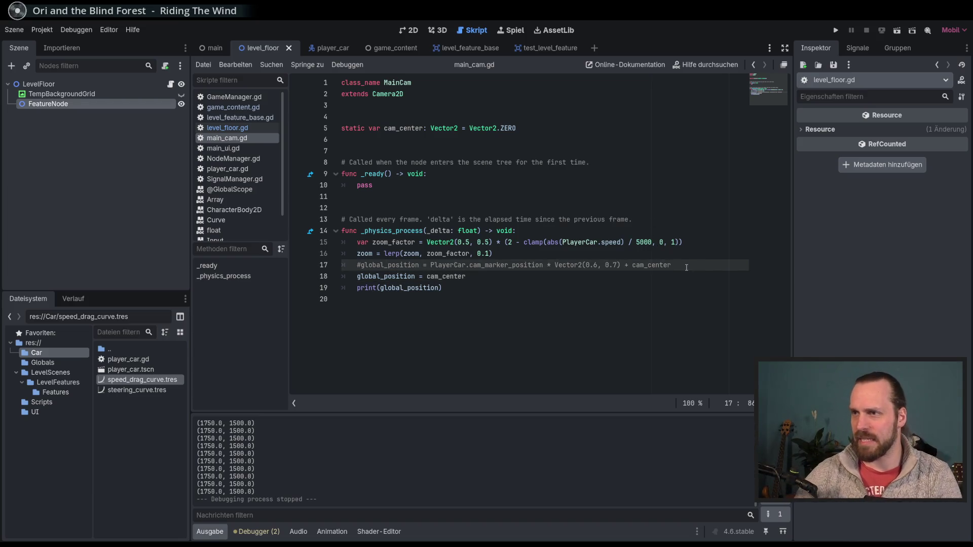
left_click(563, 275)
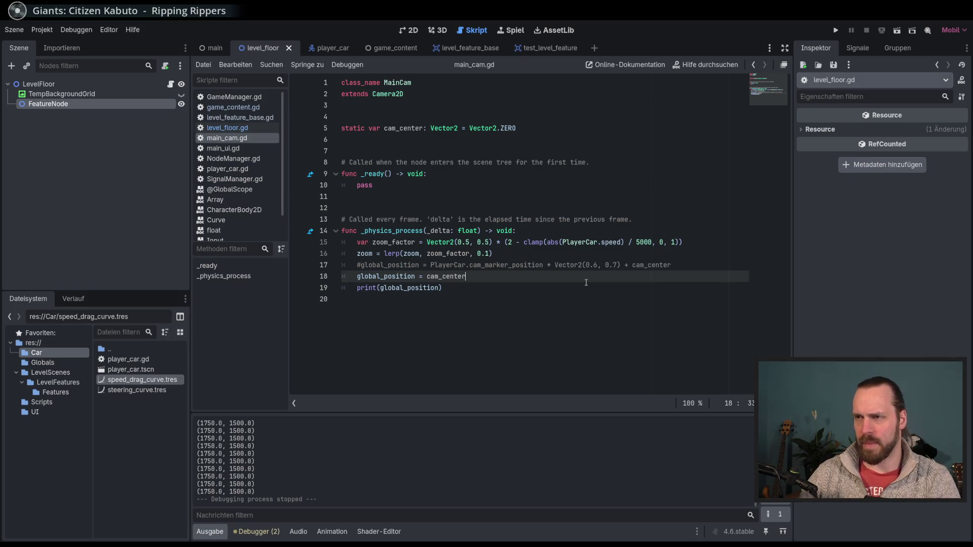
double_click(446, 276)
double_click(501, 265)
left_click(536, 278)
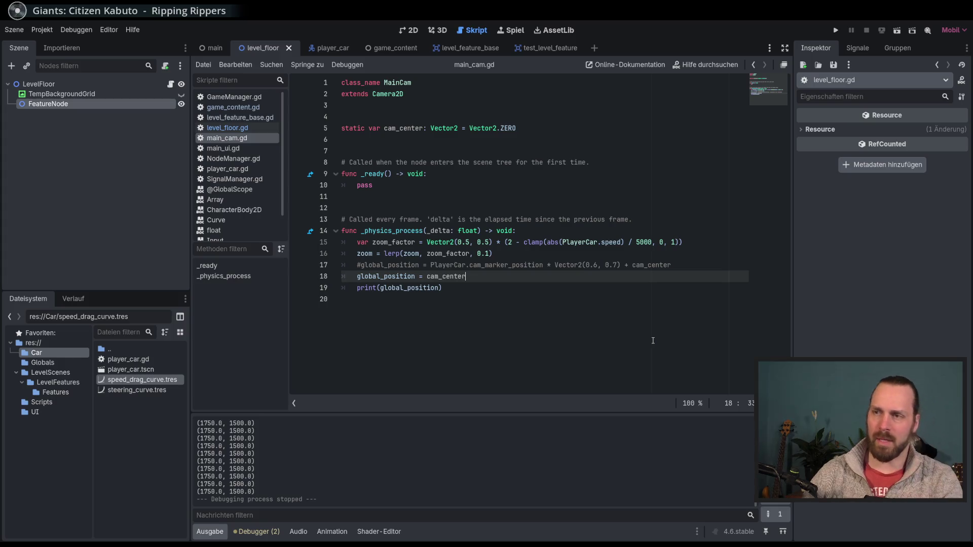
type(" - ")
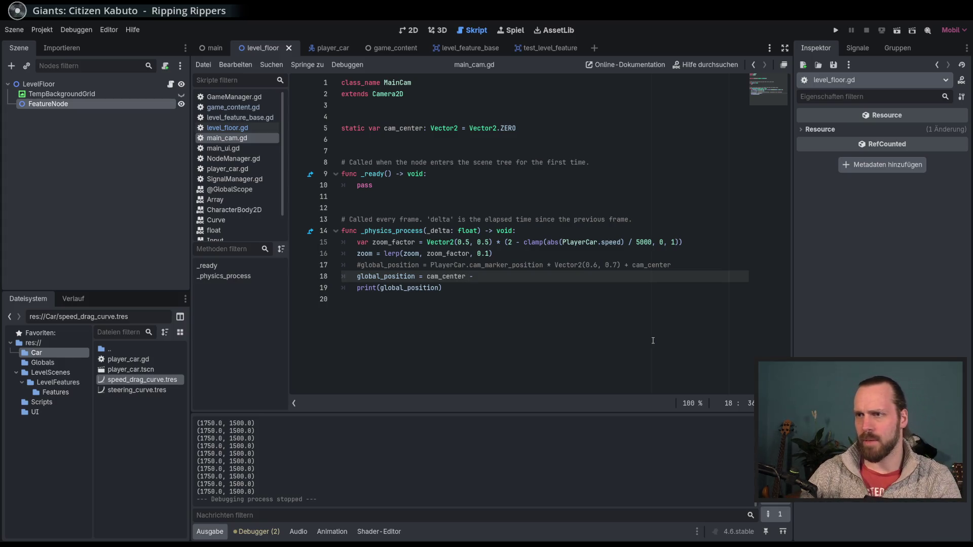
type("dista")
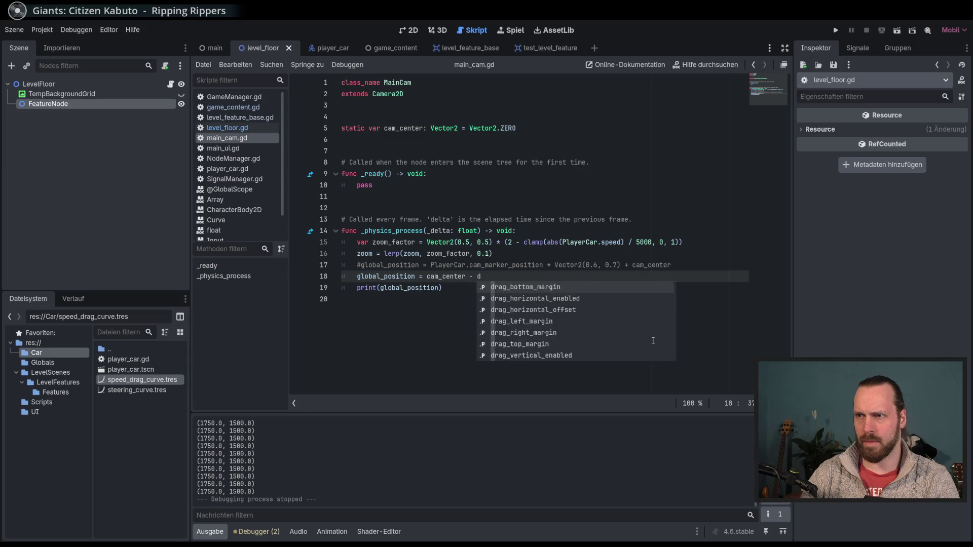
key("BackSpace")
key("BackSpace")
key("BackSpace")
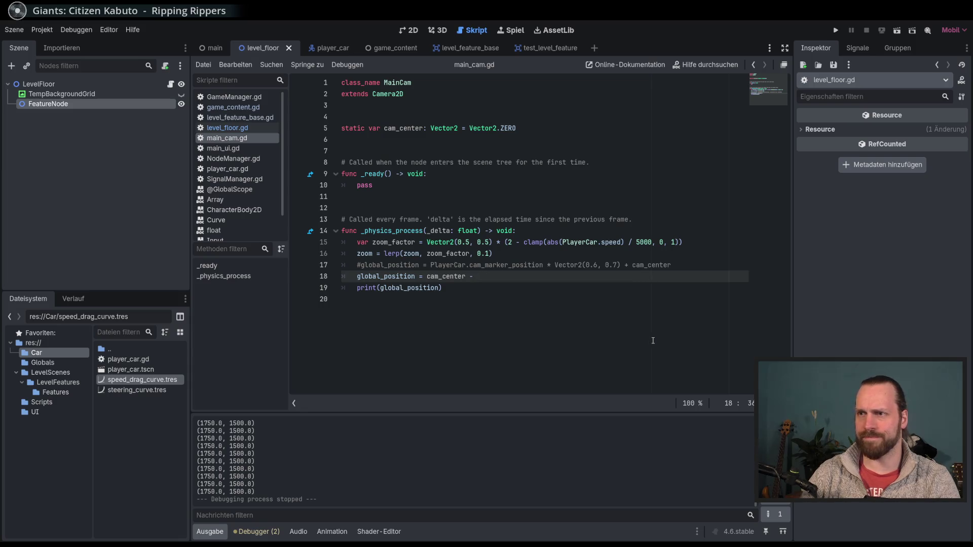
type("cam")
key("Return")
Complete it as cam_center.distance_to(PlayerCar.cam_marker_position) and jump to cam_marker_position's definition
type(".")
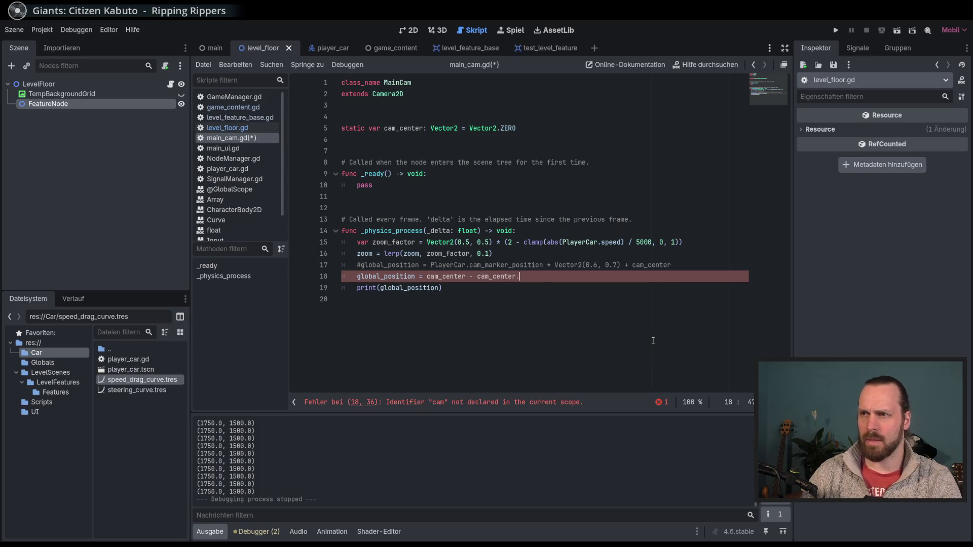
type("di")
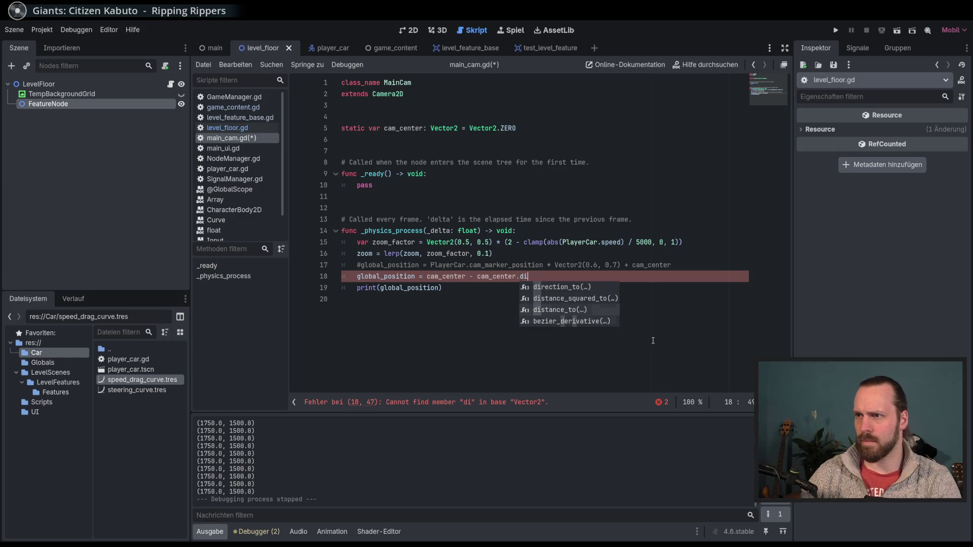
key("Return")
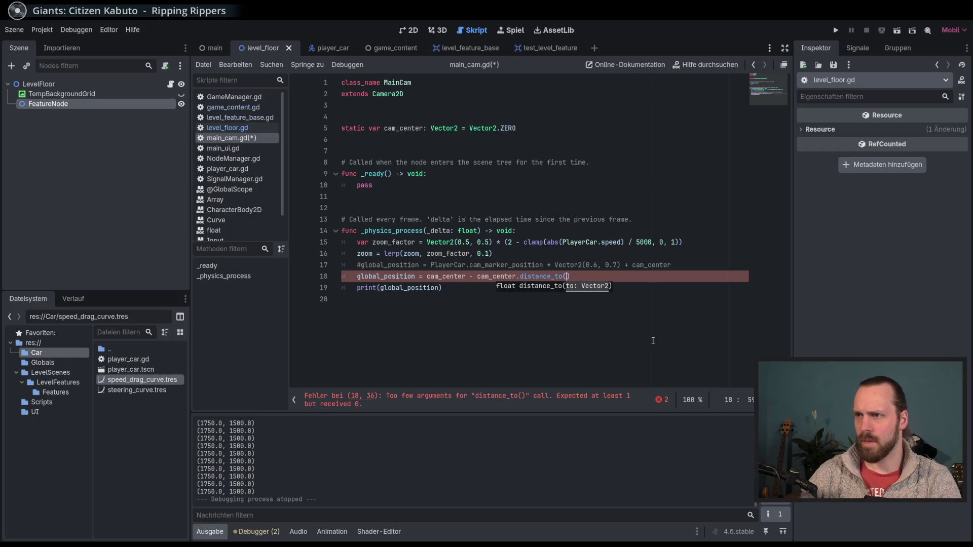
type("PlayerCar.")
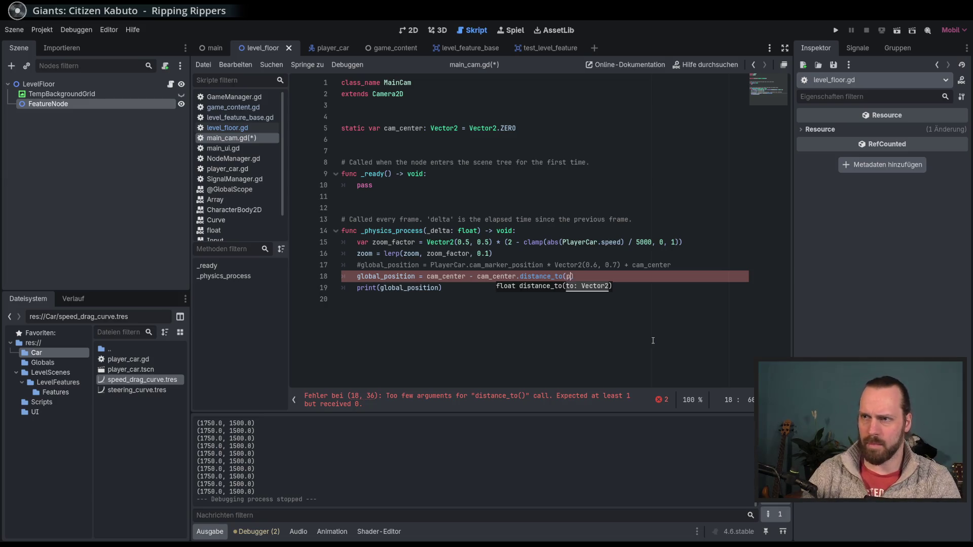
type("cam")
key("Return")
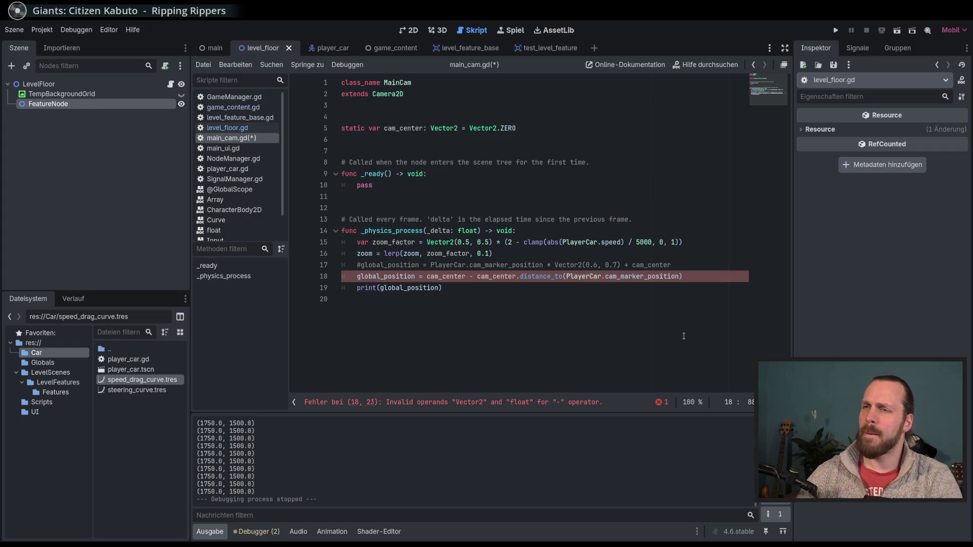
mouse_move(512, 276)
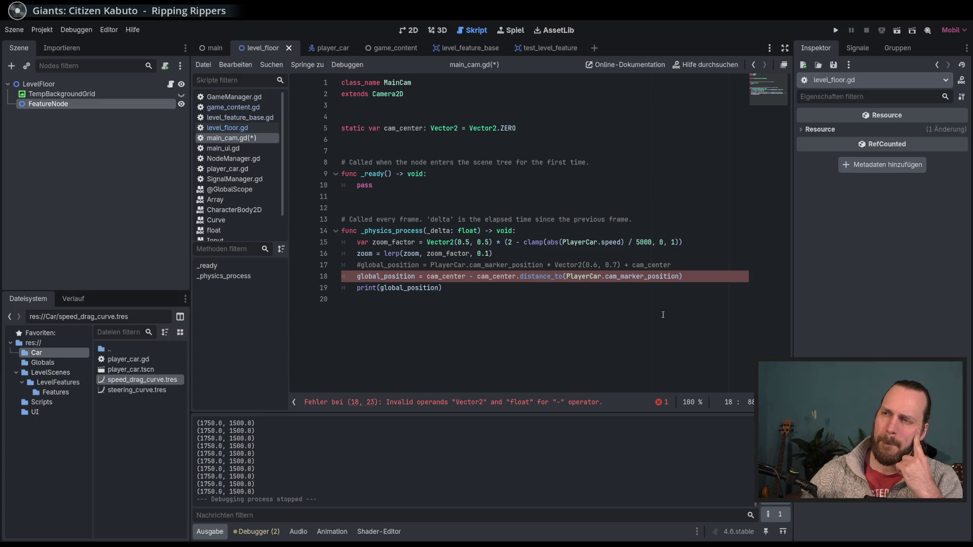
left_click(628, 277, "ctrl")
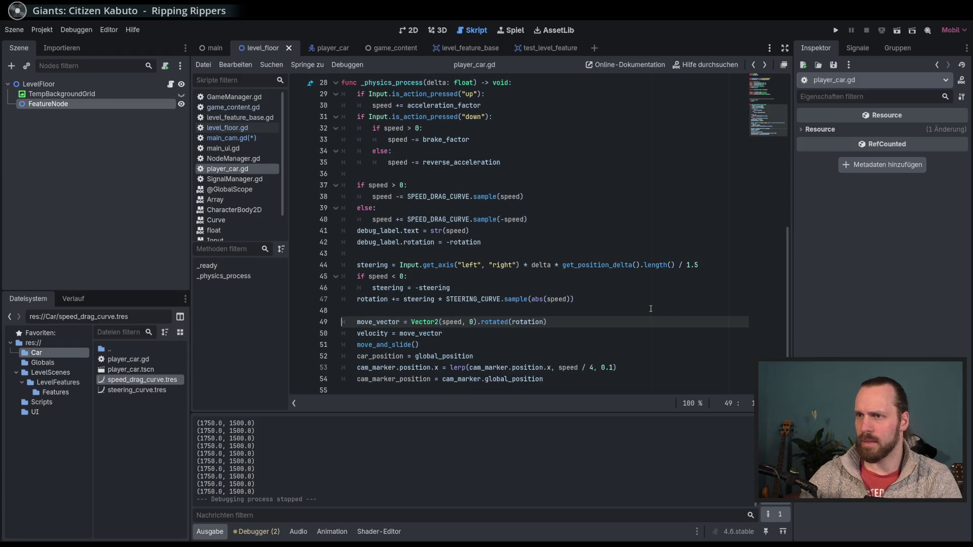
Inspect line 18's error and the distance_to documentation, then return to main_cam.gd
left_click(238, 141)
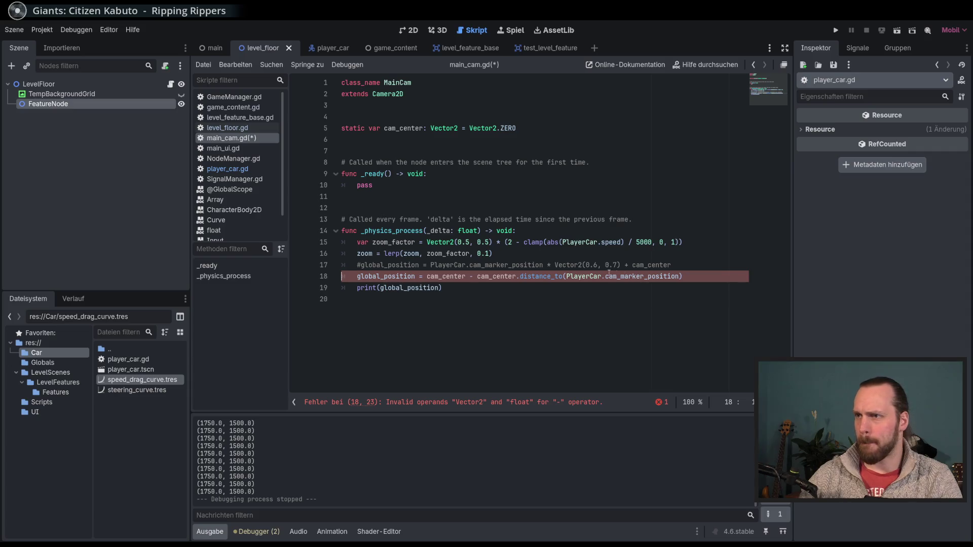
left_click(423, 404)
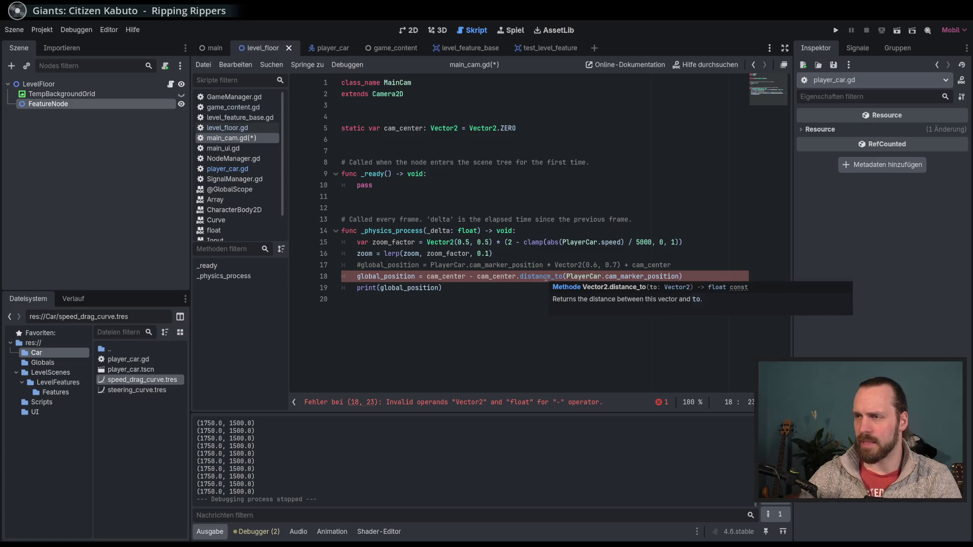
left_click(545, 279, "ctrl")
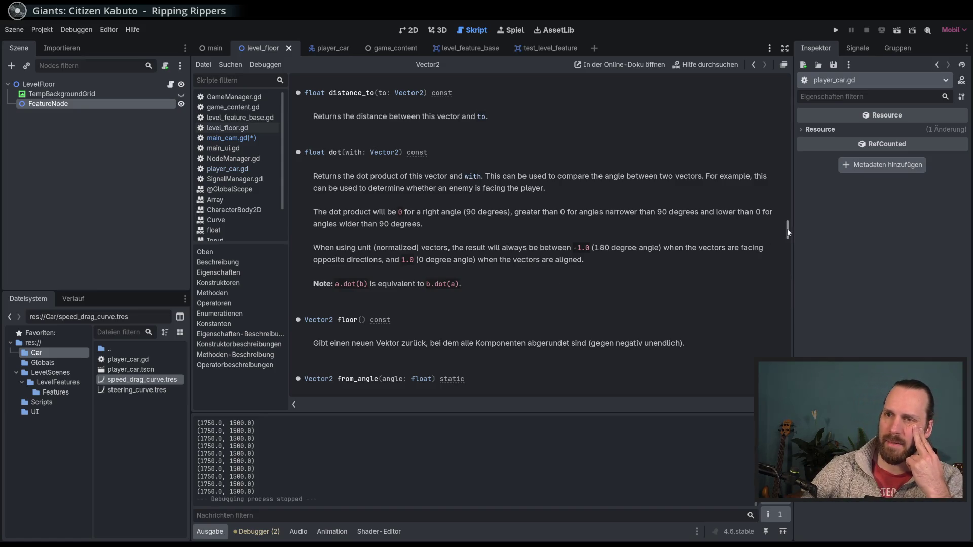
left_click(230, 138)
Delete the subtracted distance_to term from line 18
left_click_drag(683, 276, 517, 277)
left_click(512, 307)
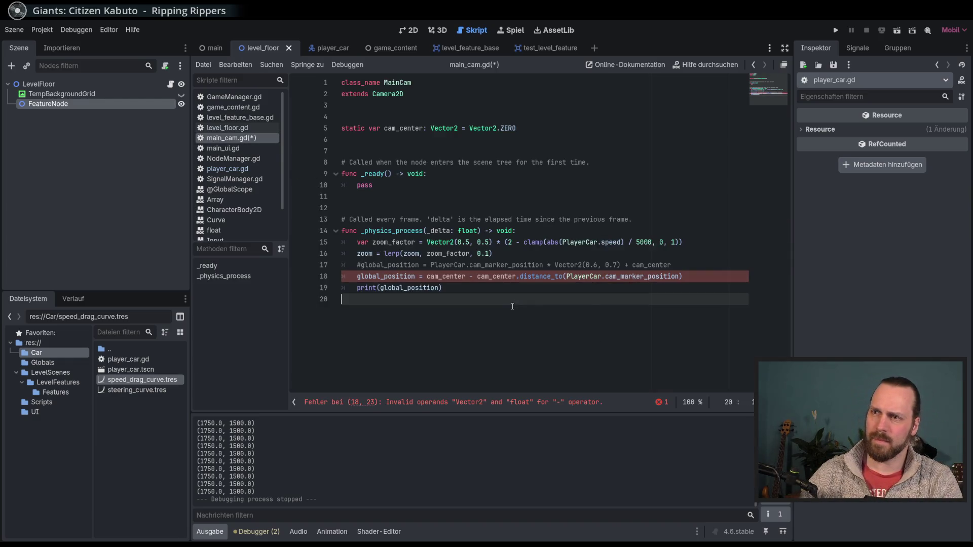
mouse_move(684, 277)
left_mouse_down()
mouse_move(469, 277)
mouse_move(477, 276)
left_mouse_up()
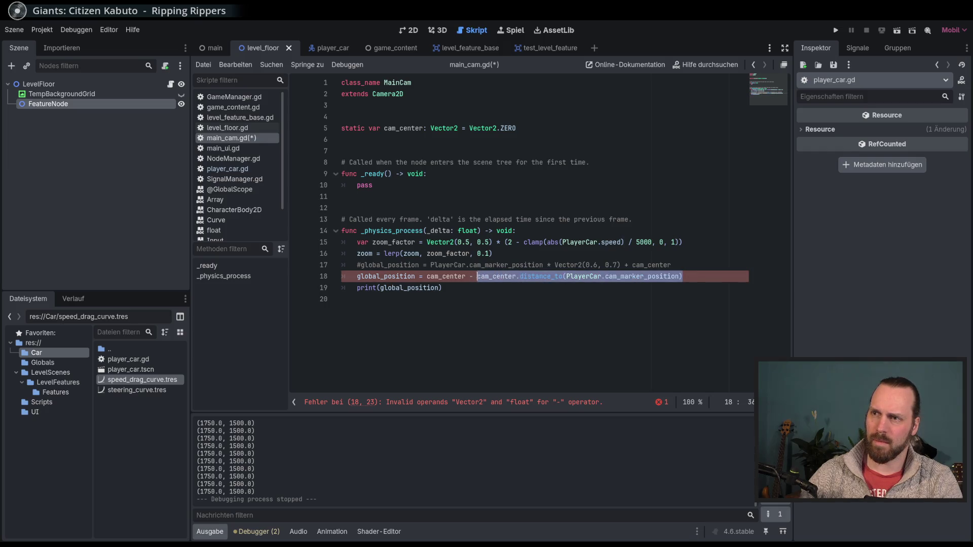
left_click(569, 346)
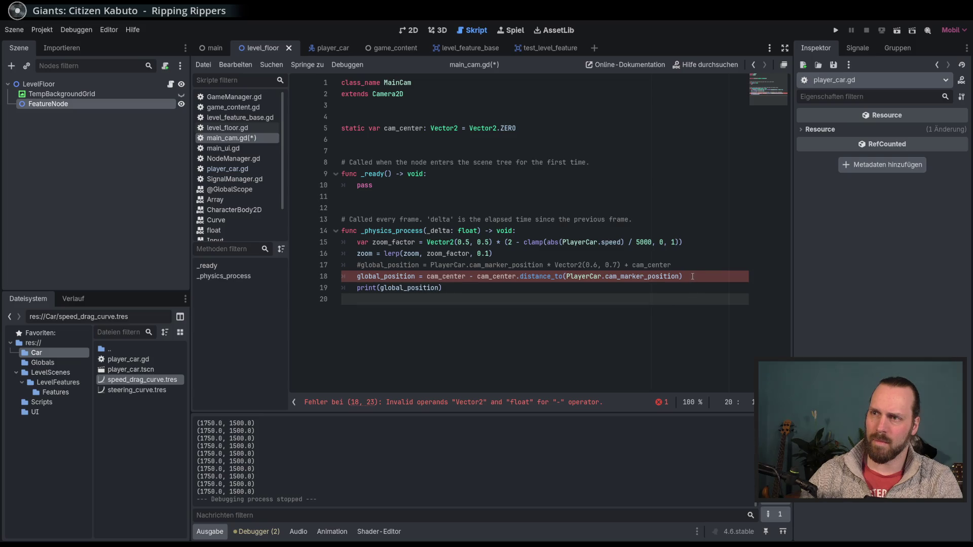
left_click_drag(690, 276, 467, 278)
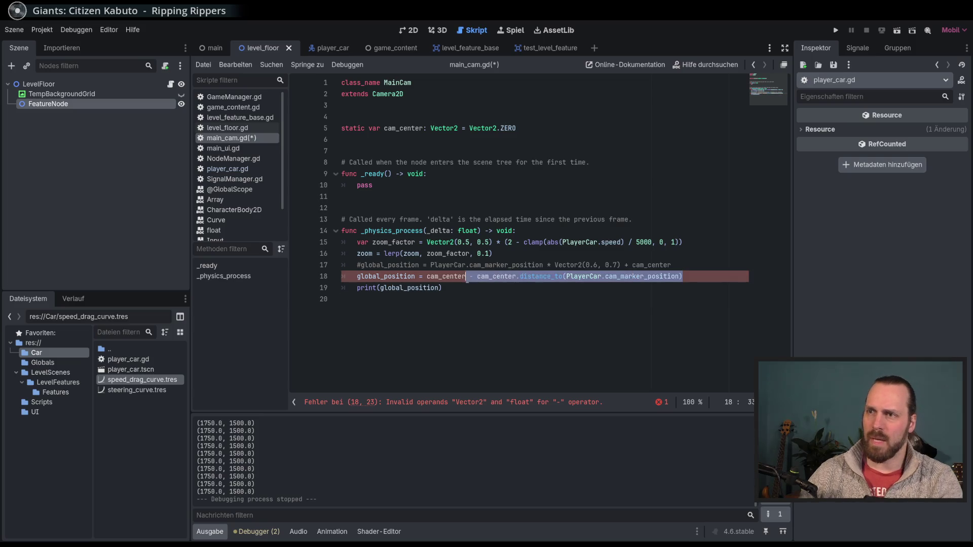
key("Delete")
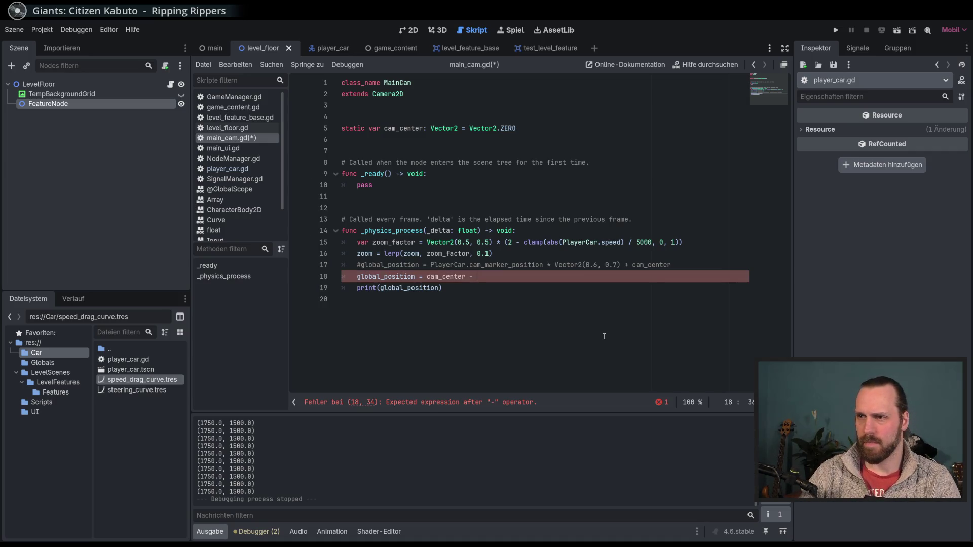
Finish line 18 as cam_center - PlayerCar.cam_marker_position / 2 and run the game
type("Play")
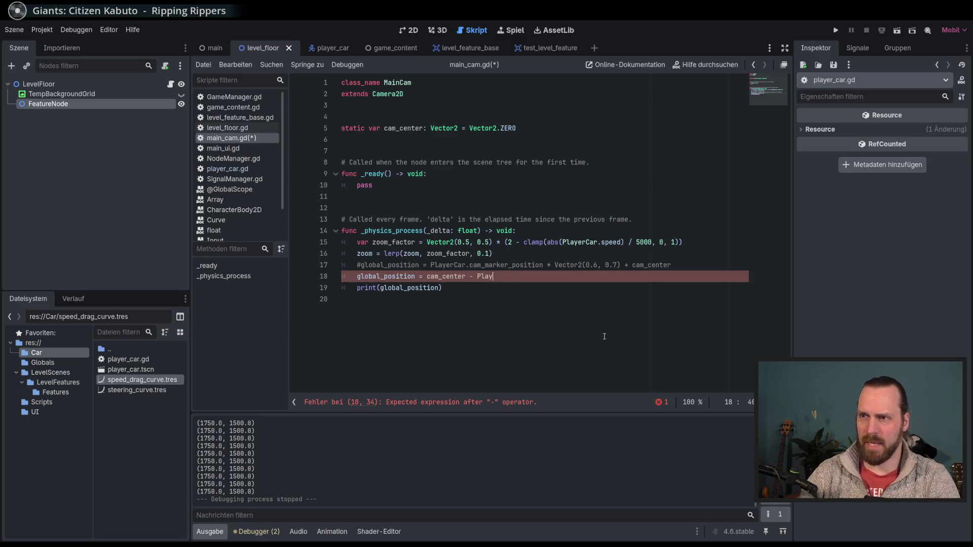
key("Return")
type(".")
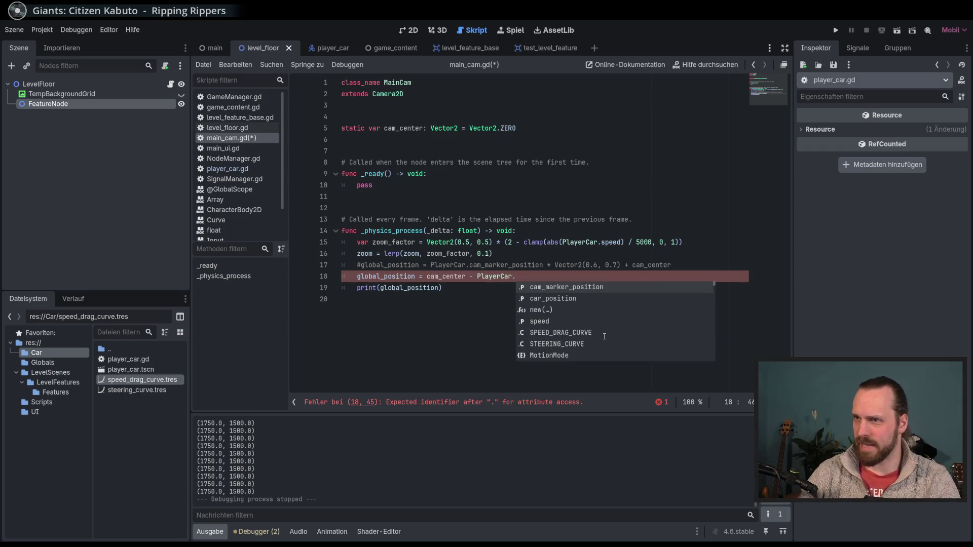
key("Return")
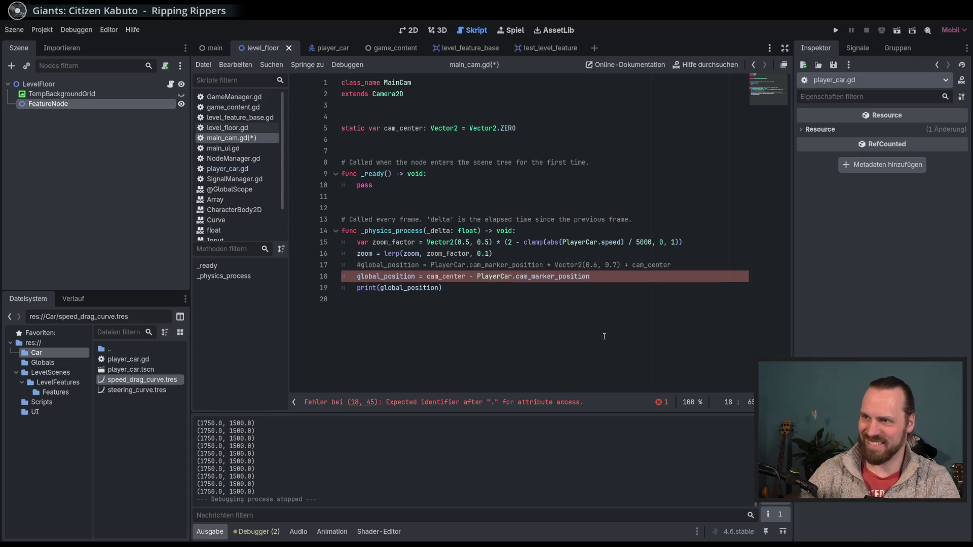
type(" / 2")
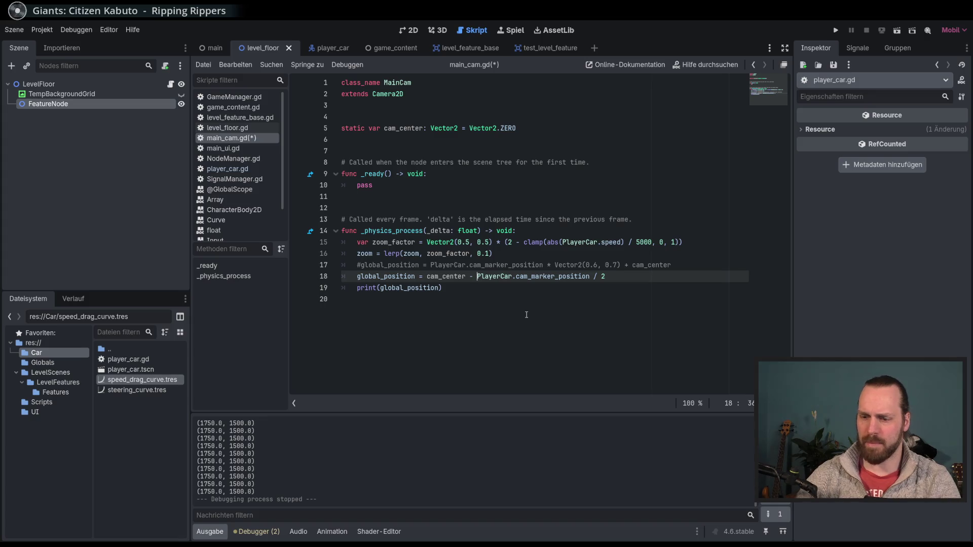
type("(")
key("F5")
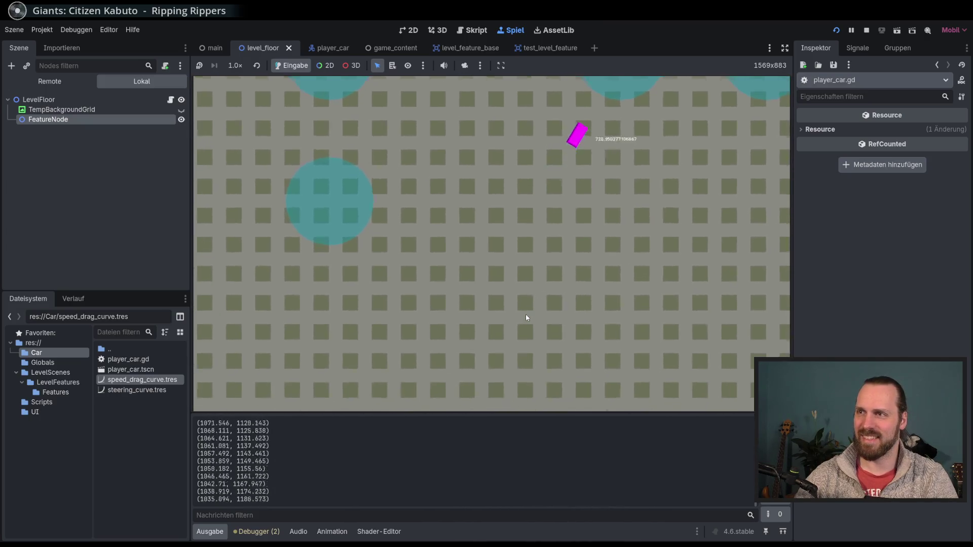
Swap the minus after cam_center for a plus on line 18 and test-run
key("F8")
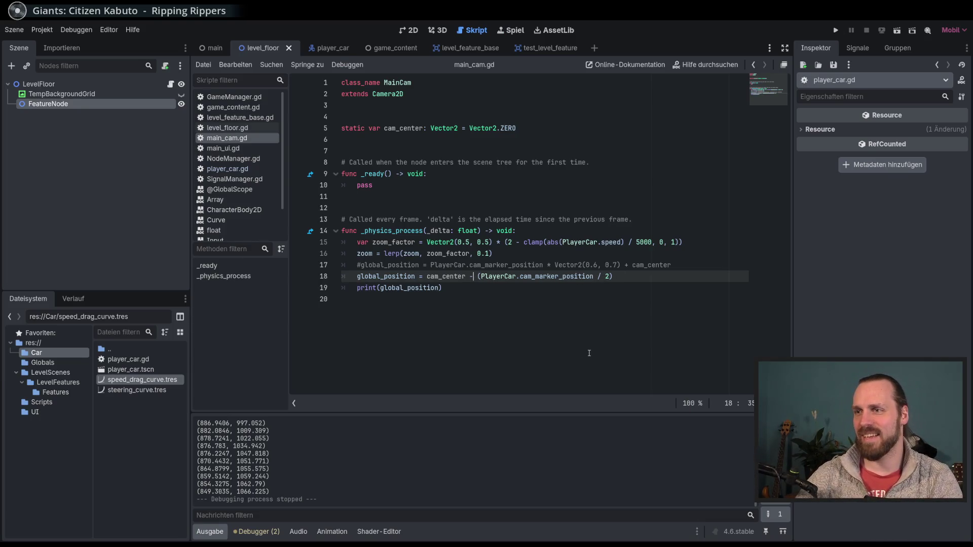
key("BackSpace")
type("+")
key("F5")
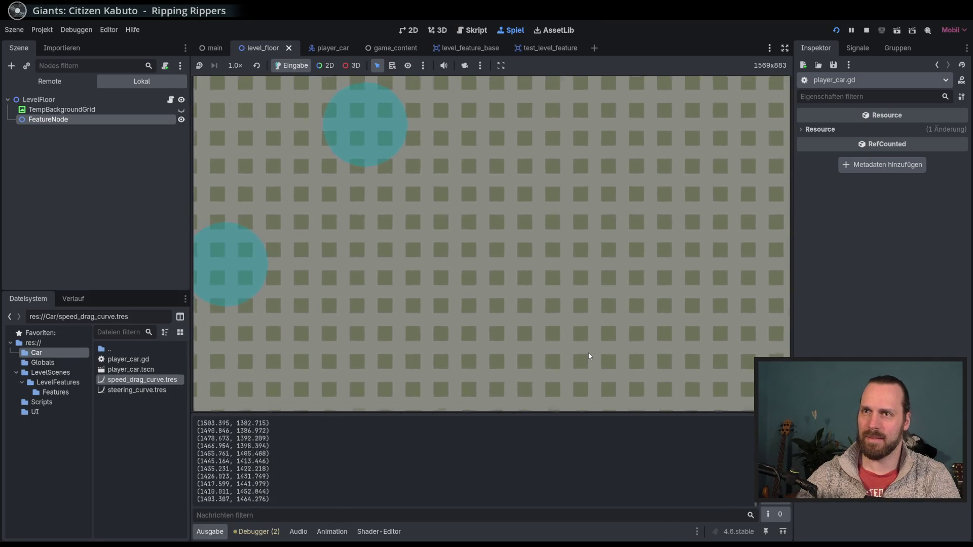
key("F8")
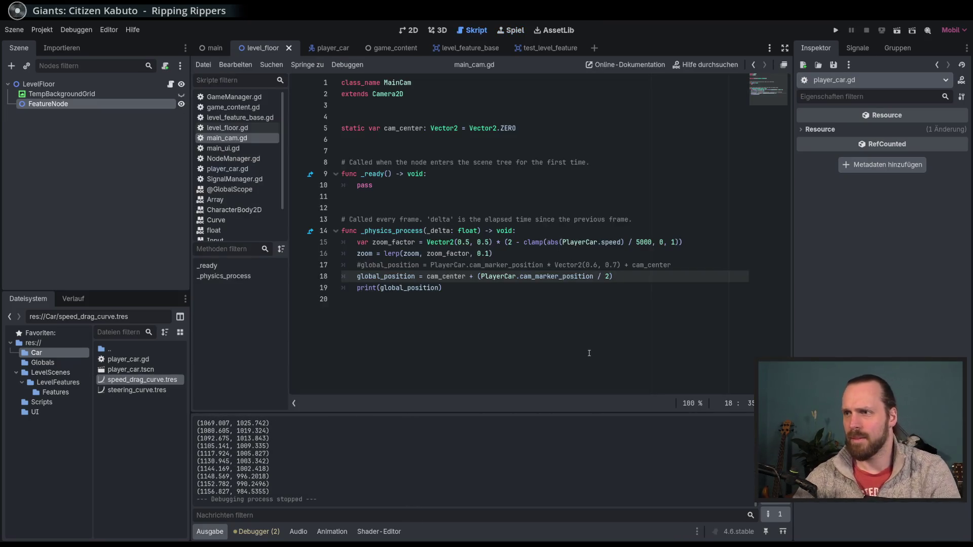
Restore the minus and insert 'cam_center -' inside the parentheses on line 18
double_click(522, 276)
left_click(471, 276)
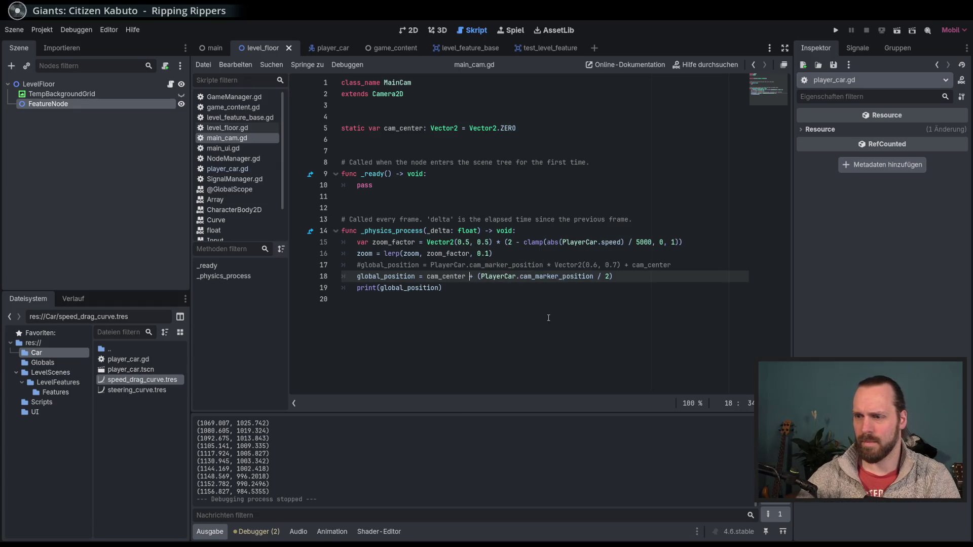
key("Delete")
type("-")
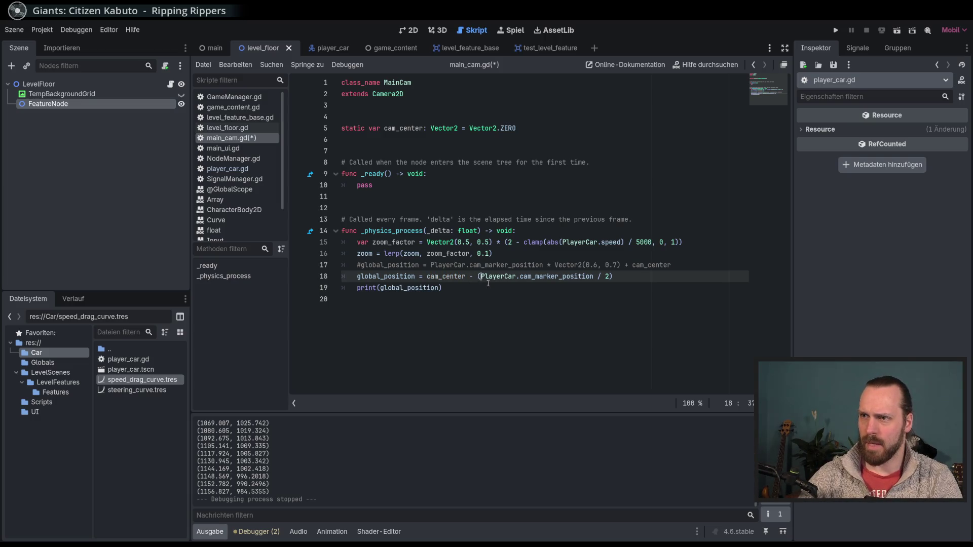
type("cam_center  -")
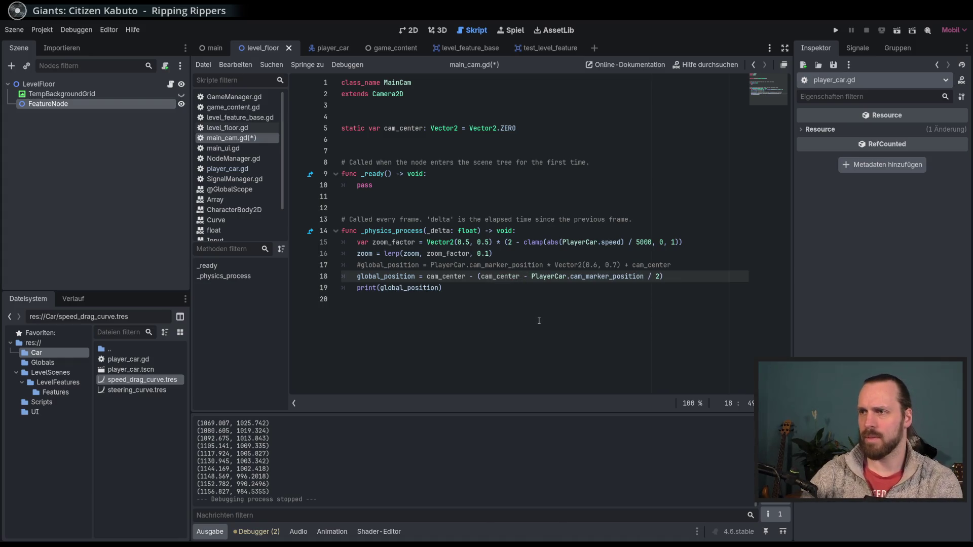
Test-drive the new formula, then try a plus sign after cam_center and rerun
key("F5")
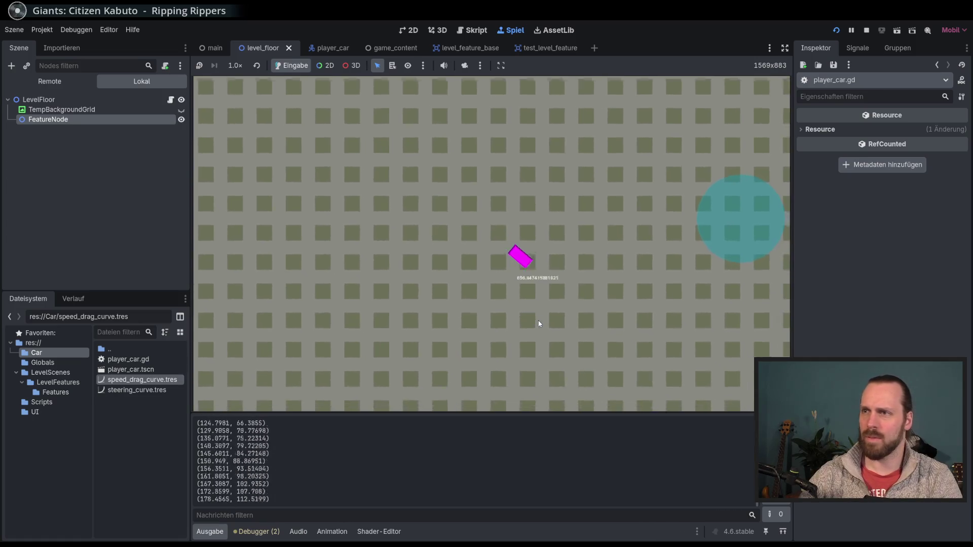
key("Up")
key("Right")
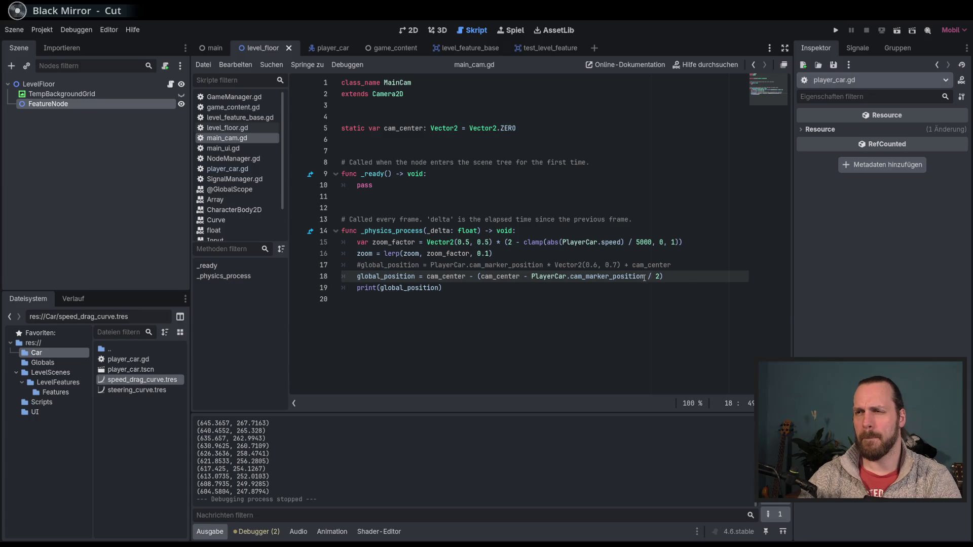
key("Left")
key("Left")
key("Left")
key("BackSpace")
type("+")
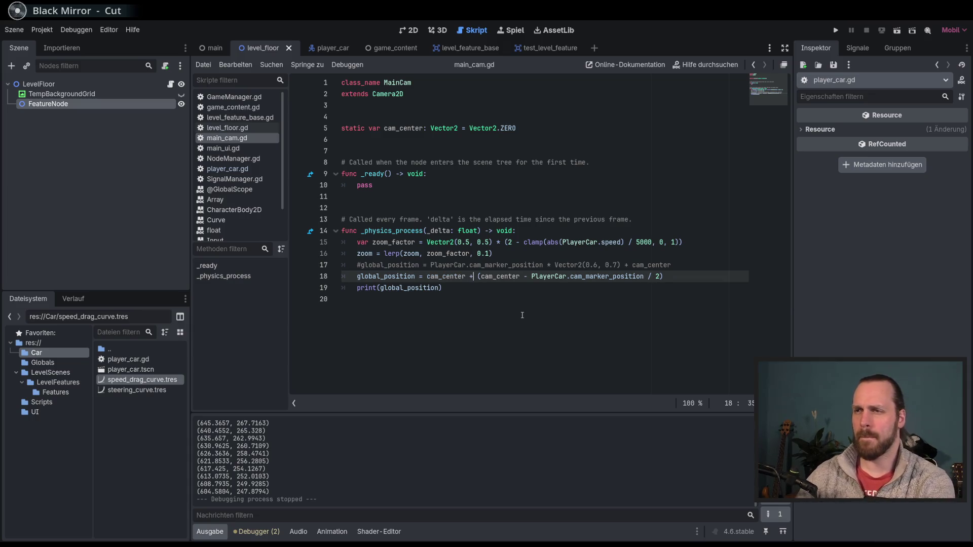
key("F5")
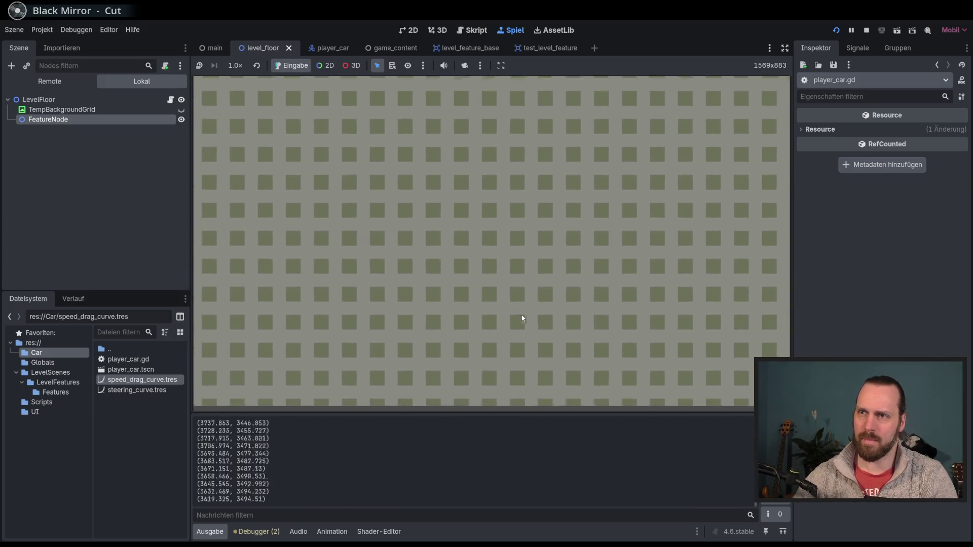
key("F8")
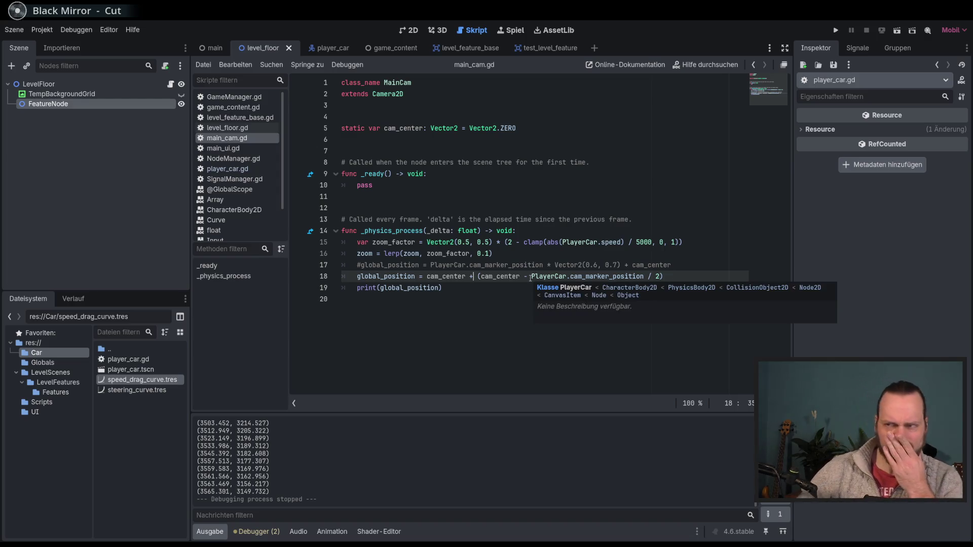
Remove the inner 'cam_center -' from the parentheses and test-run
left_click_drag(531, 276, 482, 276)
left_click(479, 277)
key("BackSpace")
key("F5")
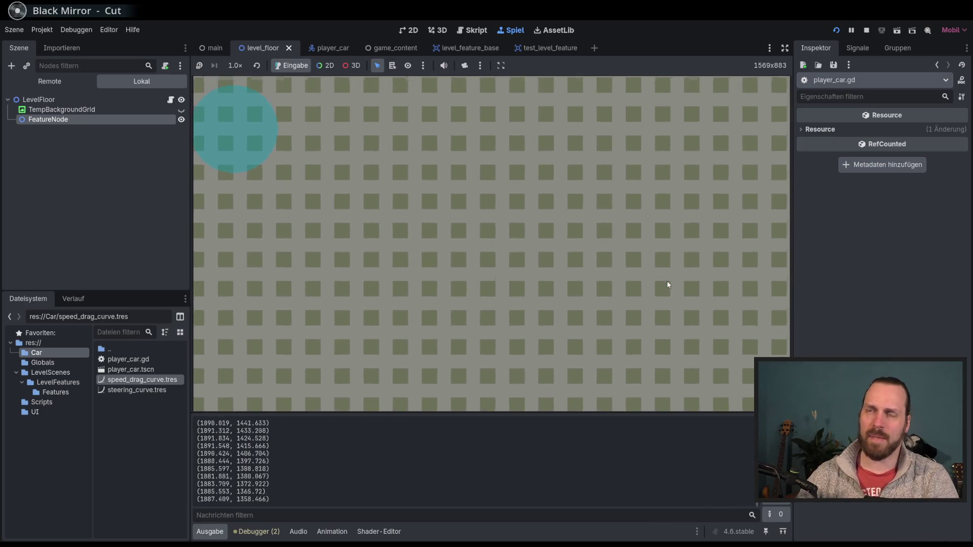
key("F8")
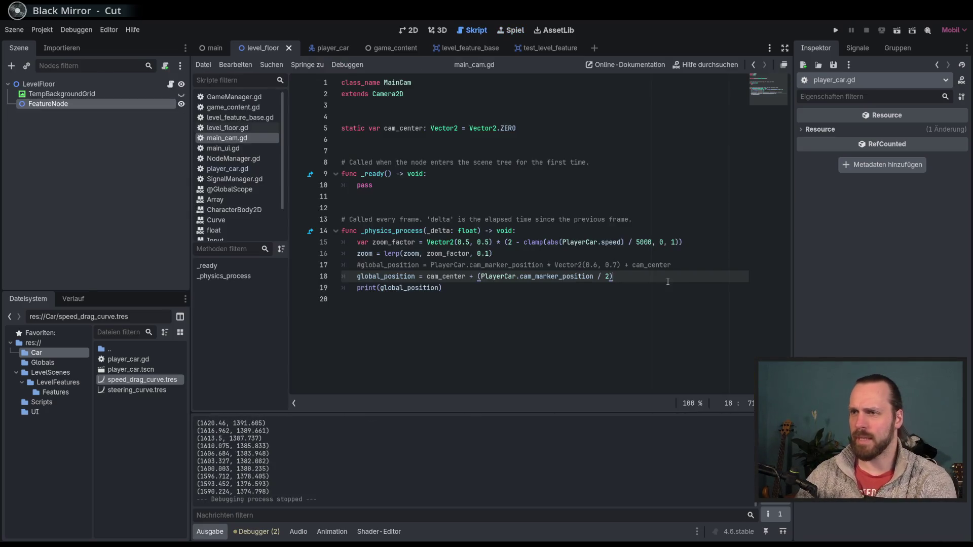
Change the plus back to a minus, giving cam_center - (PlayerCar.cam_marker_position / 2), and test-drive
left_click(465, 276)
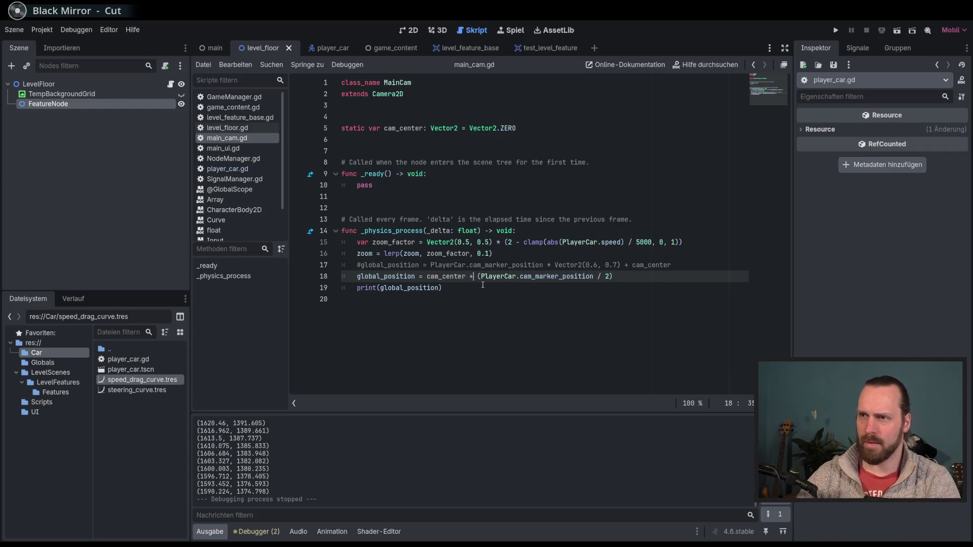
key("BackSpace")
type("-")
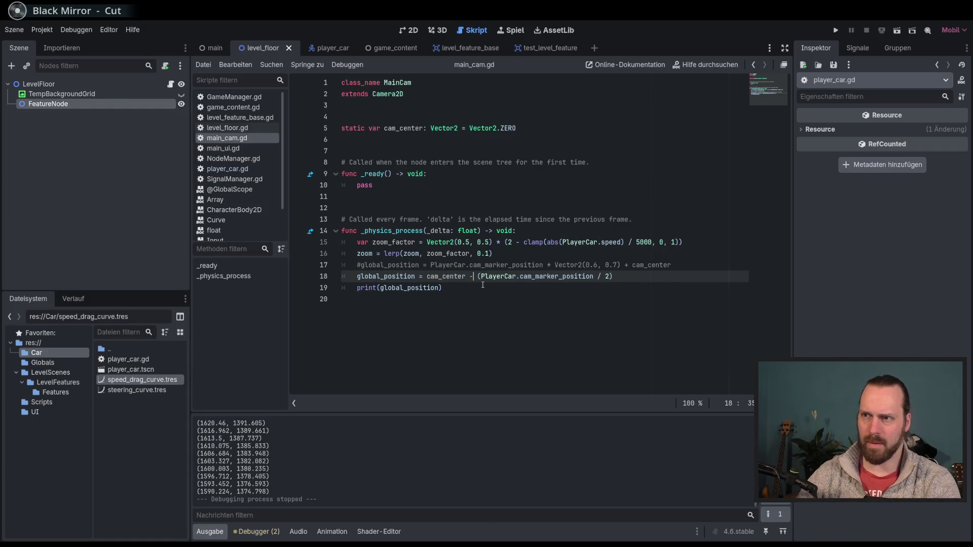
key("F5")
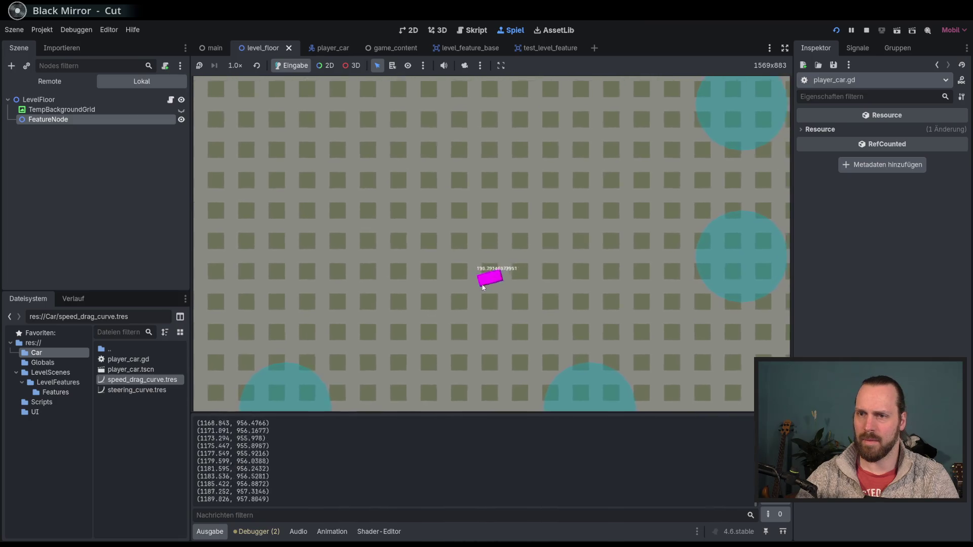
key("F8")
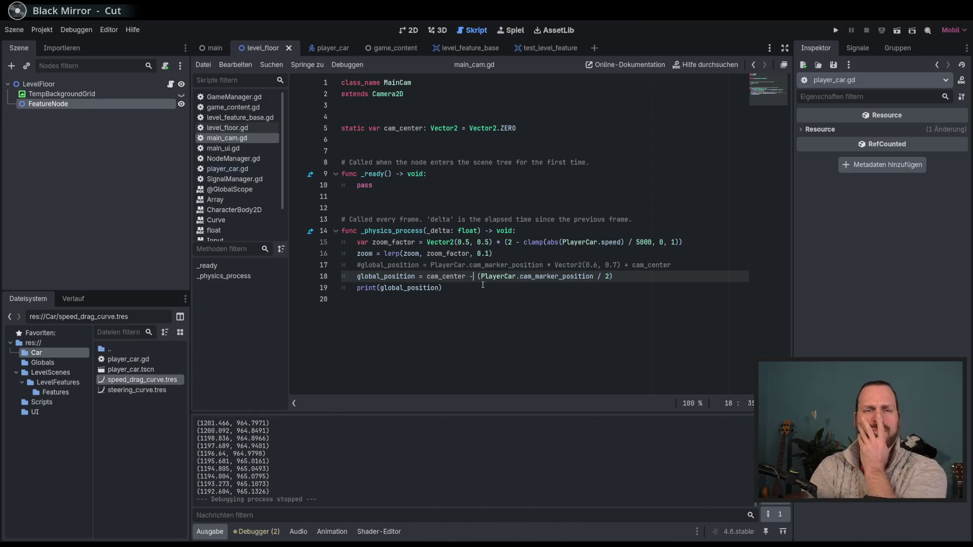
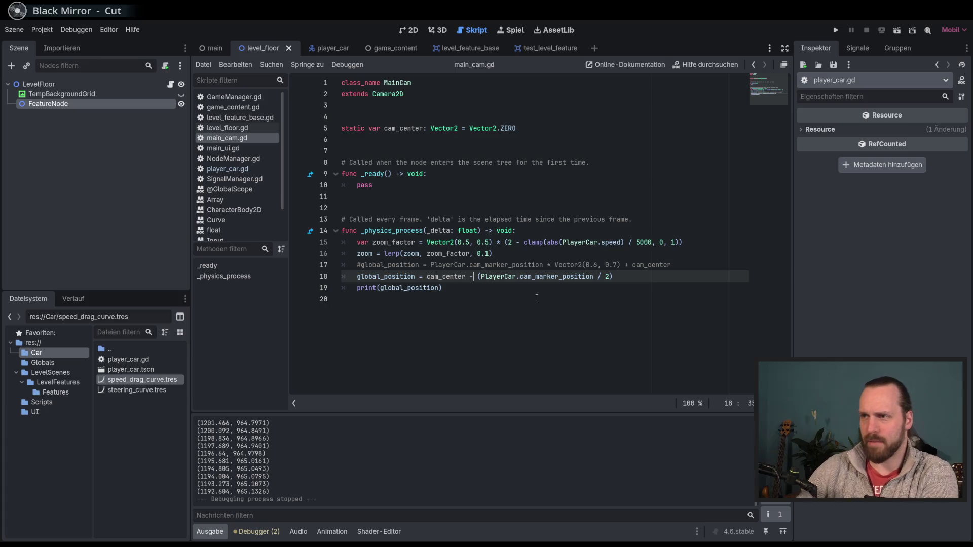
Delete the halved marker-position term on line 18 and start a parenthesised cam_center term
double_click(445, 276)
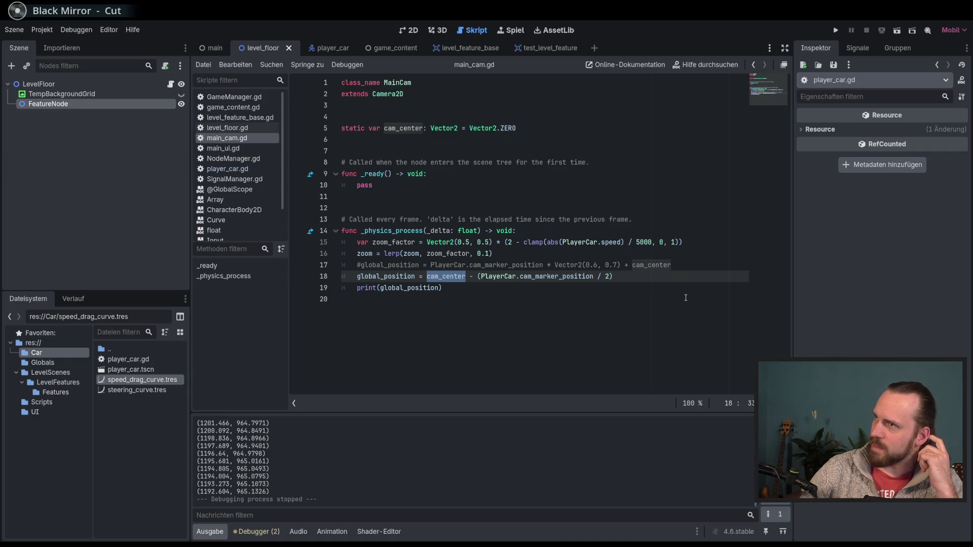
key("End")
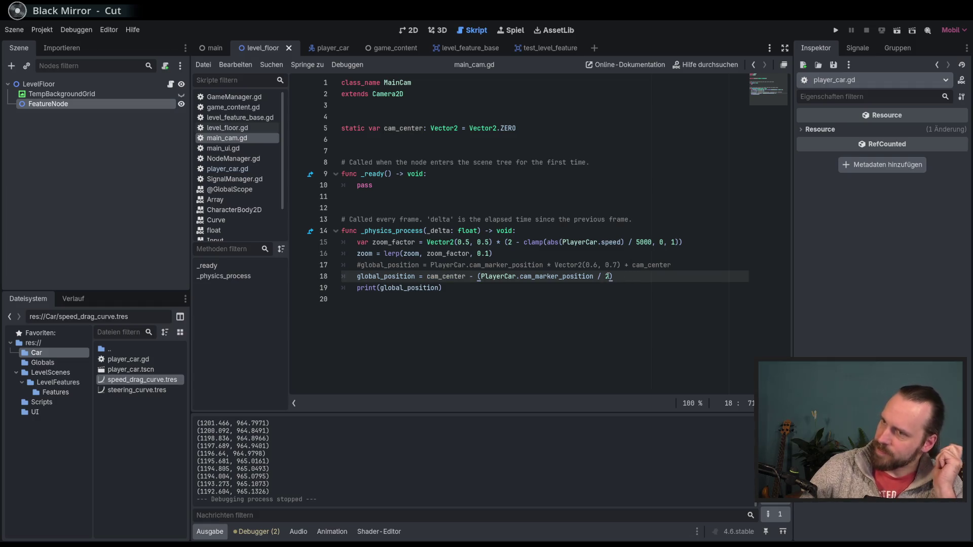
key("ctrl+shift+Left")
key("ctrl+shift+Left")
key("ctrl+shift+Left")
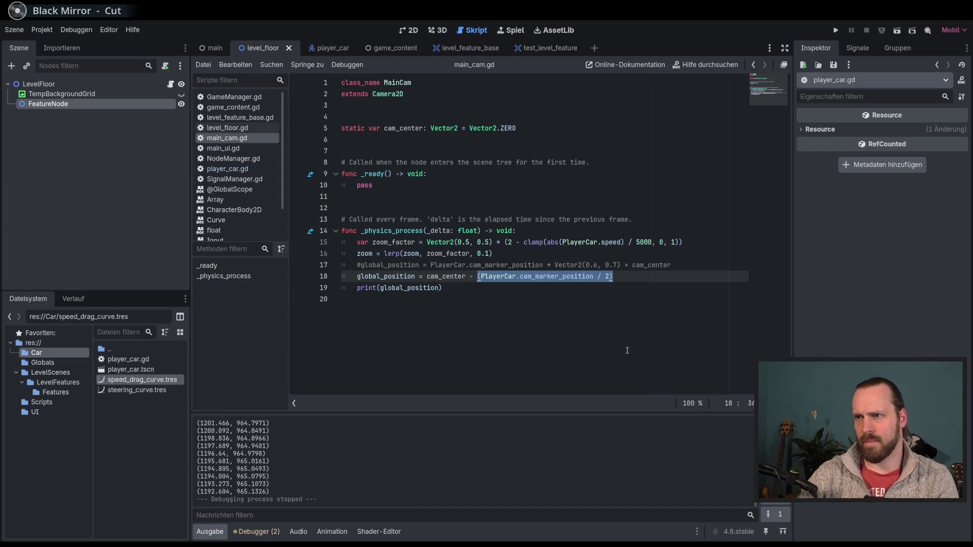
key("BackSpace")
key("BackSpace")
key("BackSpace")
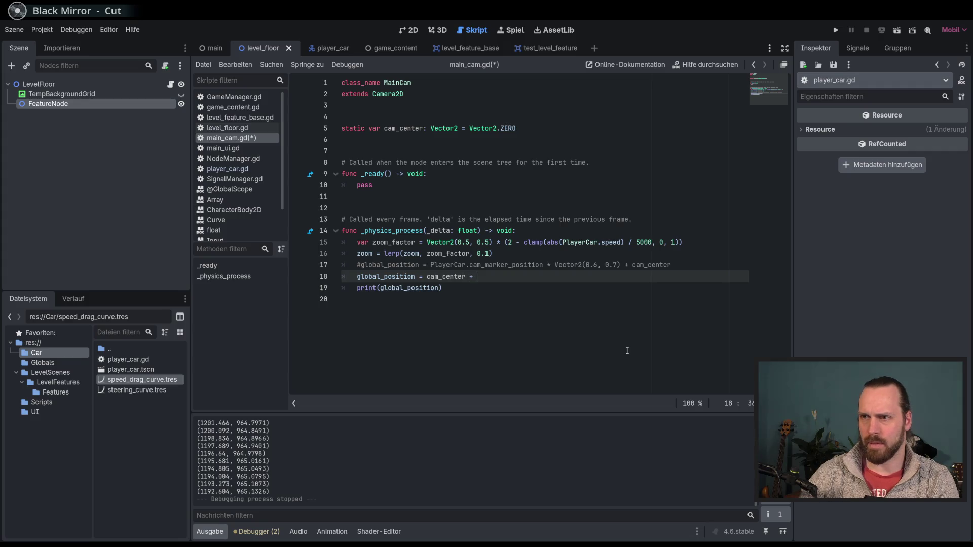
type("(cam")
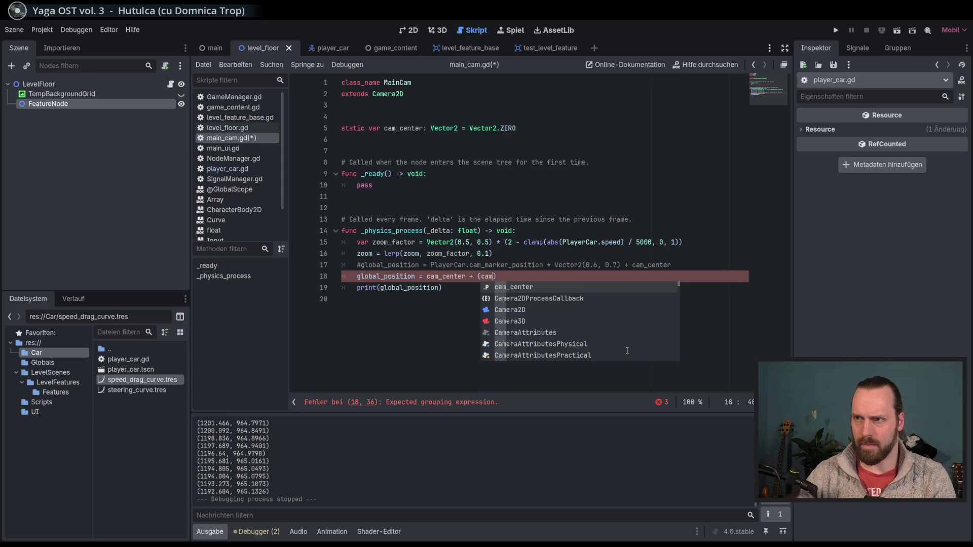
key("Return")
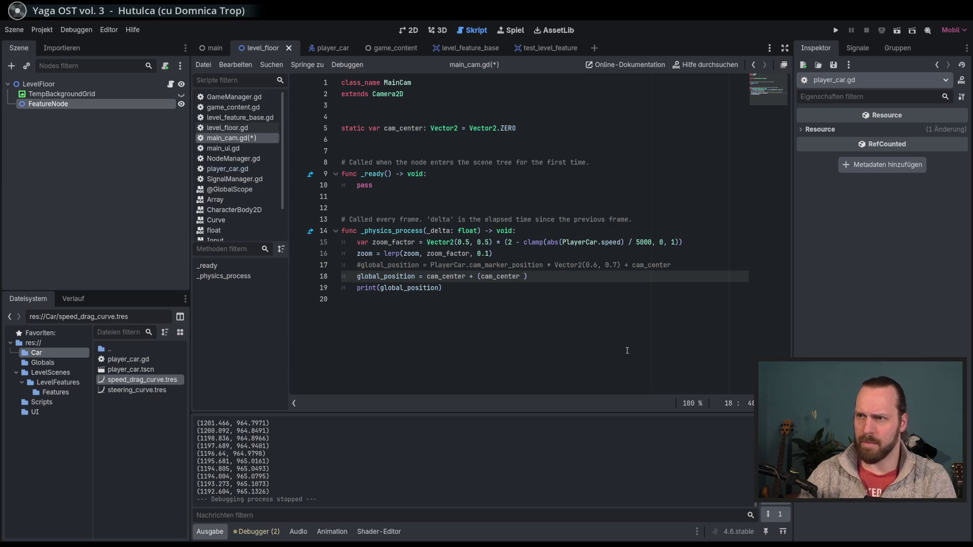
Fill the parentheses with PlayerCar.cam_marker_position - cam_center and run the game
key("BackSpace")
key("BackSpace")
key("BackSpace")
type("PlayerCar.")
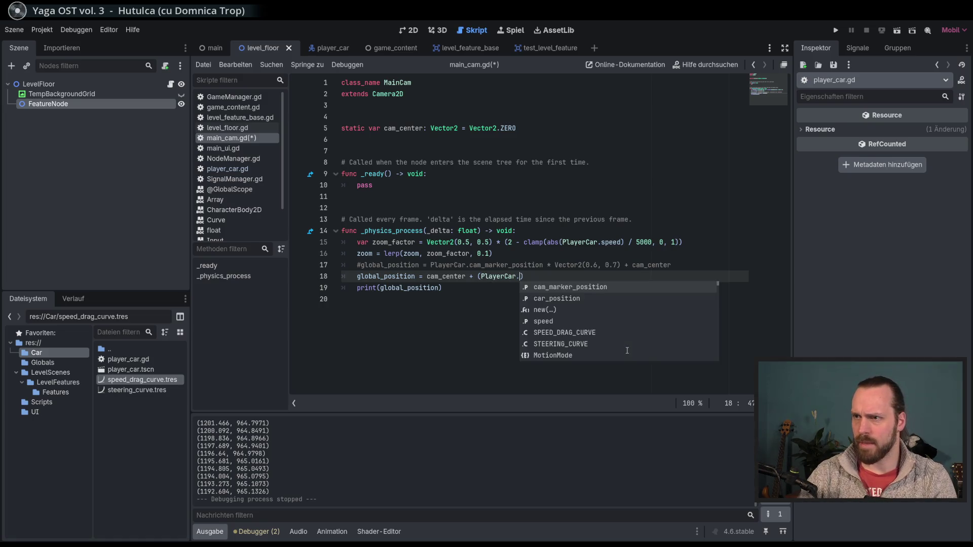
key("Return")
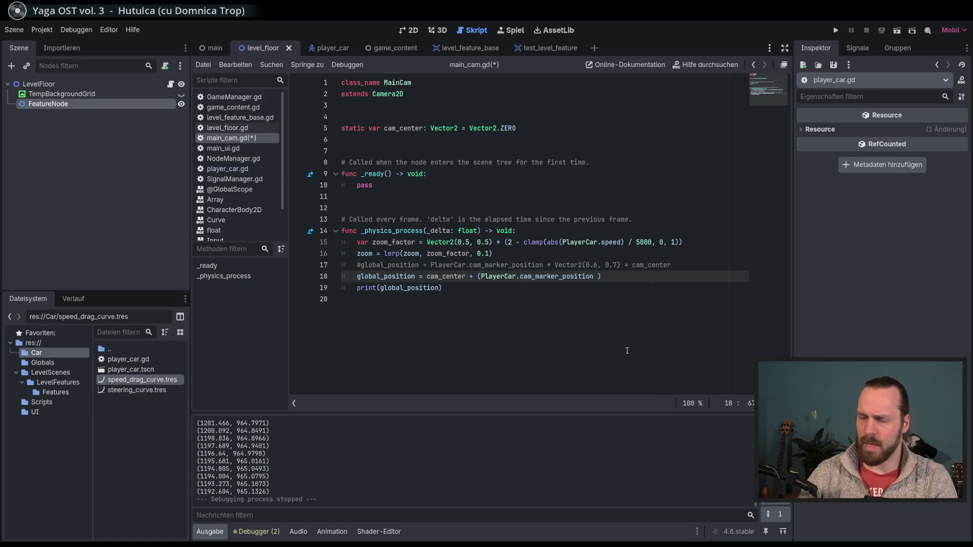
type("- cam_")
key("Return")
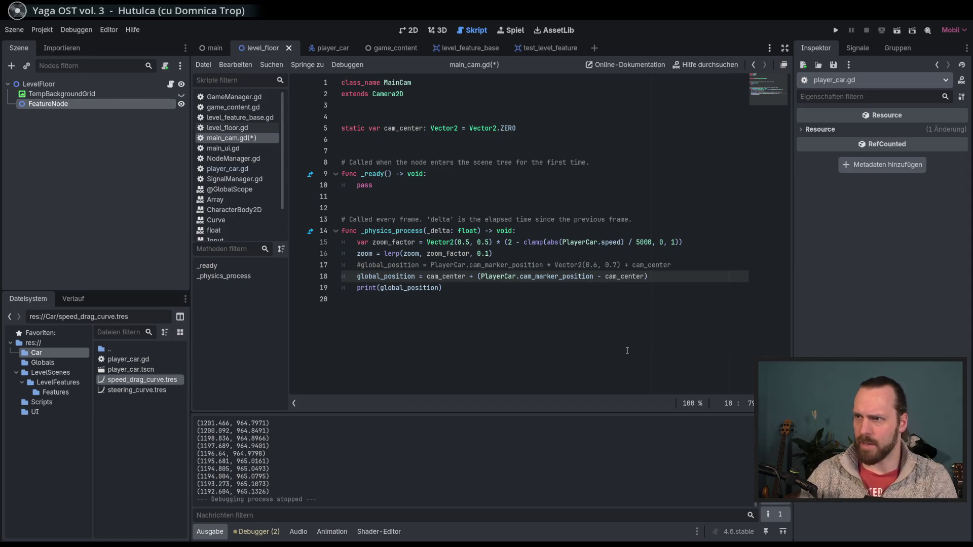
key("Right")
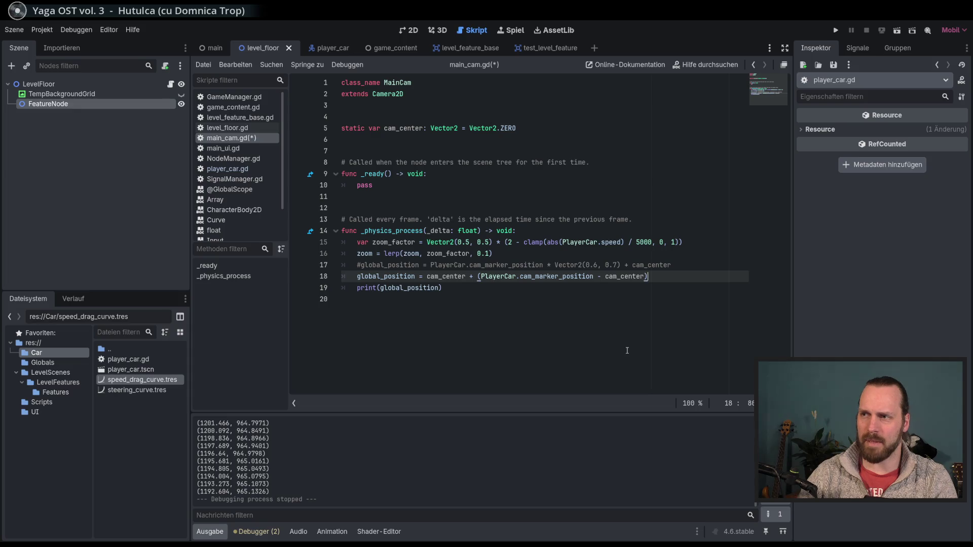
key("F5")
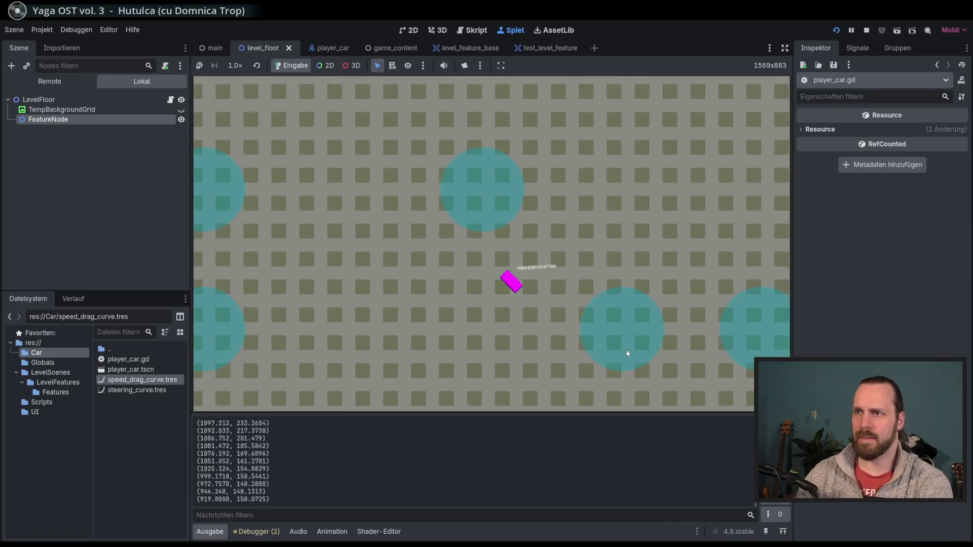
Run the game again to test the camera, then stop it with F8
key("Left")
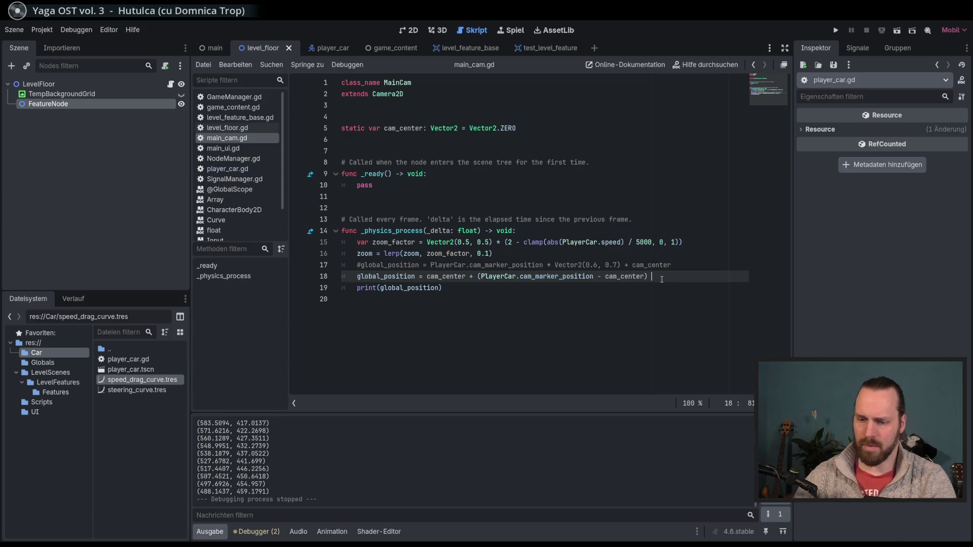
key("F5")
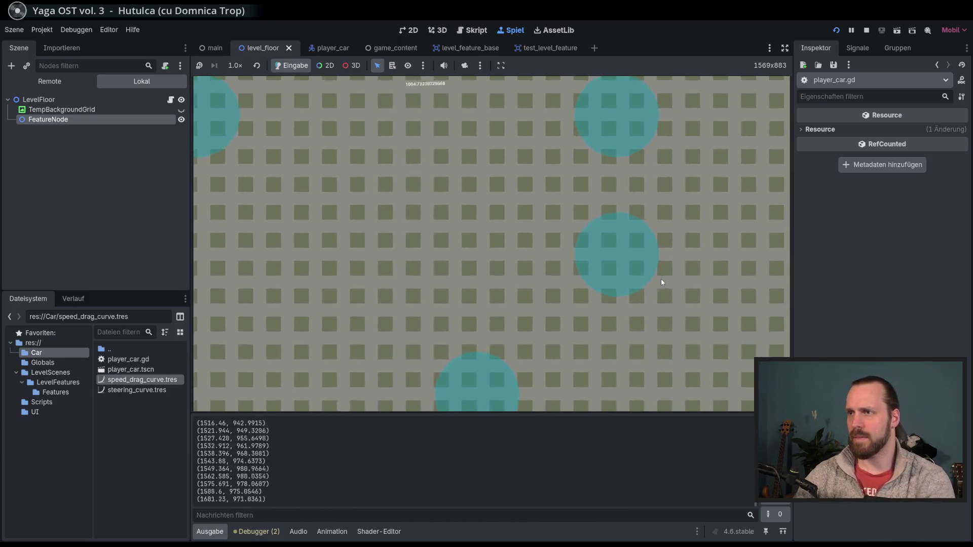
key("F8")
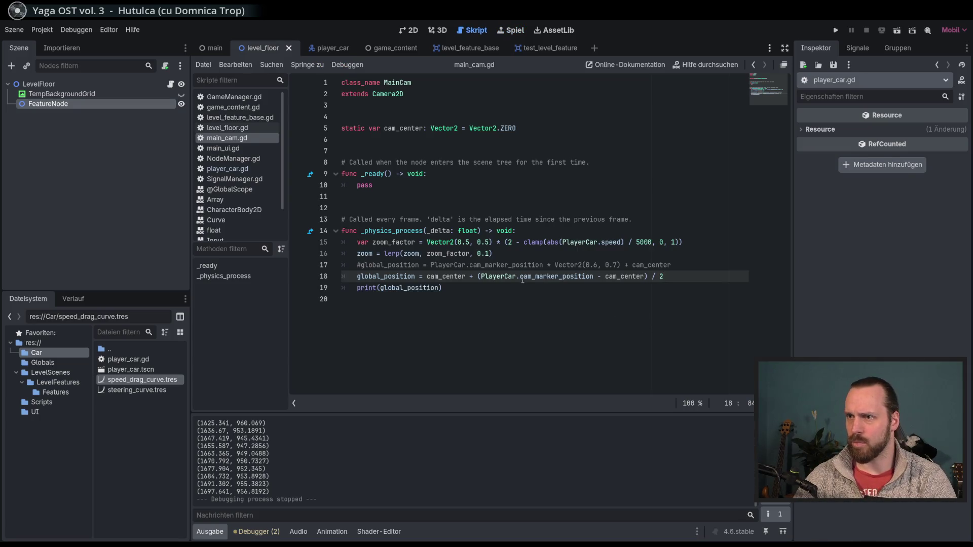
Wrap the offset and / 2 in extra parentheses on line 18, then test-run and stop the game
type("(")
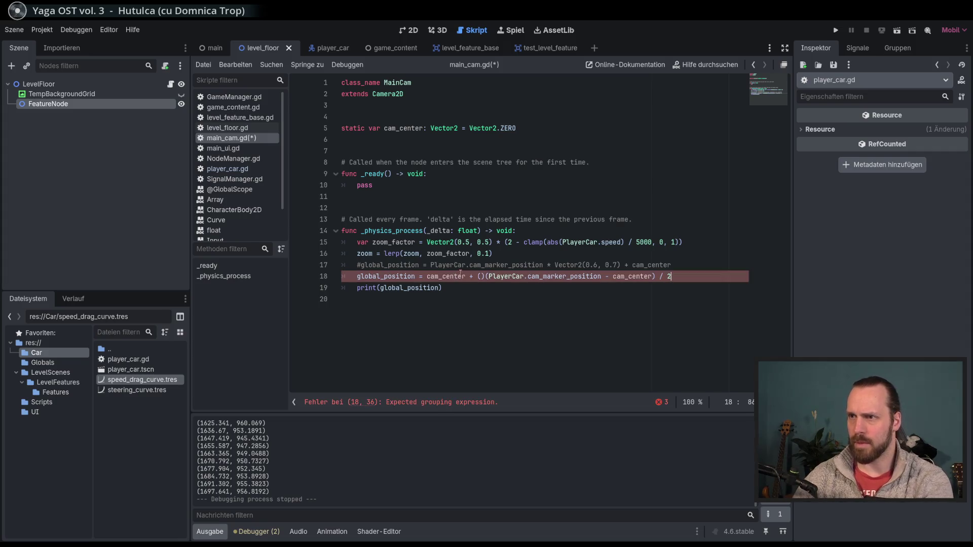
key("Delete")
left_click(693, 280)
type(")")
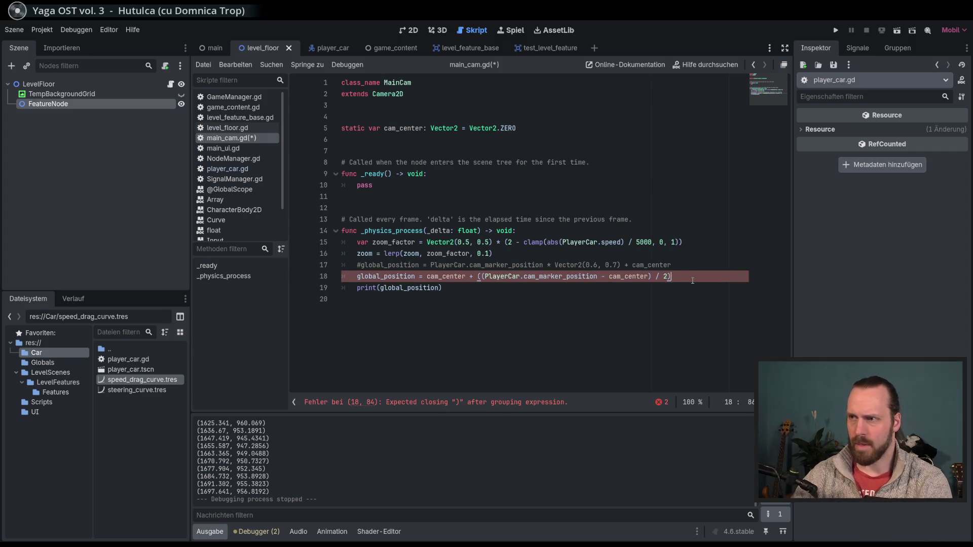
key("F5")
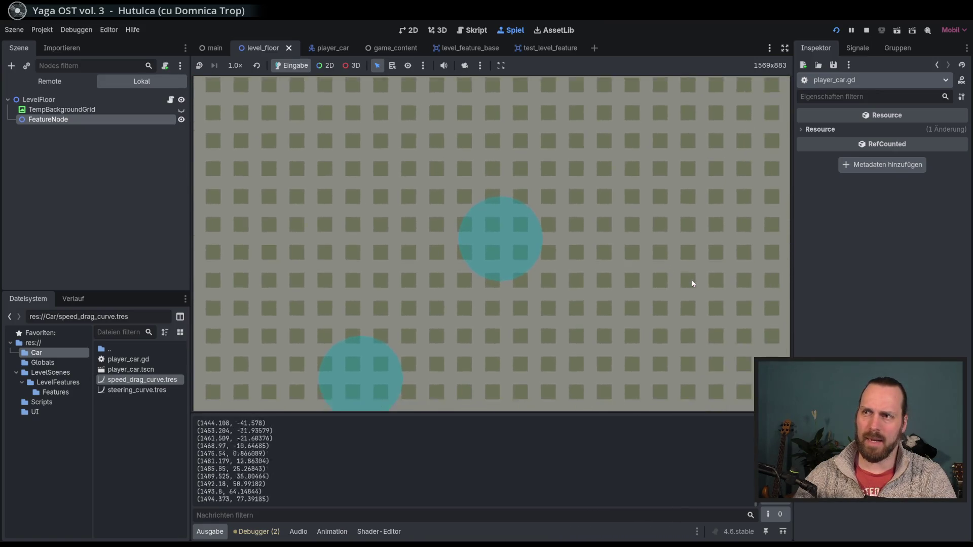
key("F8")
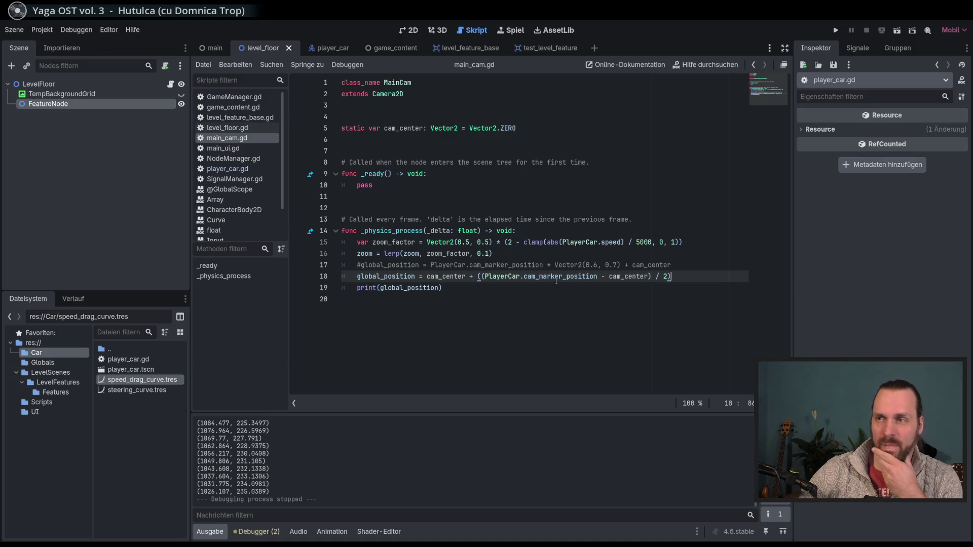
Show the main scene in the 2D view, zoomed out
left_click(408, 31)
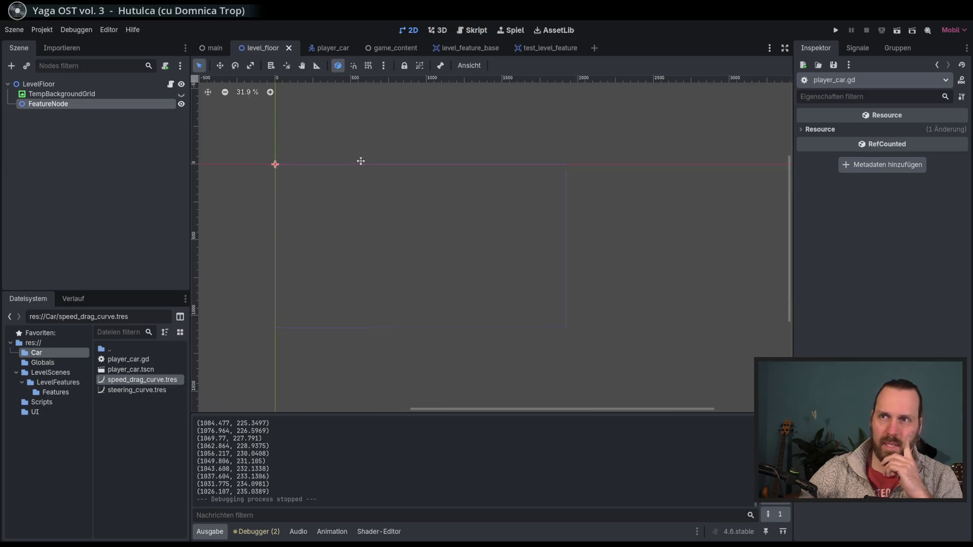
left_click(215, 49)
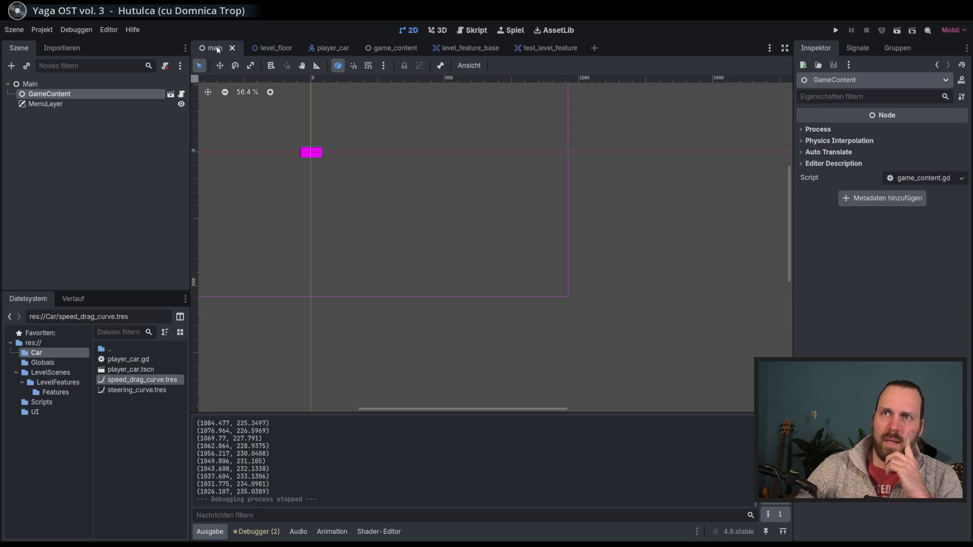
scroll(409, 199, "down", 2)
scroll(430, 218, "down", 1)
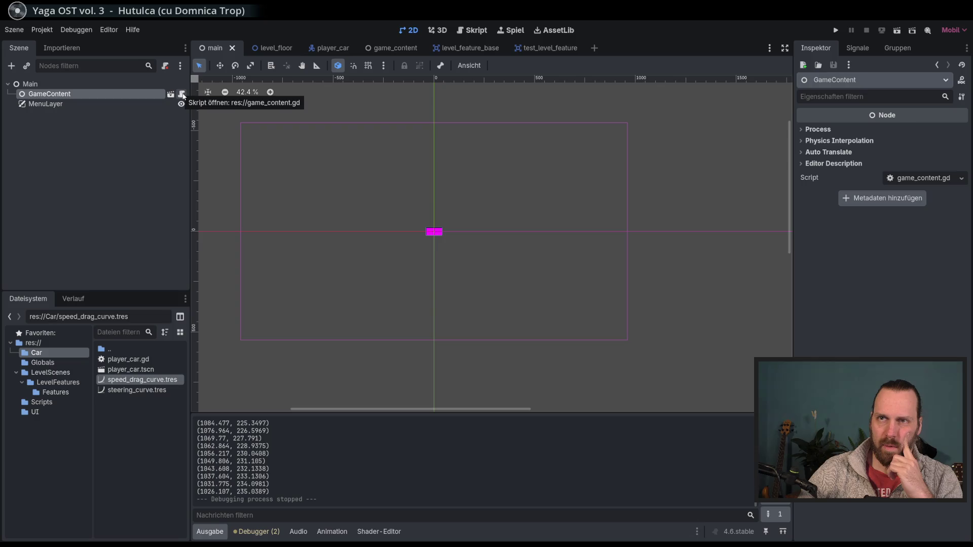
scroll(412, 193, "down", 5)
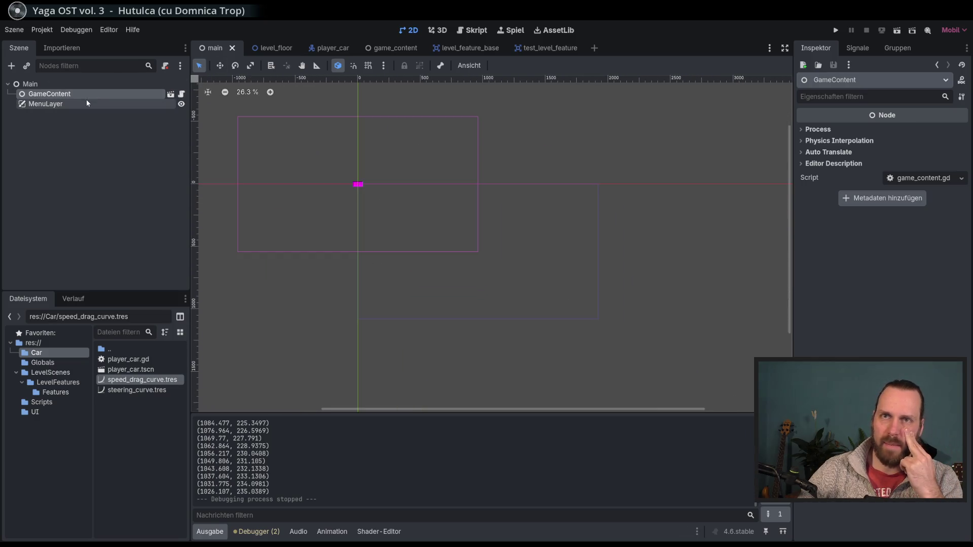
Open game_content, select the Car node and drag it down-right in the viewport
left_click(170, 94)
left_click(83, 113)
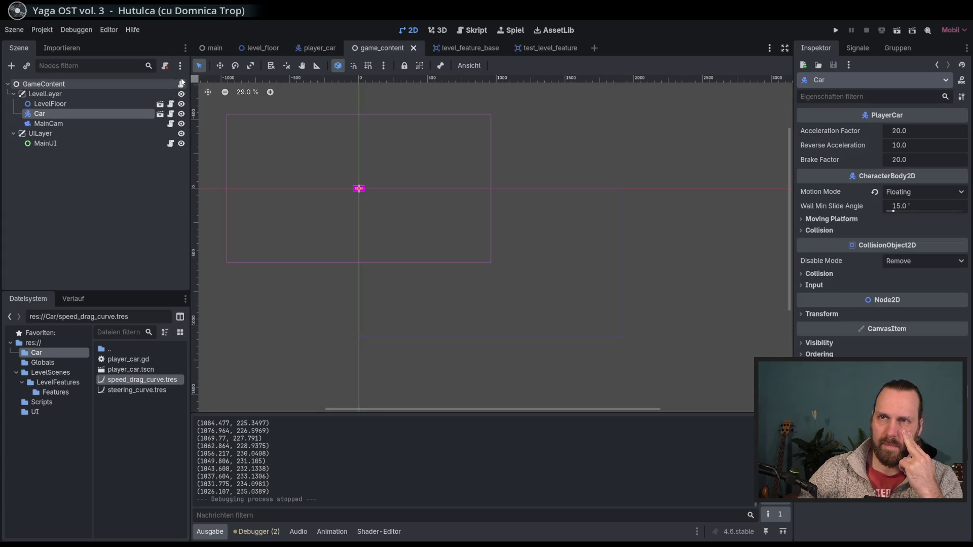
key("w")
left_click_drag(436, 242, 650, 390)
Save and run the game, driving the car forward and steering left and right
key("F5")
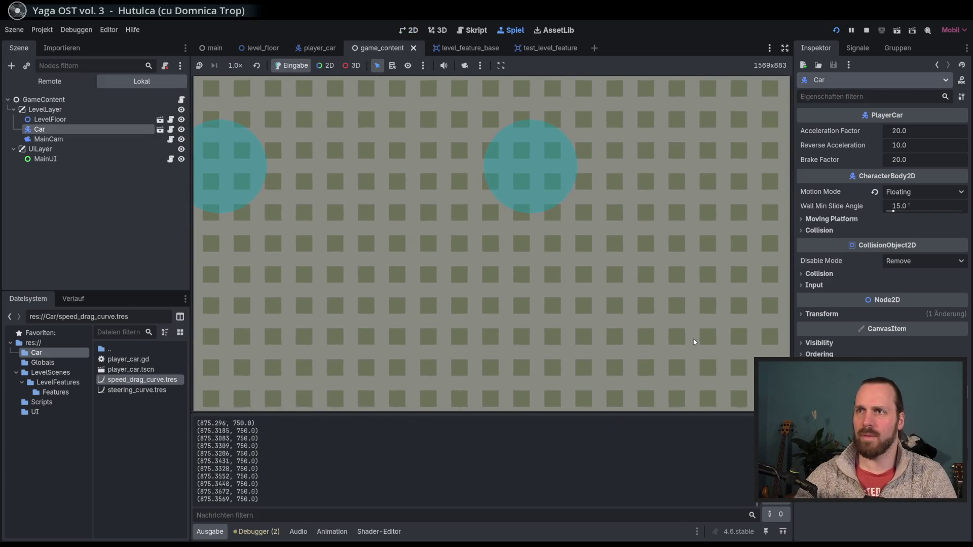
key("Up")
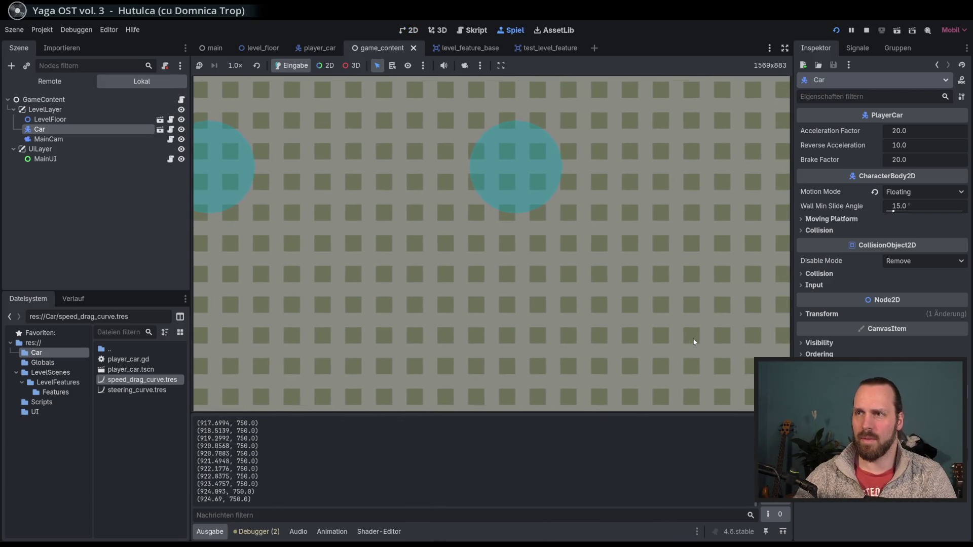
key("Left")
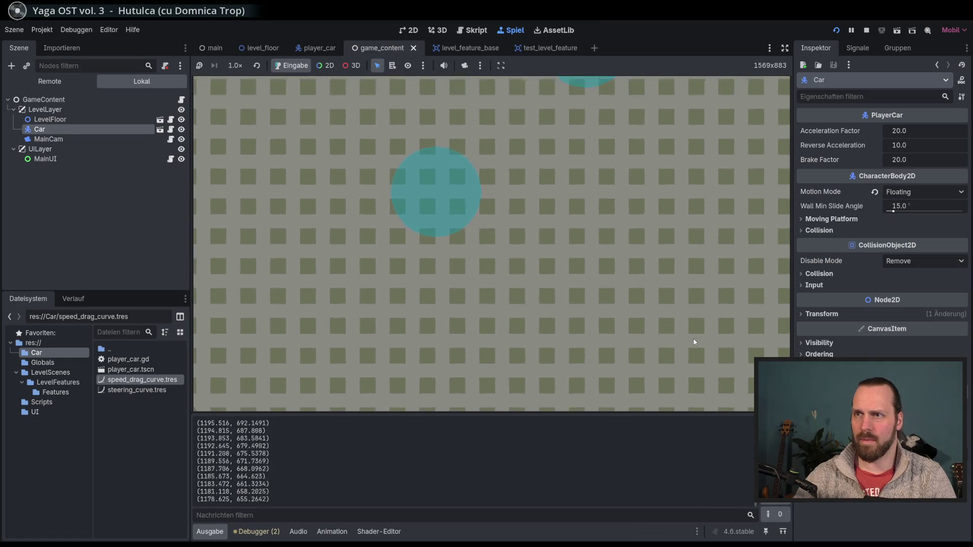
key("Right")
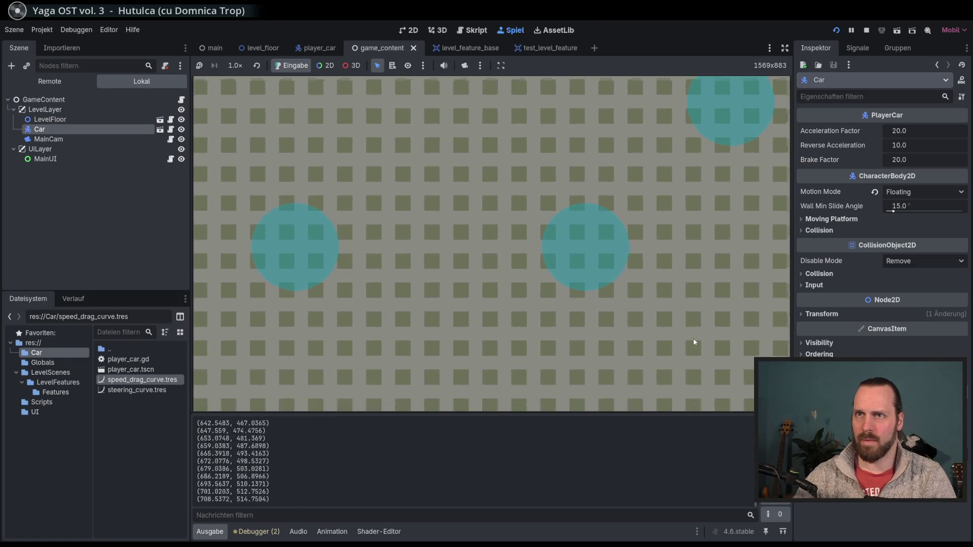
key("Right")
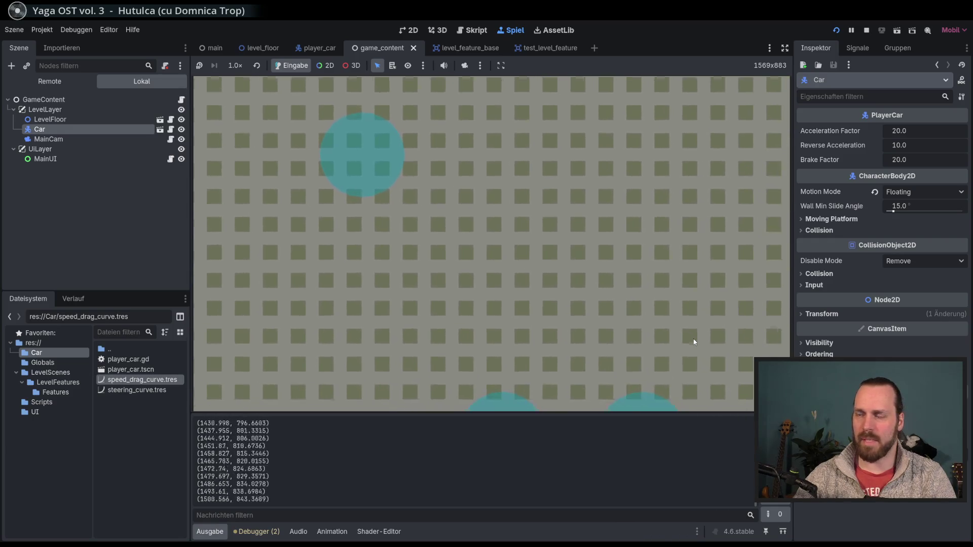
Finish the test drive, stop the game, and drag the Car to (1988, 1353)
key("Left")
key("Left")
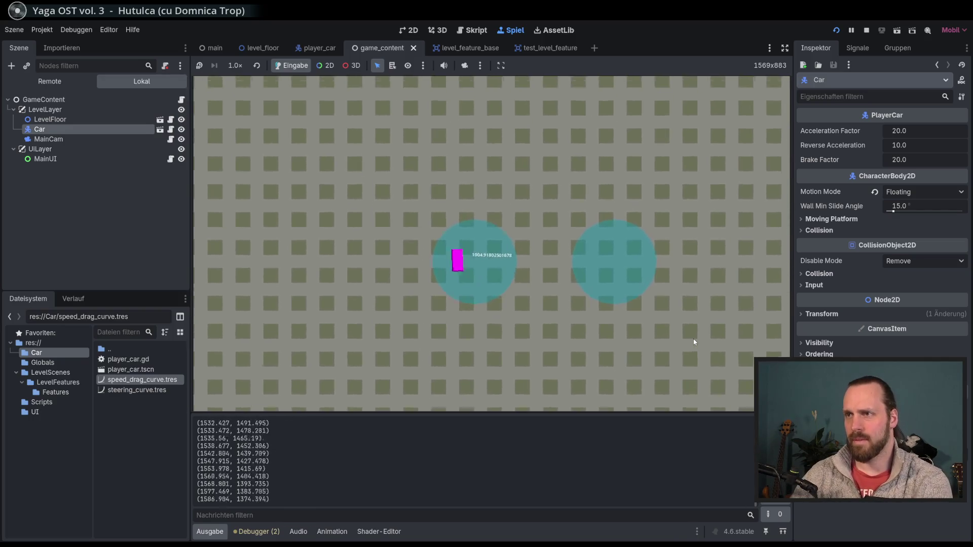
key("Down")
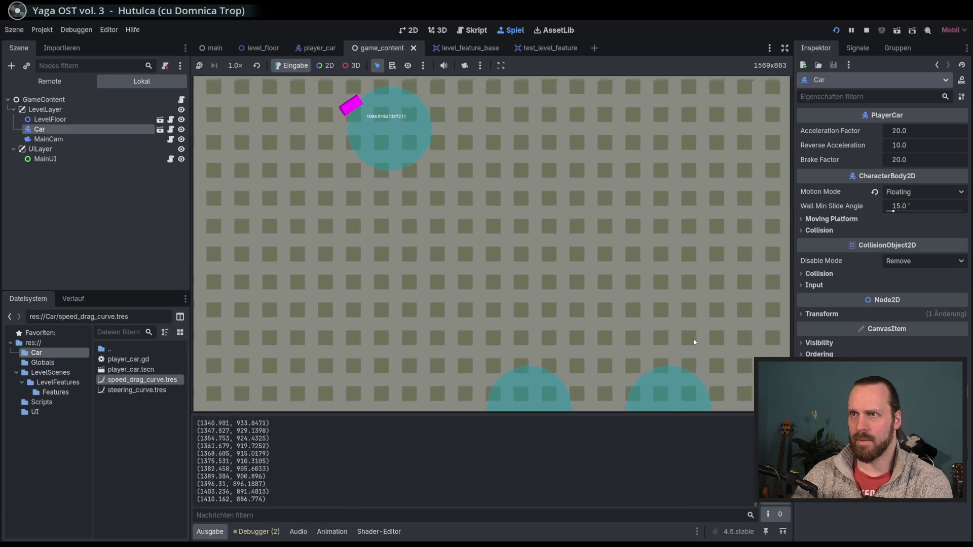
key("Left")
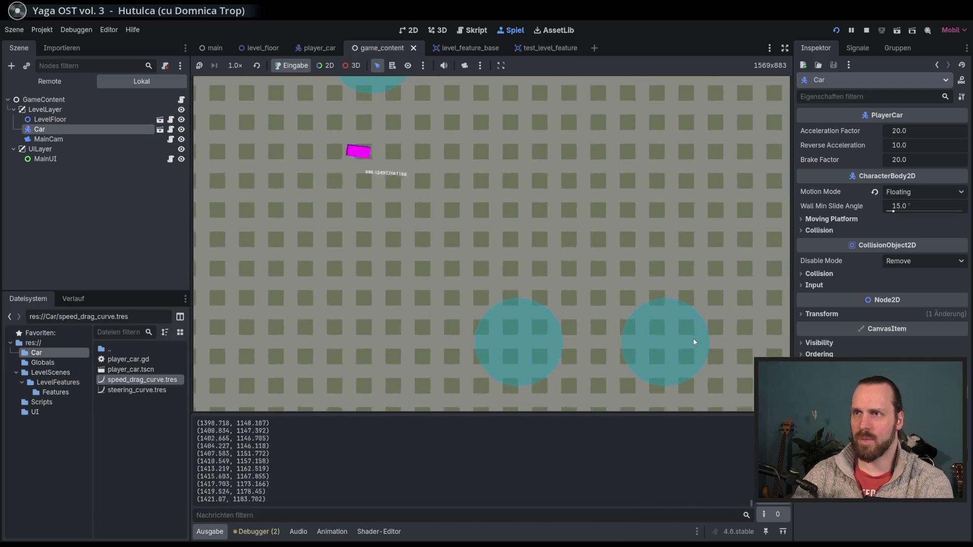
key("F8")
left_click_drag(555, 248, 616, 287)
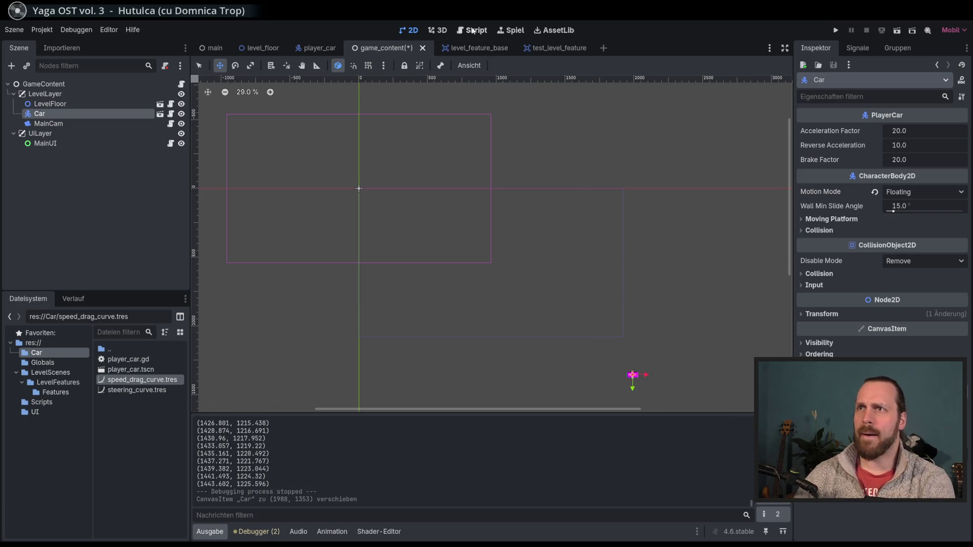
From the script editor, run the game, drive the car upward briefly, and stop it
left_click(473, 30)
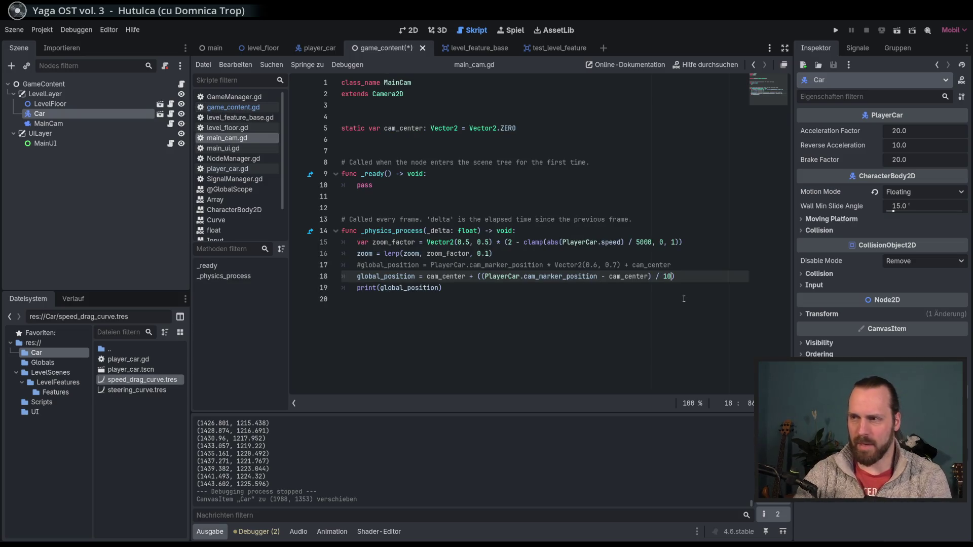
key("F5")
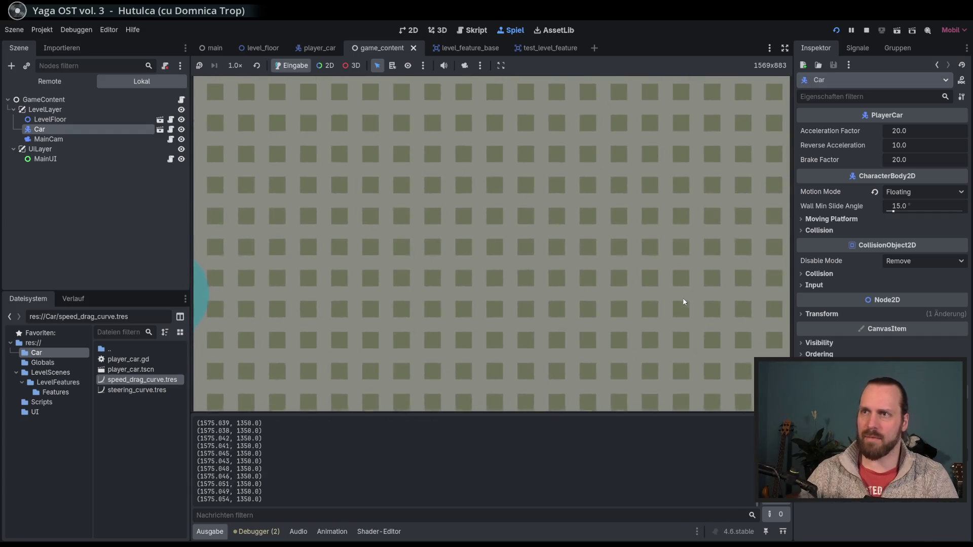
key("Up")
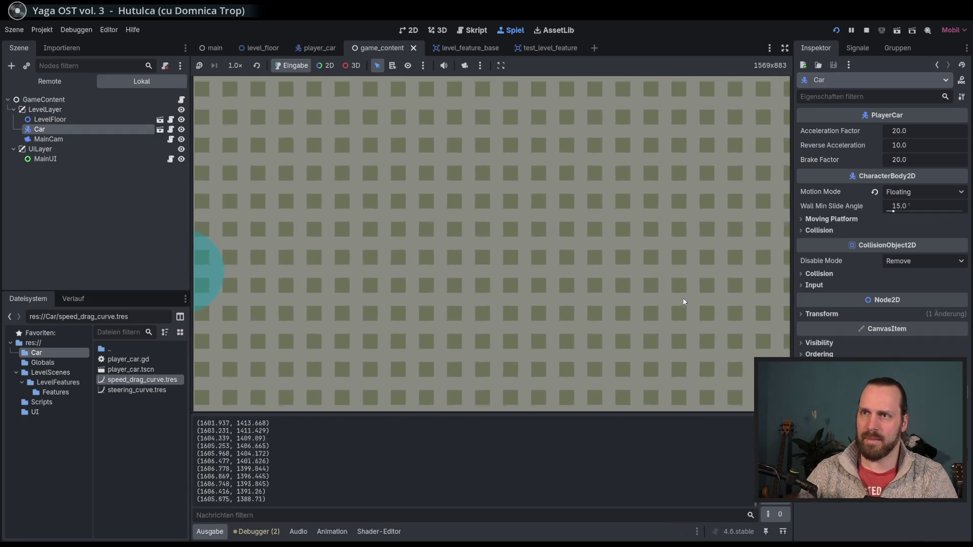
key("F8")
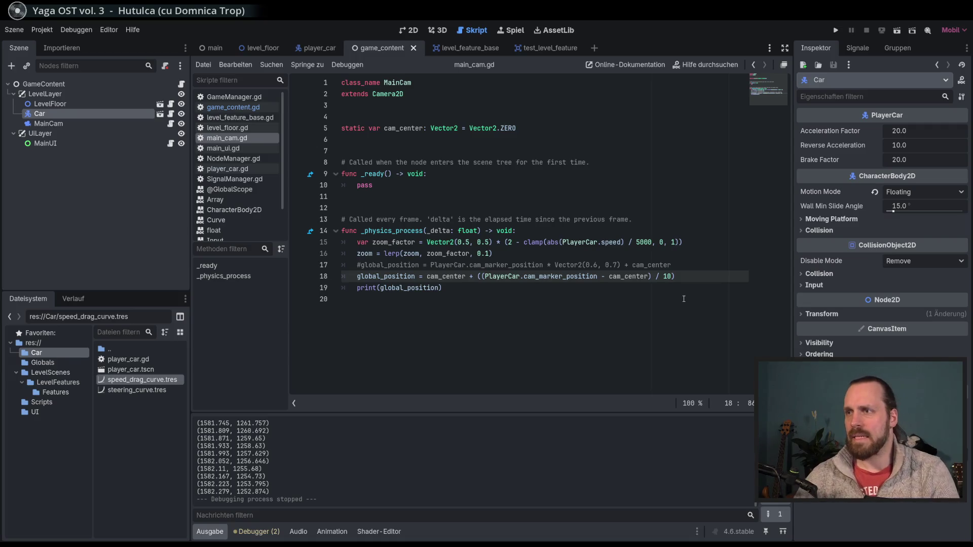
Inspect the cam_center uses on line 18 of main_cam.gd and glance at game_content.gd
double_click(633, 276)
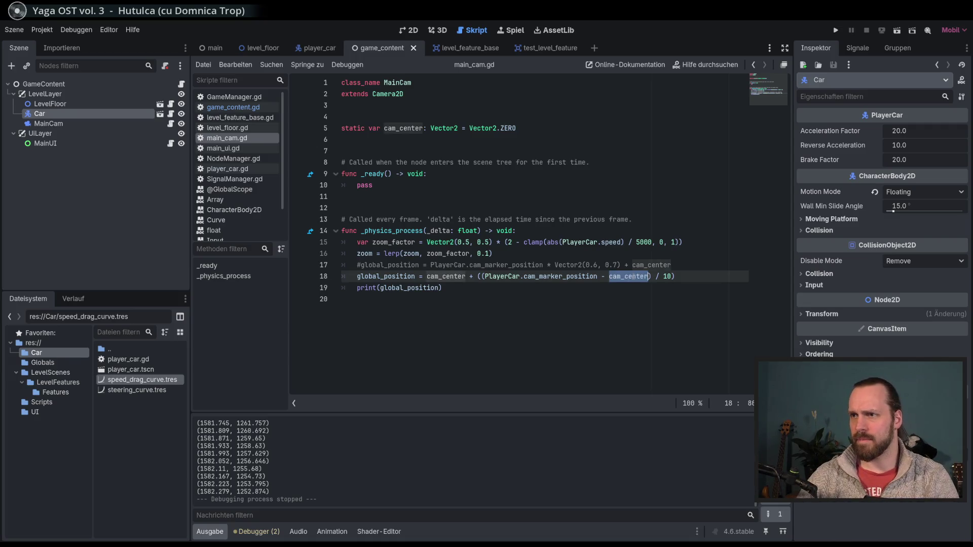
left_click(565, 291)
double_click(443, 276)
left_click(446, 288)
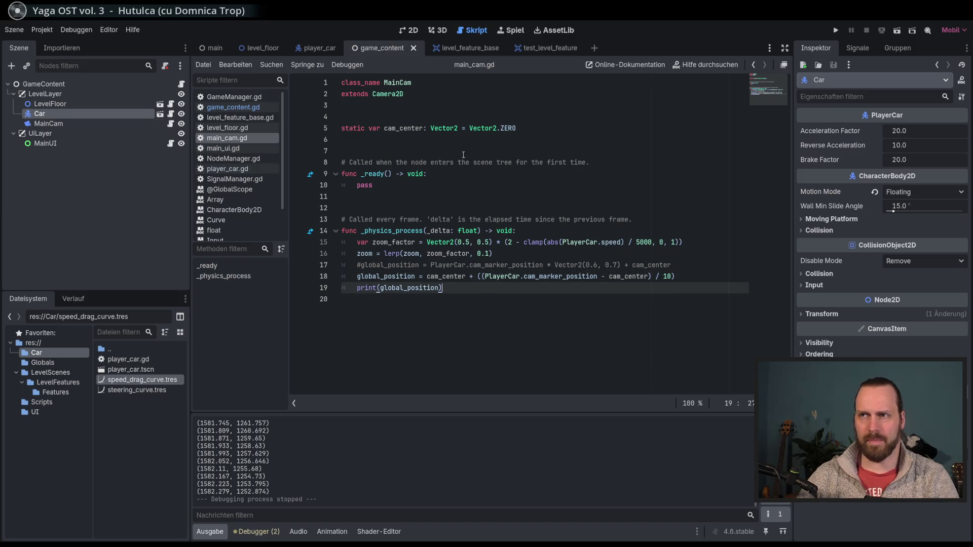
left_click(230, 108)
left_click(226, 139)
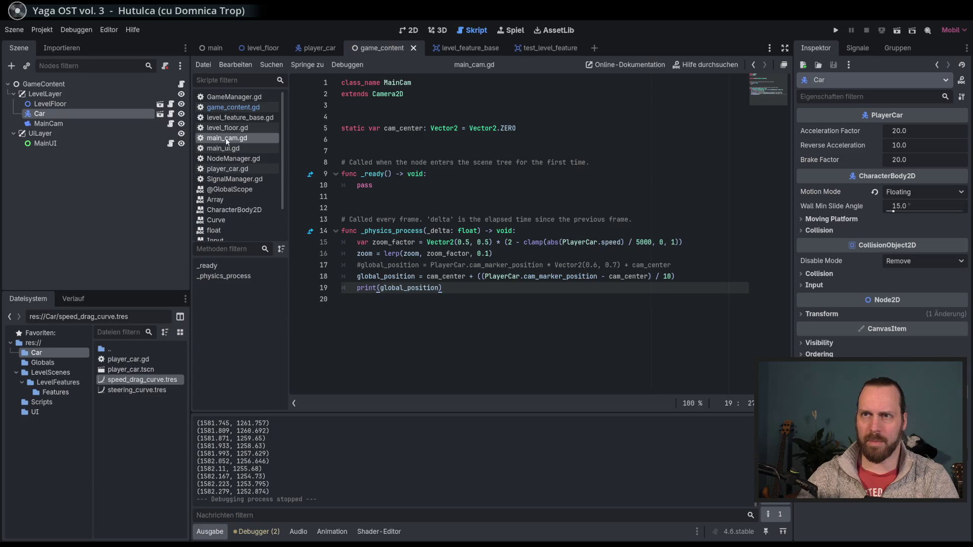
Check feature_distance in level_floor.gd, then return to main_cam.gd and rerun the game
left_click(229, 129)
scroll(646, 255, "up", 1)
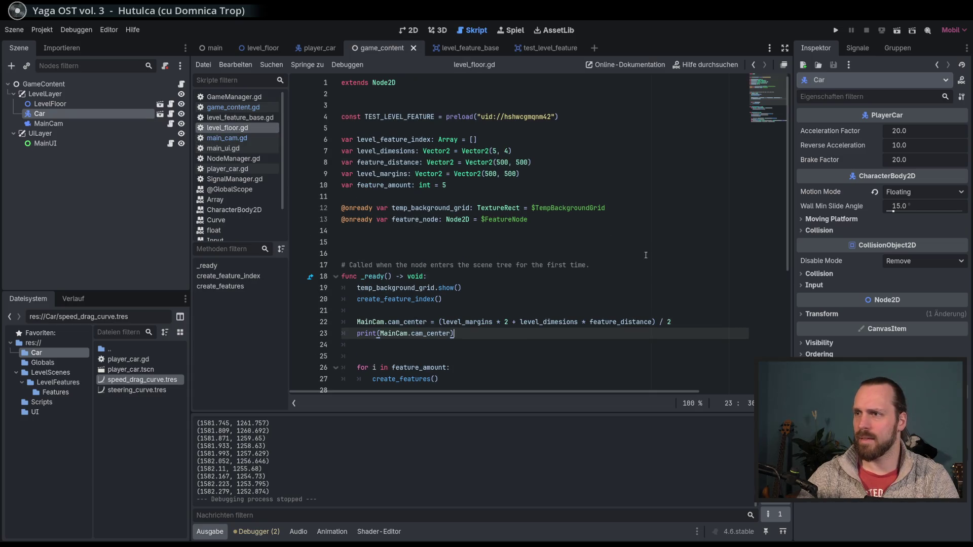
double_click(626, 322)
left_click(703, 320)
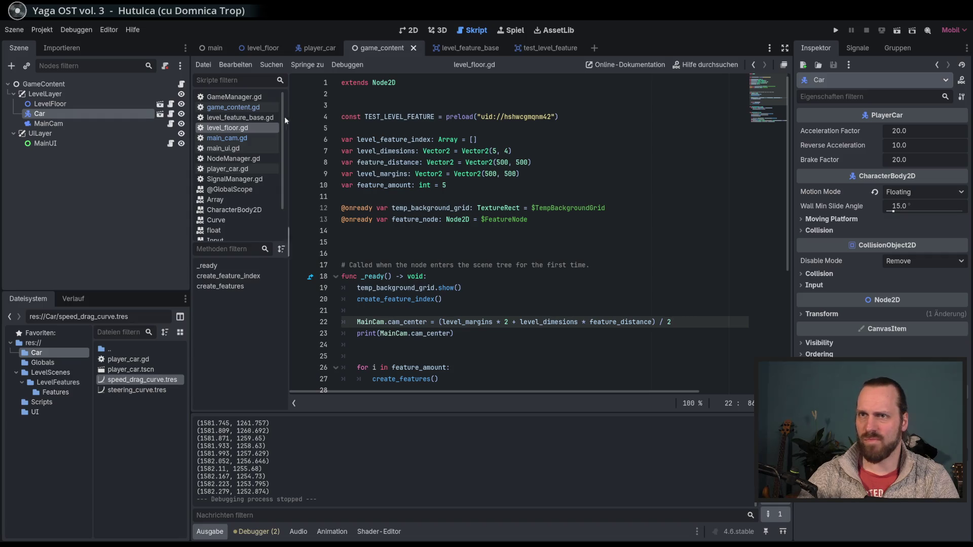
left_click(241, 138)
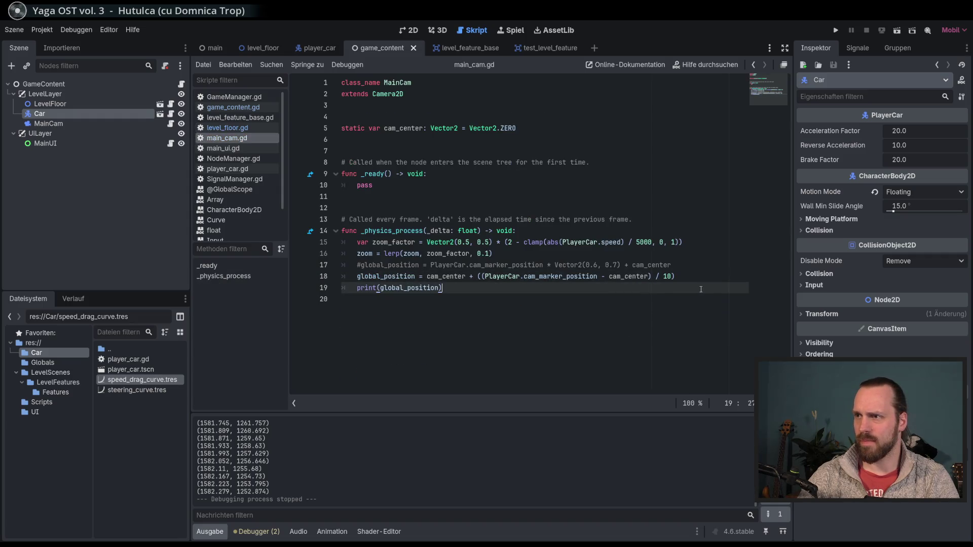
key("F5")
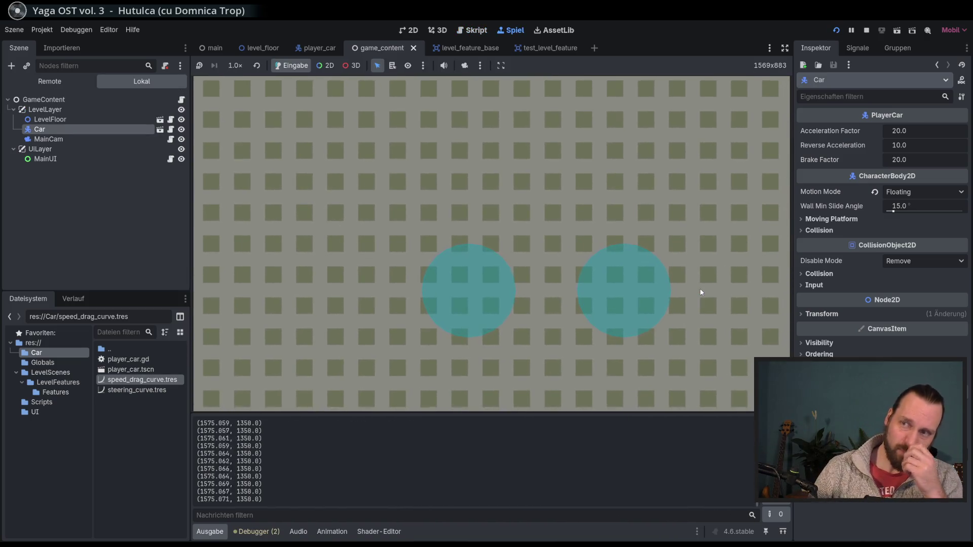
Switch the game view to 2D, override the camera, and zoom out to see the car and circles
left_click(326, 65)
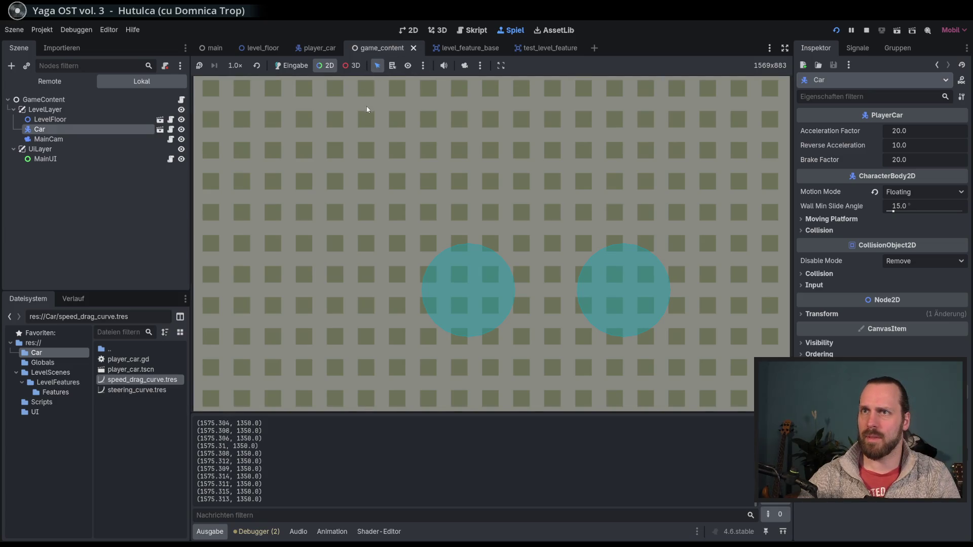
left_click(467, 65)
scroll(473, 153, "down", 8)
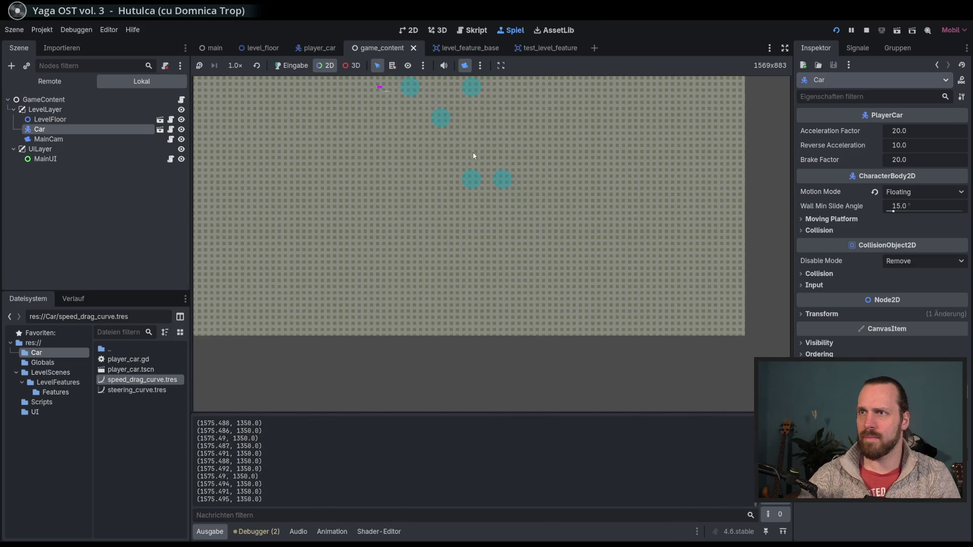
scroll(471, 240, "down", 2)
scroll(487, 233, "up", 5)
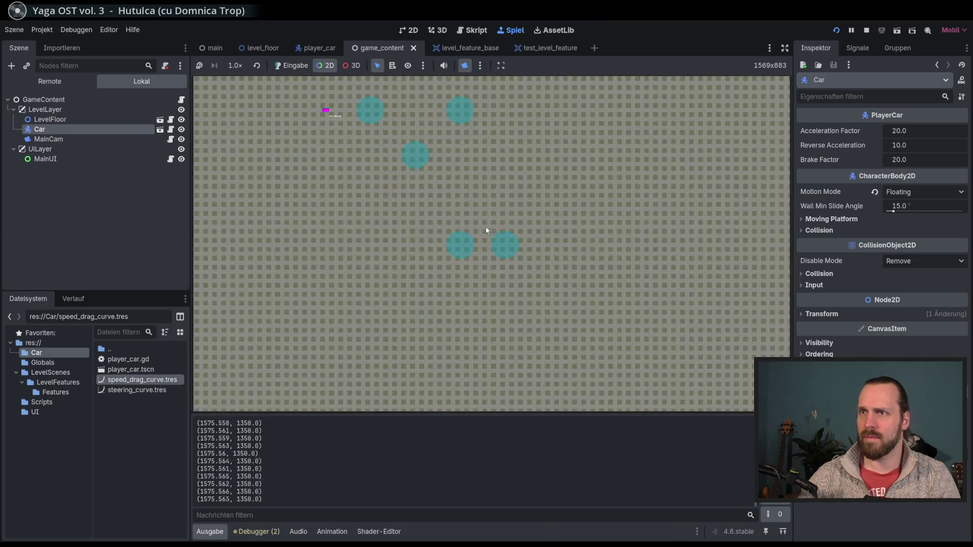